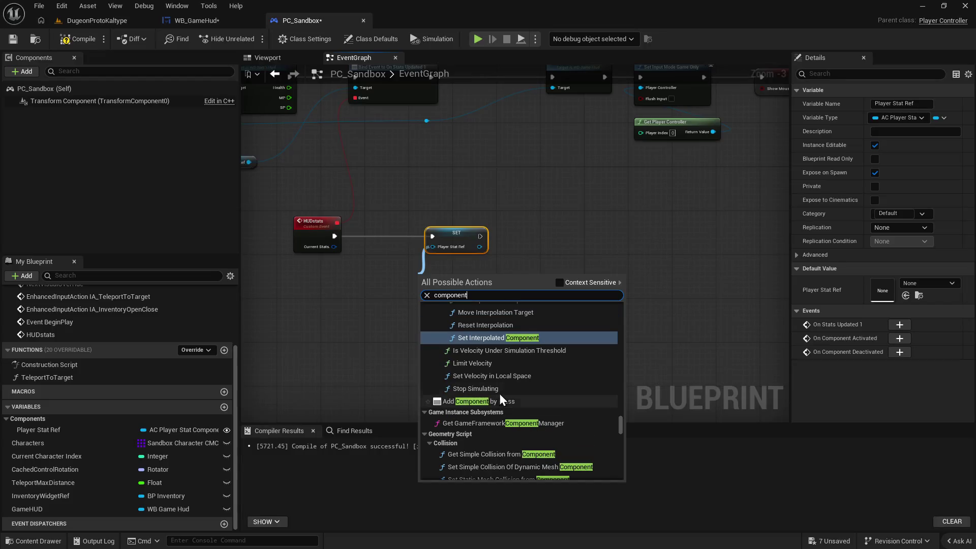
pyautogui.scroll(1, 496, 404)
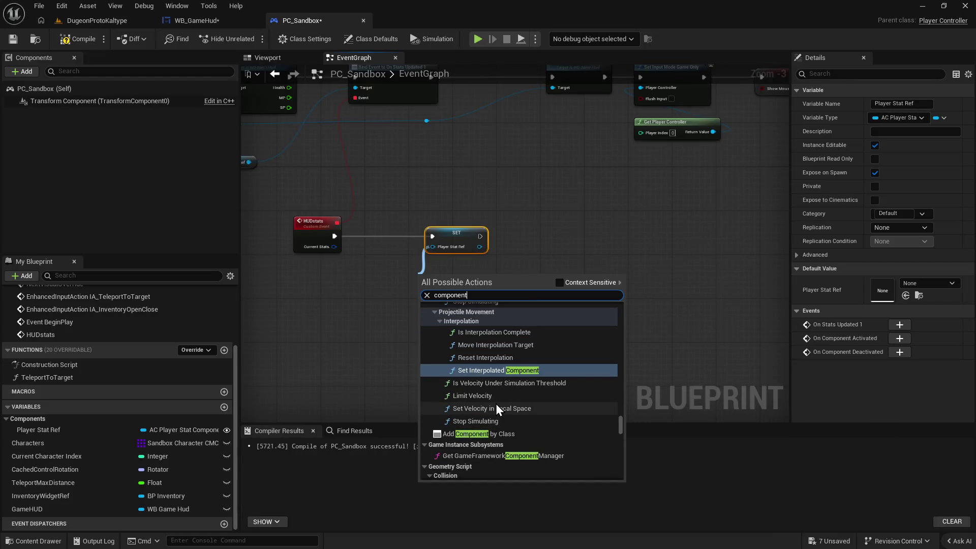
# Wire the Player Stat Ref getter into the SET Player Stat Ref node after the HUDstats event.
pyautogui.click(685, 340)
pyautogui.click(467, 235)
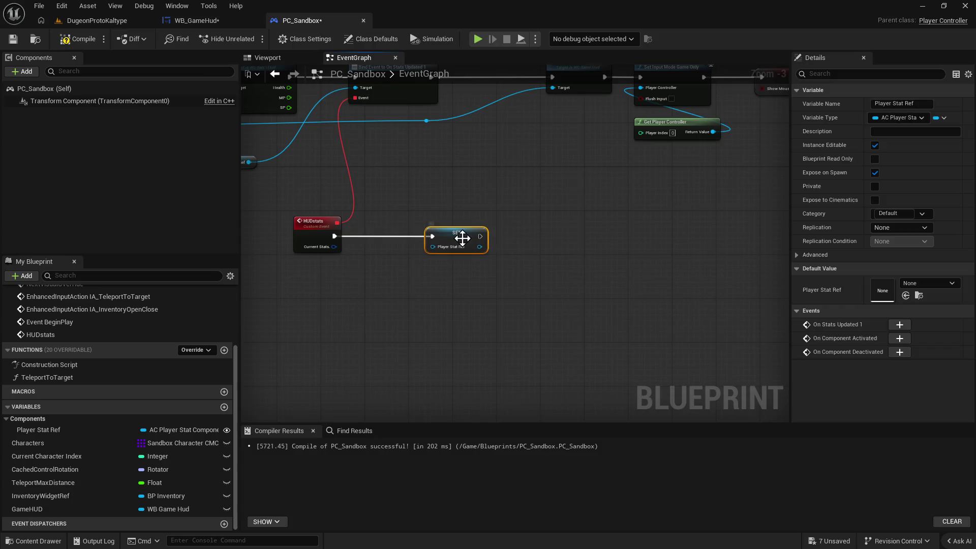
pyautogui.moveTo(373, 321); pyautogui.dragTo(498, 310)
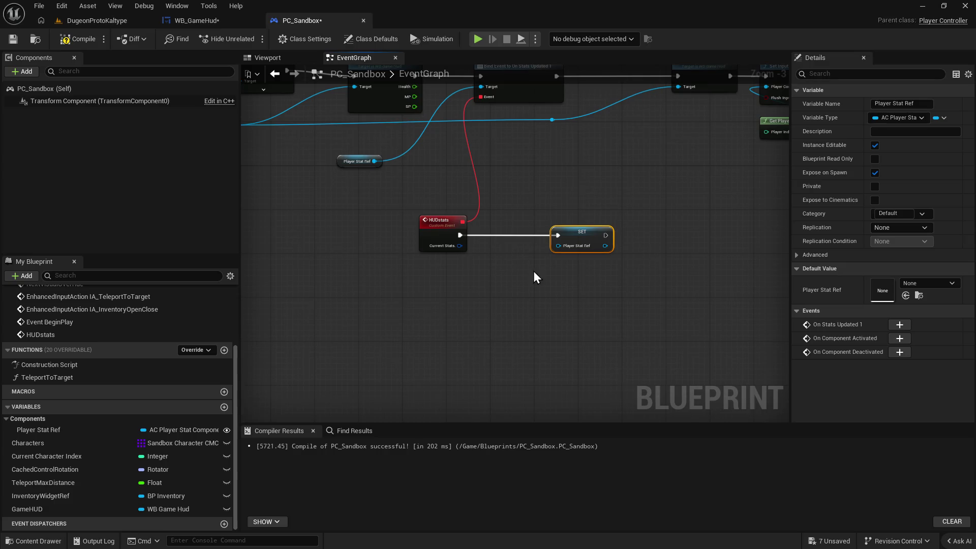
pyautogui.moveTo(376, 161)
pyautogui.mouseDown()
pyautogui.moveTo(547, 251)
pyautogui.moveTo(559, 246)
pyautogui.mouseUp()
# Play-test the DugeonProtoKaltype level in the editor and stop the session.
pyautogui.click(87, 20)
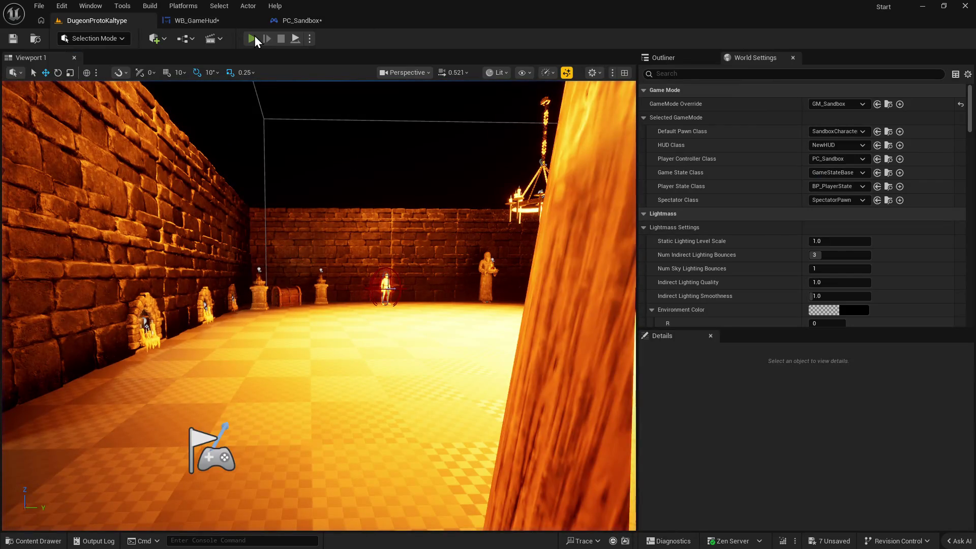
pyautogui.click(253, 38)
pyautogui.press('Escape')
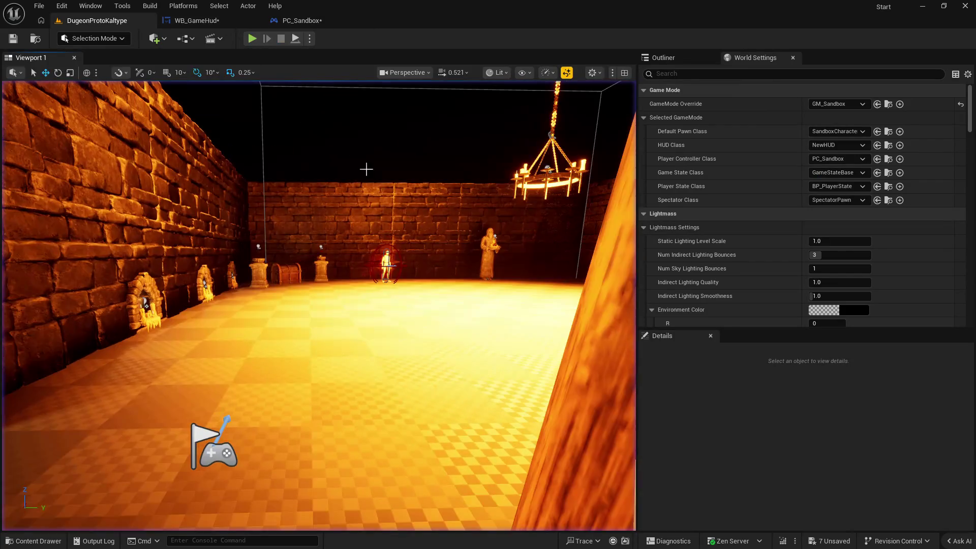
# Review PC_Sandbox's Begin Play, then switch to WB_GameHud's Get_HealthBarText_Text graph.
pyautogui.click(290, 21)
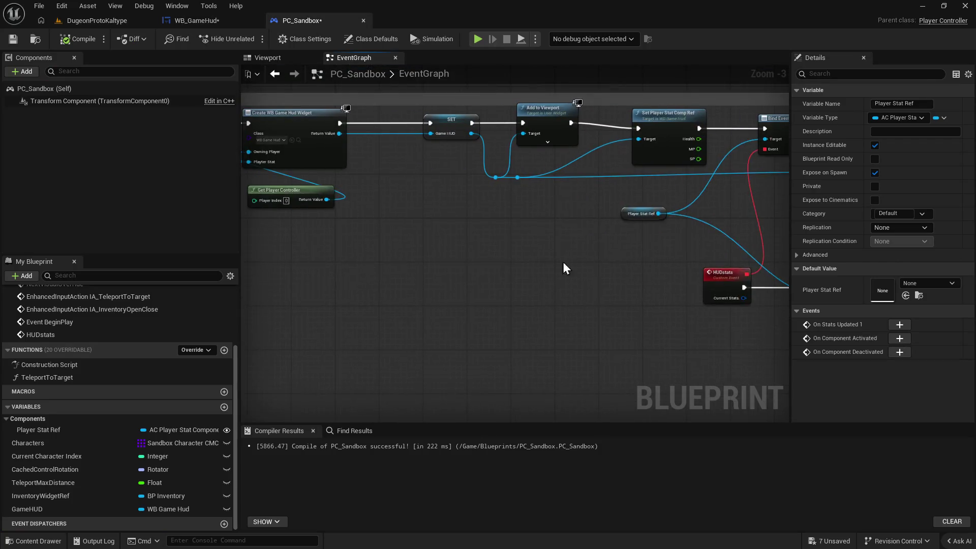
pyautogui.moveTo(327, 235)
pyautogui.mouseDown()
pyautogui.moveTo(455, 247)
pyautogui.moveTo(427, 253)
pyautogui.moveTo(475, 237)
pyautogui.moveTo(437, 213)
pyautogui.moveTo(413, 243)
pyautogui.mouseUp()
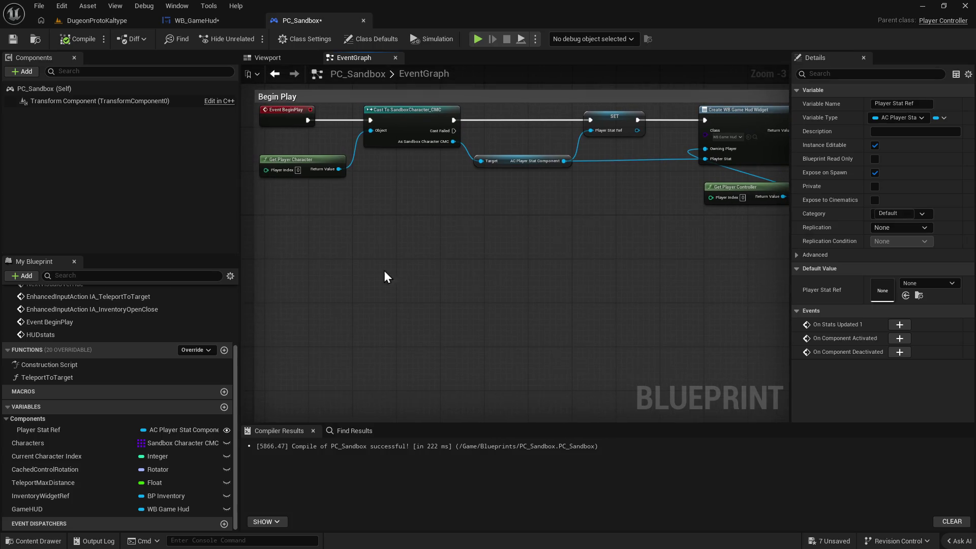
pyautogui.click(198, 22)
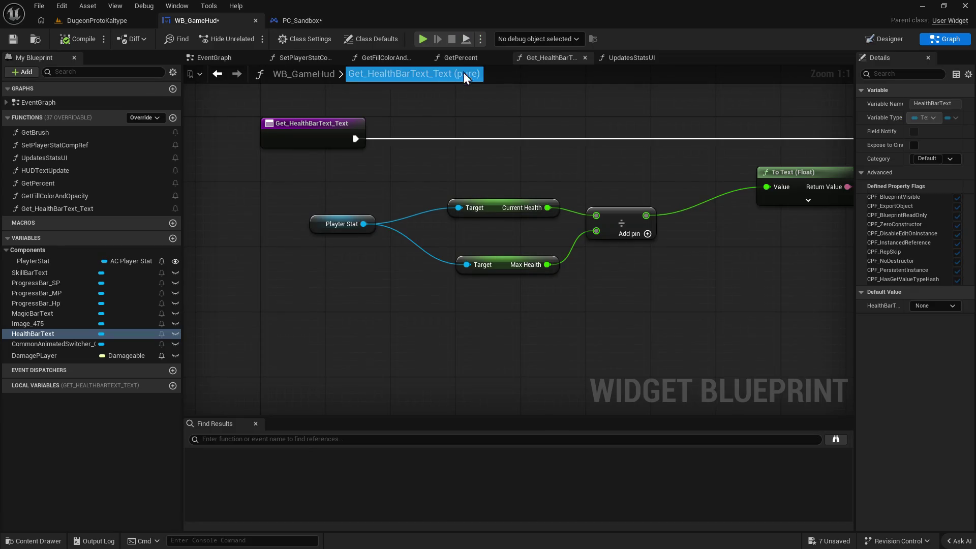
# Switch WB_GameHud to the Designer and select the first Possible Task Area text.
pyautogui.click(884, 40)
pyautogui.scroll(-3, 99, 481)
pyautogui.scroll(3, 93, 483)
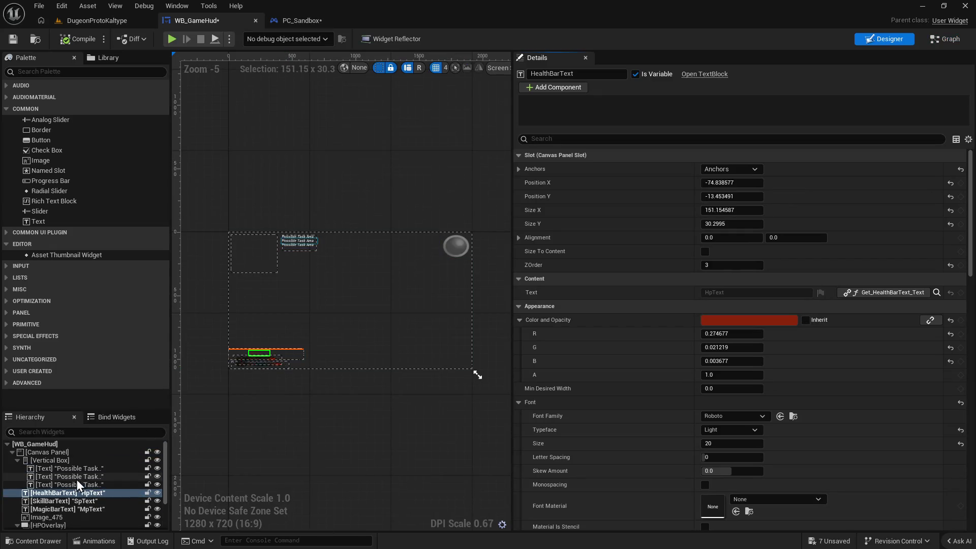
pyautogui.click(78, 471)
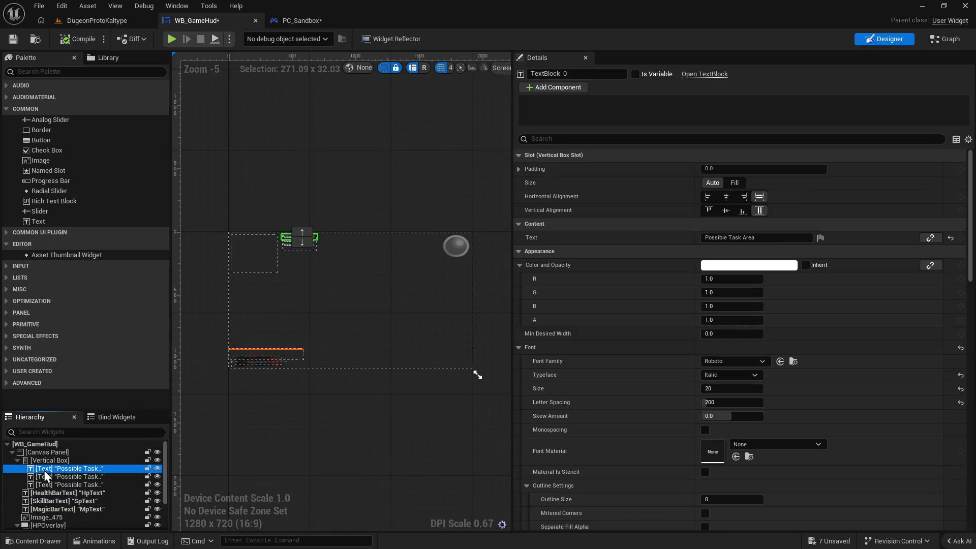
pyautogui.scroll(1, 286, 279)
pyautogui.scroll(-3, 71, 484)
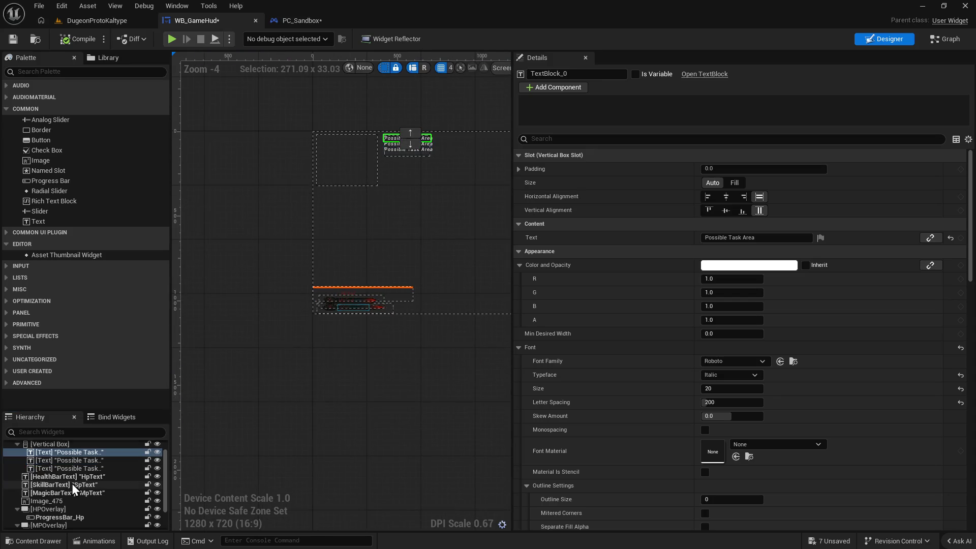
# Select HealthBarText, open its binding function, then close that function graph.
pyautogui.click(67, 460)
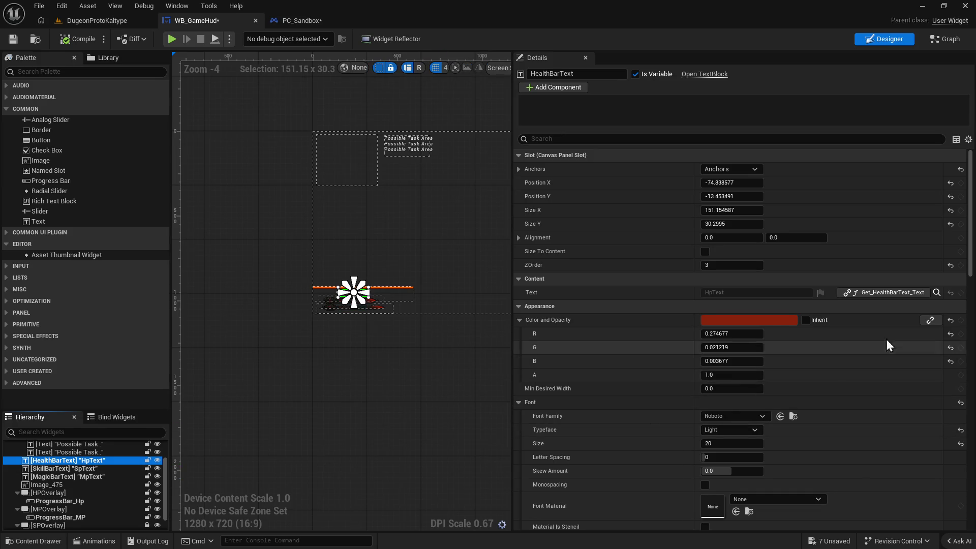
pyautogui.click(936, 293)
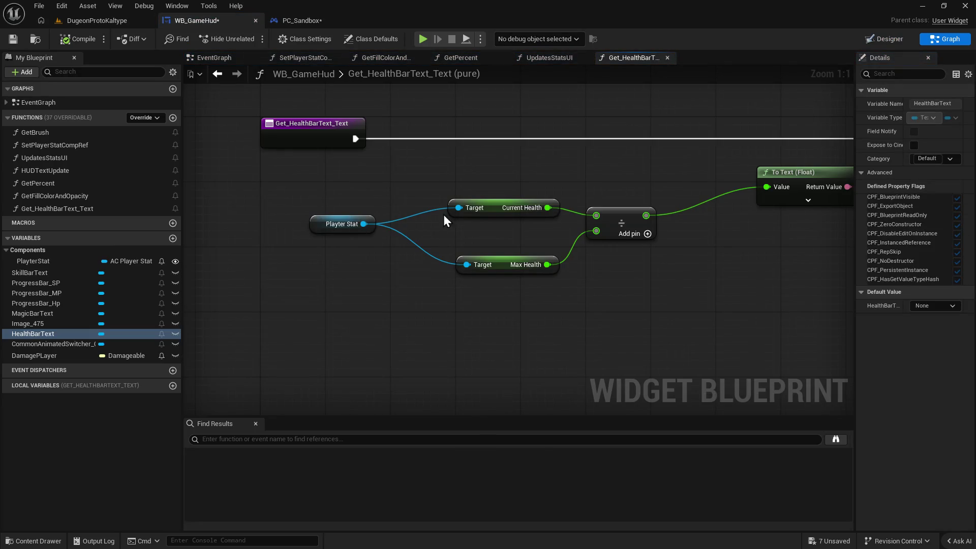
pyautogui.click(668, 58)
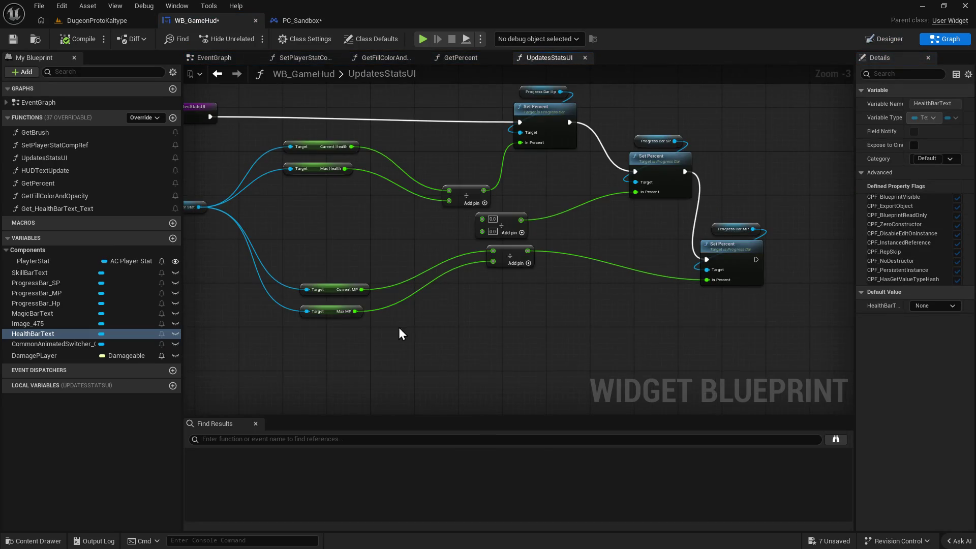
# Browse the Content Drawer to CoreGameFiles > Inventory > CharacterHud, then return to PC_Sandbox.
pyautogui.rightClick(282, 311)
pyautogui.click(278, 272)
pyautogui.hotkey('ctrl', 'space')
pyautogui.click(534, 331)
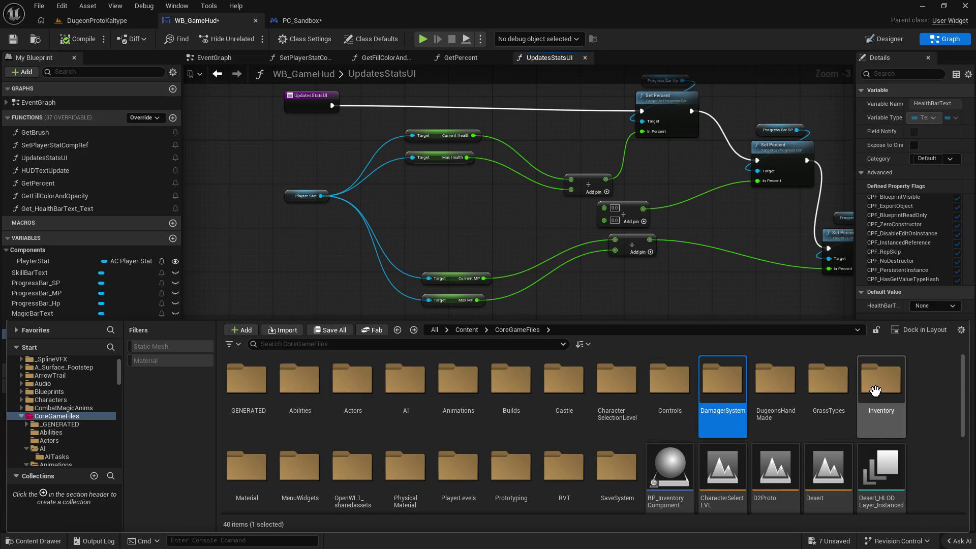
pyautogui.doubleClick(869, 393)
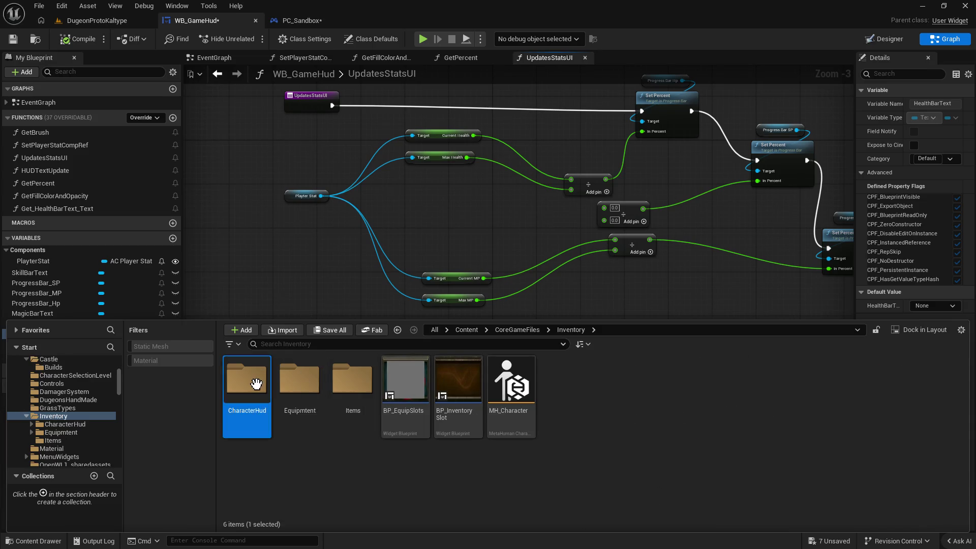
pyautogui.doubleClick(255, 384)
pyautogui.click(511, 381)
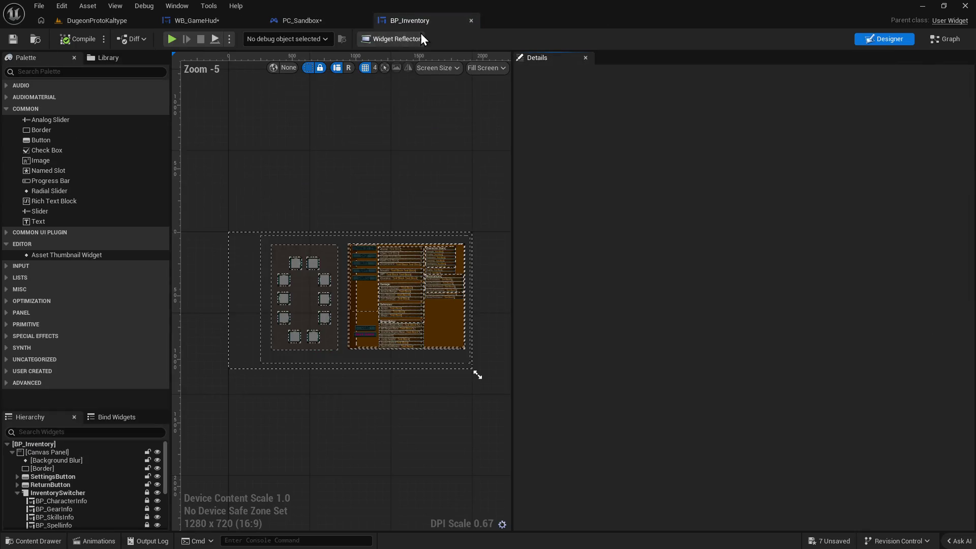
pyautogui.middleClick(422, 20)
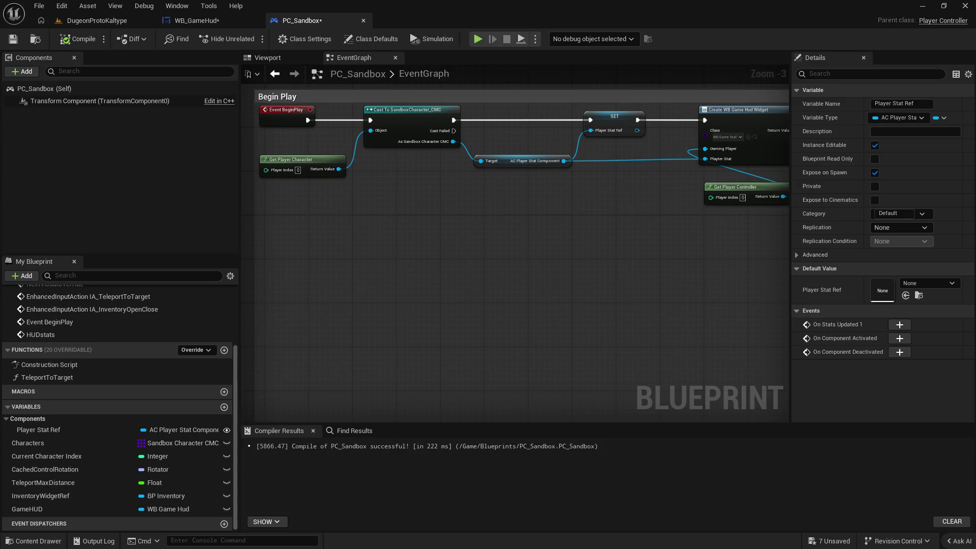
# Delete the SET Player Stat Ref node and wire Cast To SandboxCharacter_CMC into Create WB Game Hud Widget.
pyautogui.moveTo(663, 256); pyautogui.dragTo(583, 266)
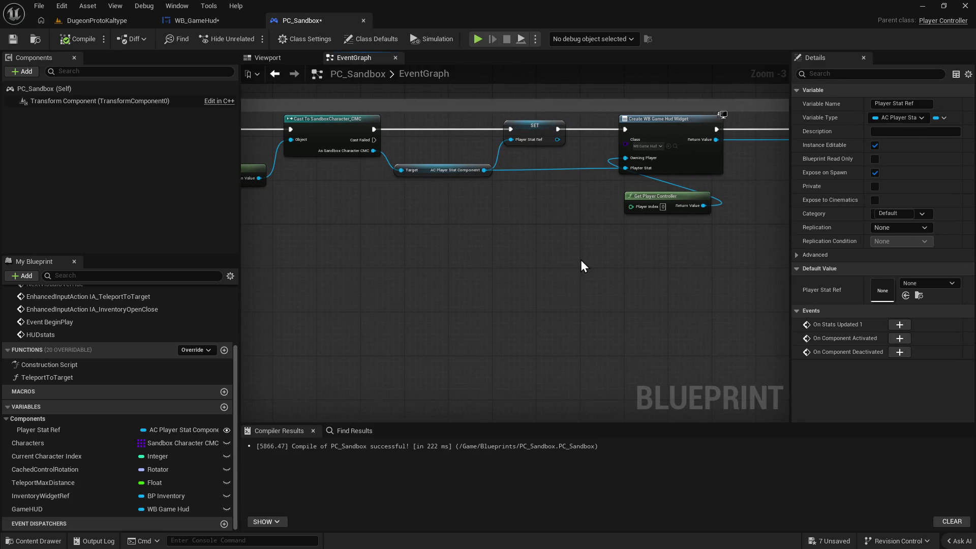
pyautogui.click(527, 135)
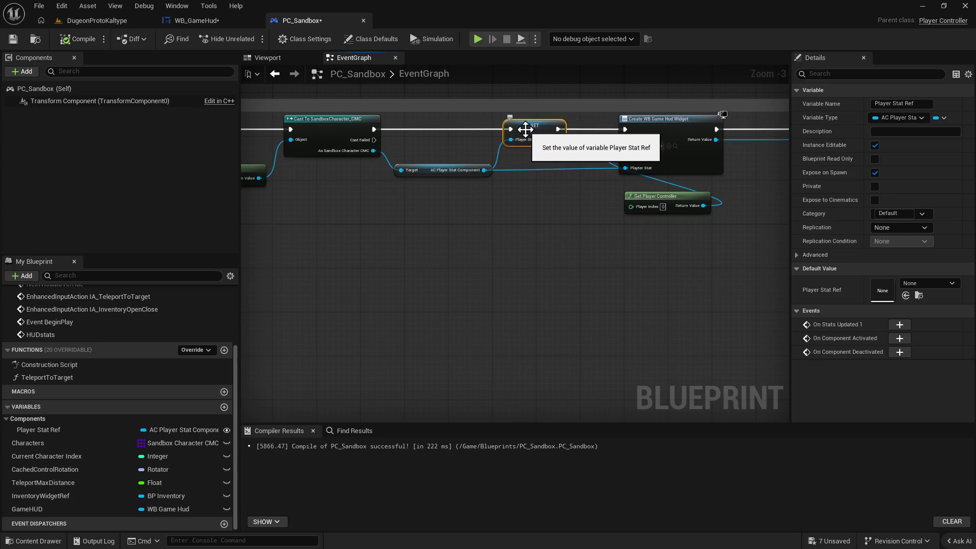
pyautogui.moveTo(560, 130); pyautogui.dragTo(387, 294)
pyautogui.moveTo(543, 290)
pyautogui.mouseDown()
pyautogui.moveTo(357, 292)
pyautogui.moveTo(561, 314)
pyautogui.moveTo(544, 320)
pyautogui.mouseUp()
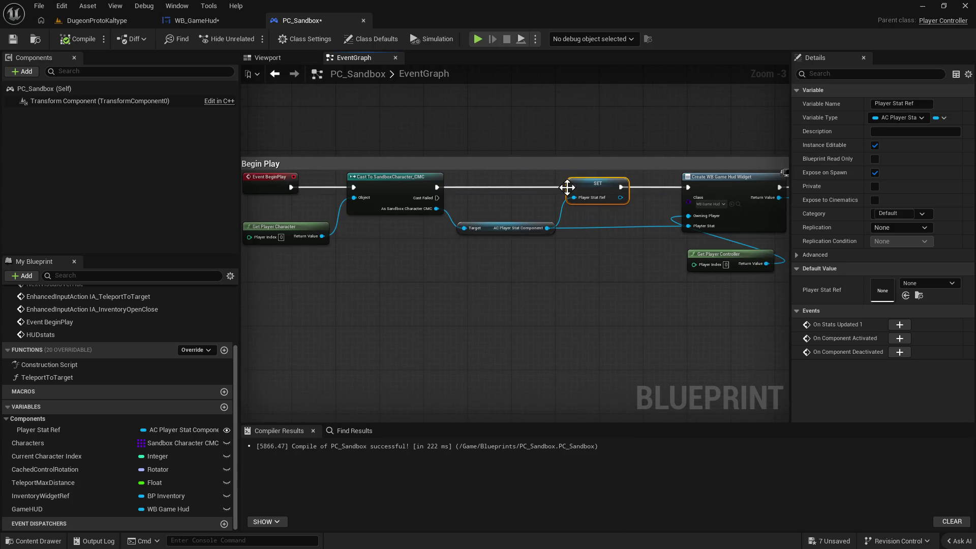
pyautogui.press('Delete')
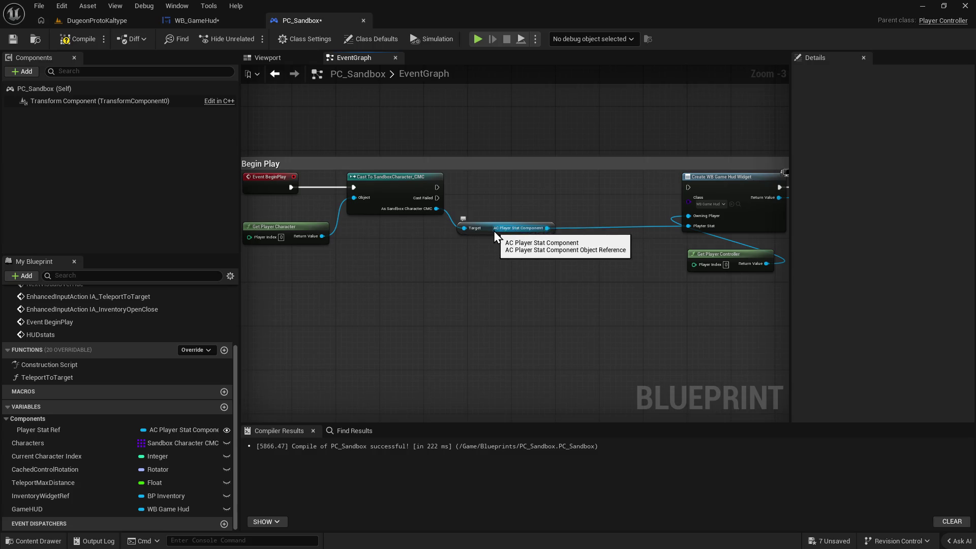
pyautogui.moveTo(489, 230); pyautogui.dragTo(532, 219)
pyautogui.moveTo(437, 187); pyautogui.dragTo(687, 188)
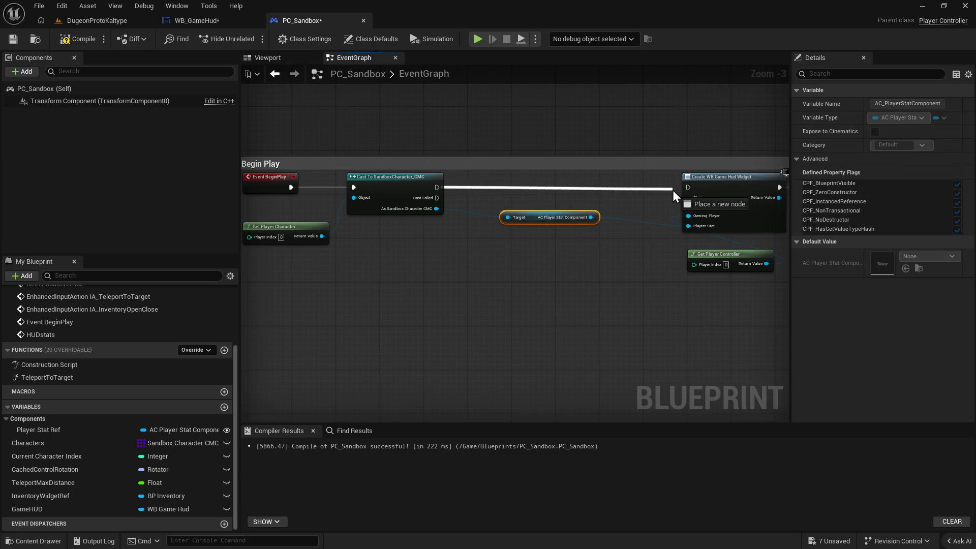
pyautogui.click(96, 24)
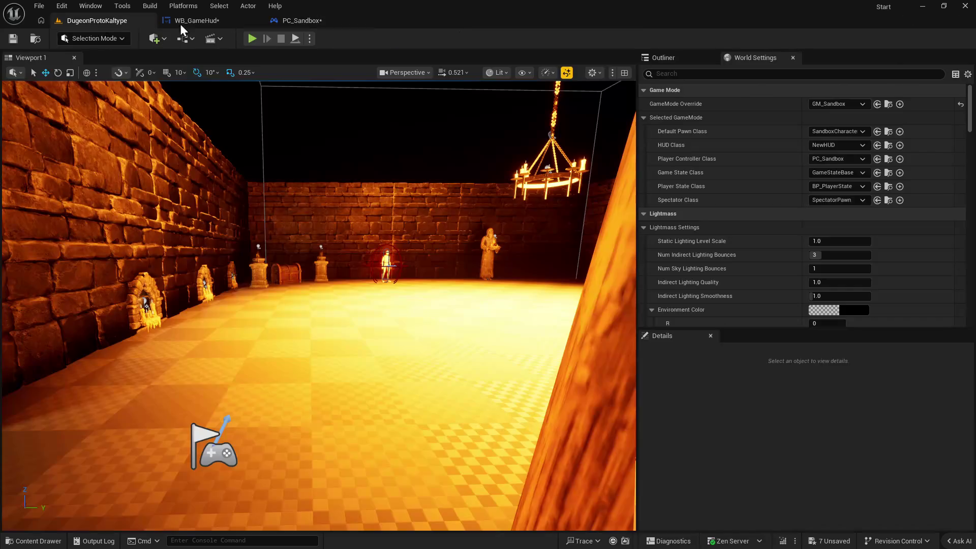
# Play-test the level and dismiss the Message Log's Accessed None error on Player Stat Ref.
pyautogui.click(251, 38)
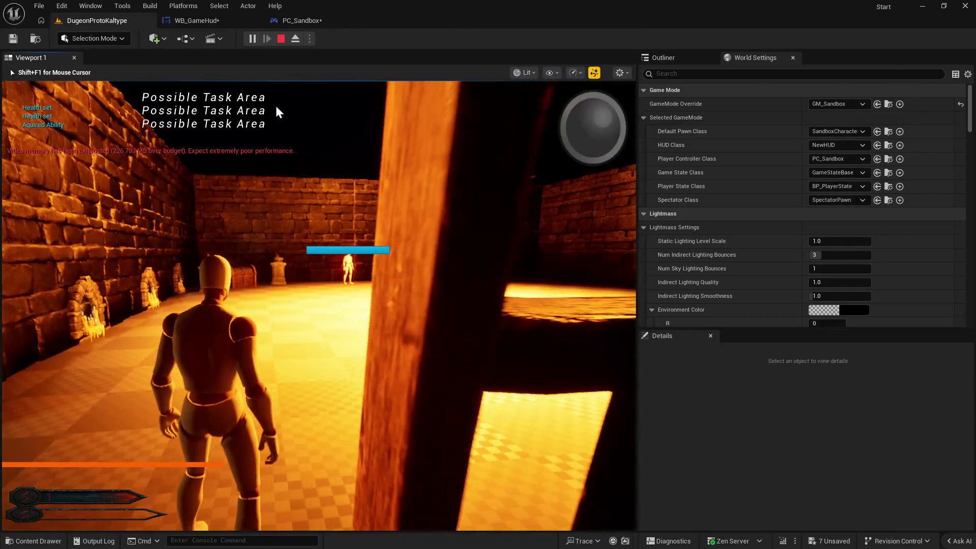
pyautogui.press('Escape')
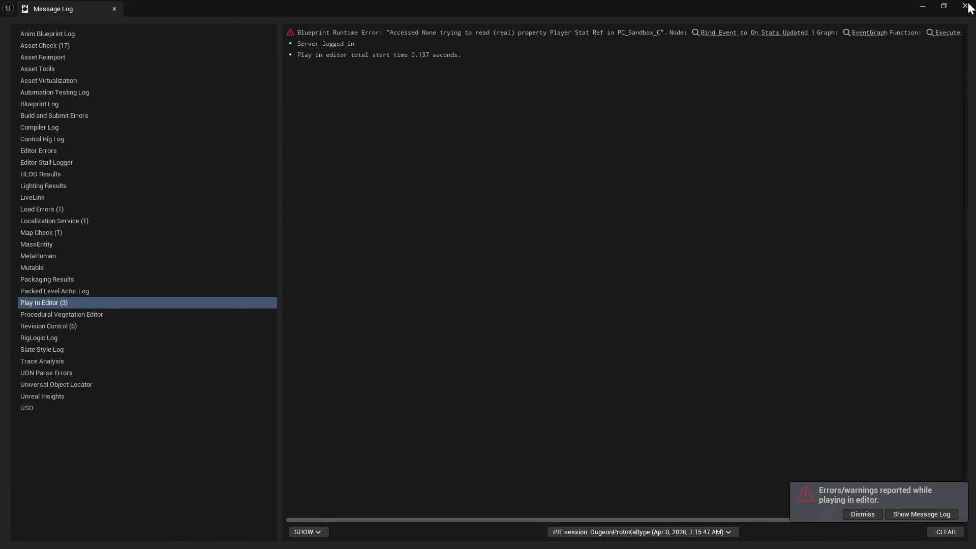
pyautogui.click(965, 5)
# Check PC_Sandbox's widget creation nodes, then go to WB_GameHud's UpdatesStatsUI graph.
pyautogui.click(303, 21)
pyautogui.moveTo(351, 178)
pyautogui.mouseDown()
pyautogui.moveTo(442, 277)
pyautogui.moveTo(405, 283)
pyautogui.moveTo(401, 219)
pyautogui.mouseUp()
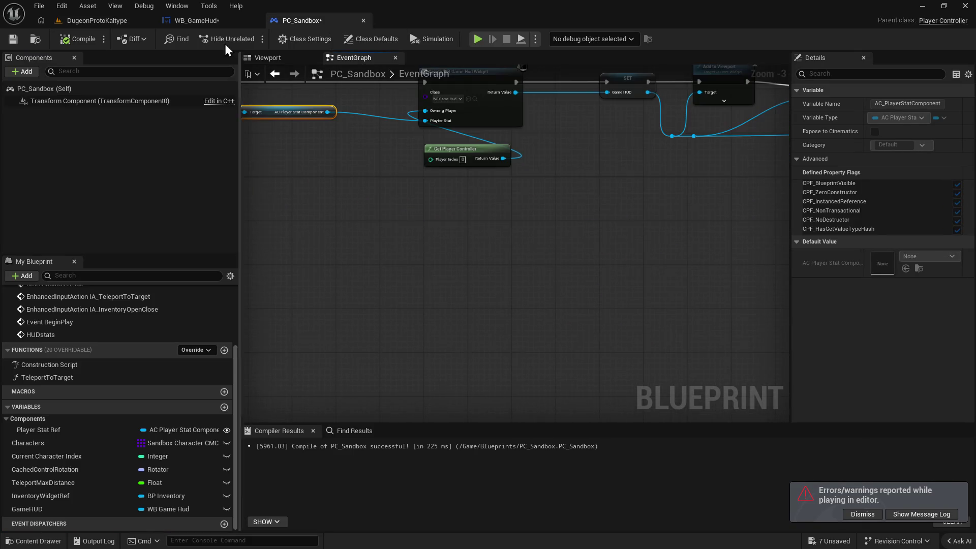
pyautogui.click(214, 24)
# Add a Get Playerstatcomp Saveref node via 'player stat comp' search with Context Sensitive off.
pyautogui.moveTo(320, 266); pyautogui.dragTo(406, 278)
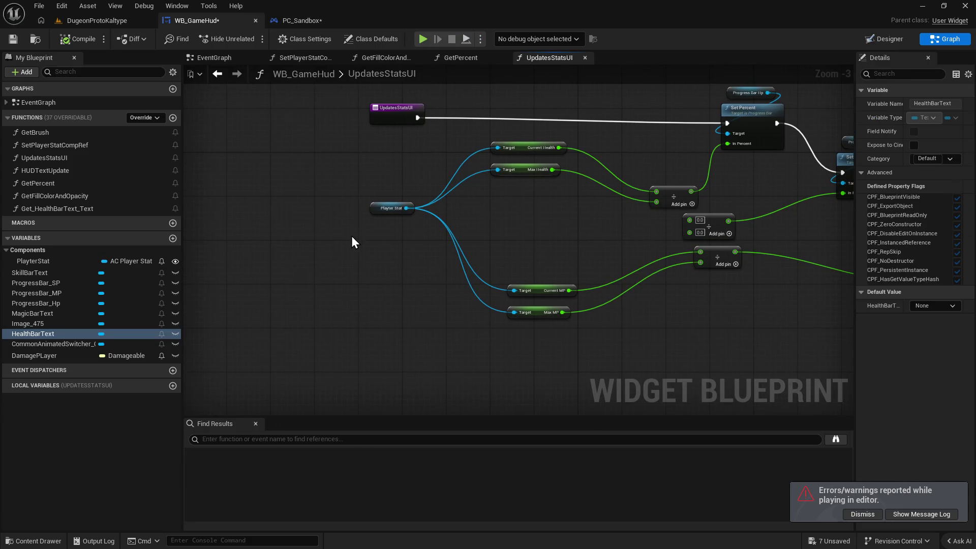
pyautogui.rightClick(287, 297)
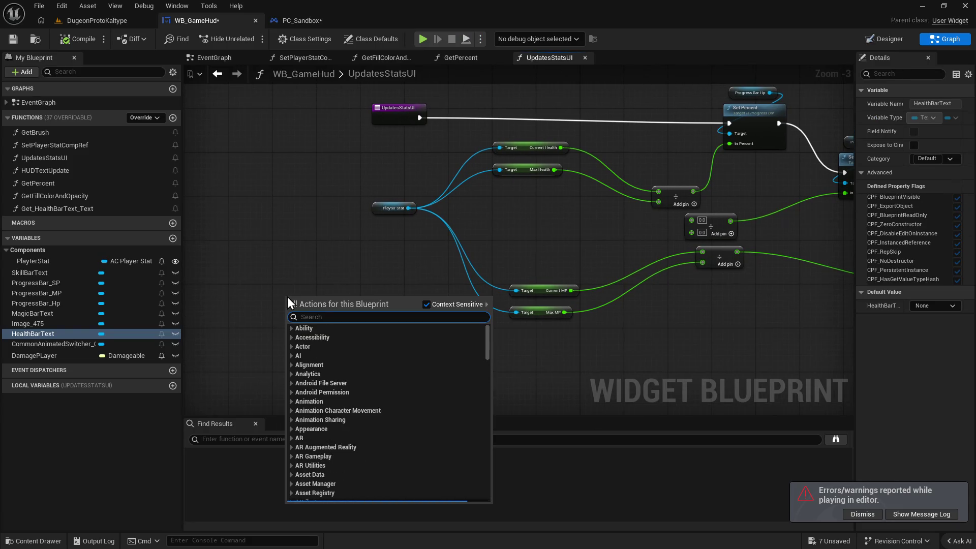
pyautogui.write('player stat compp')
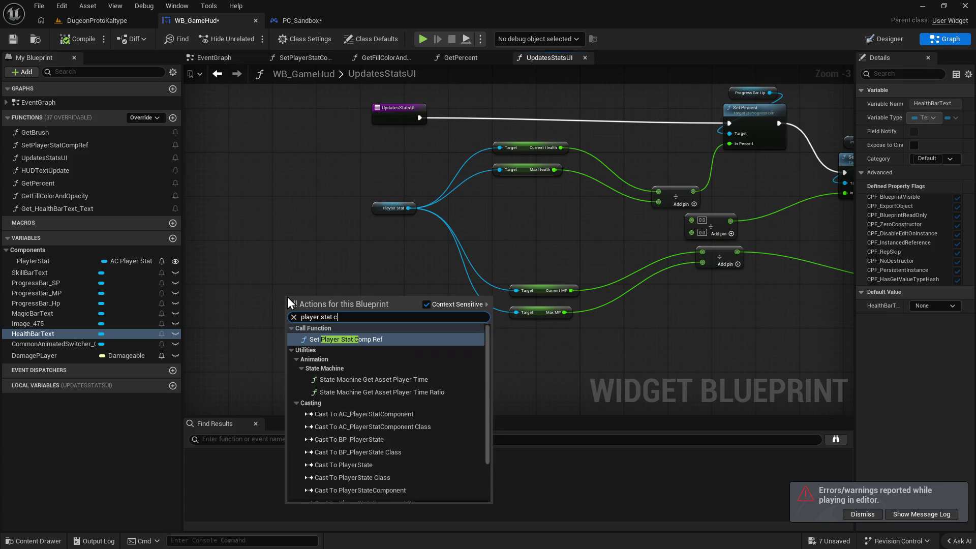
pyautogui.press('BackSpace')
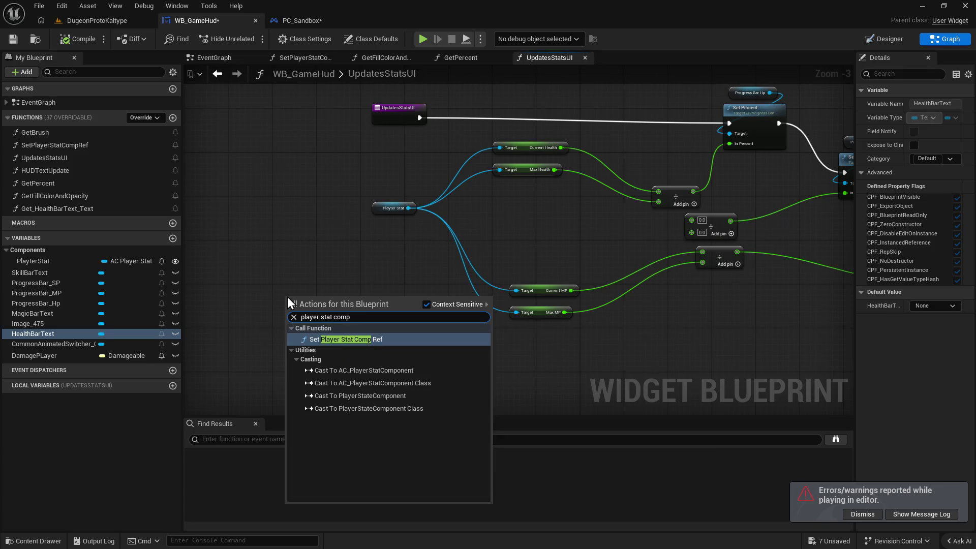
pyautogui.click(426, 304)
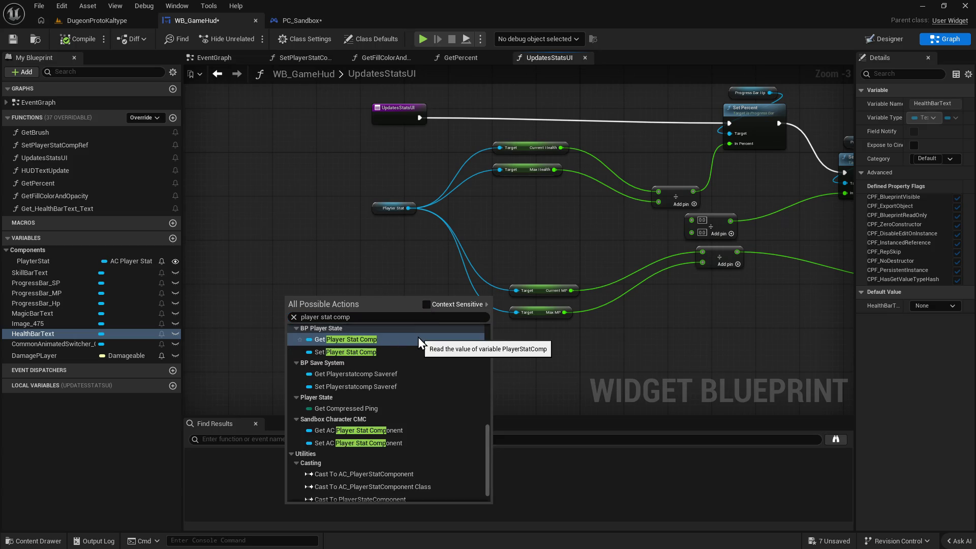
pyautogui.click(396, 373)
# Wire Saveref into Current/Max Health and Current/Max MP, then delete the Playter Stat node.
pyautogui.moveTo(380, 302)
pyautogui.mouseDown()
pyautogui.moveTo(422, 215)
pyautogui.moveTo(510, 151)
pyautogui.mouseUp()
pyautogui.moveTo(380, 302)
pyautogui.mouseDown()
pyautogui.moveTo(515, 178)
pyautogui.moveTo(502, 173)
pyautogui.mouseUp()
pyautogui.moveTo(382, 300); pyautogui.dragTo(517, 291)
pyautogui.moveTo(381, 302); pyautogui.dragTo(517, 313)
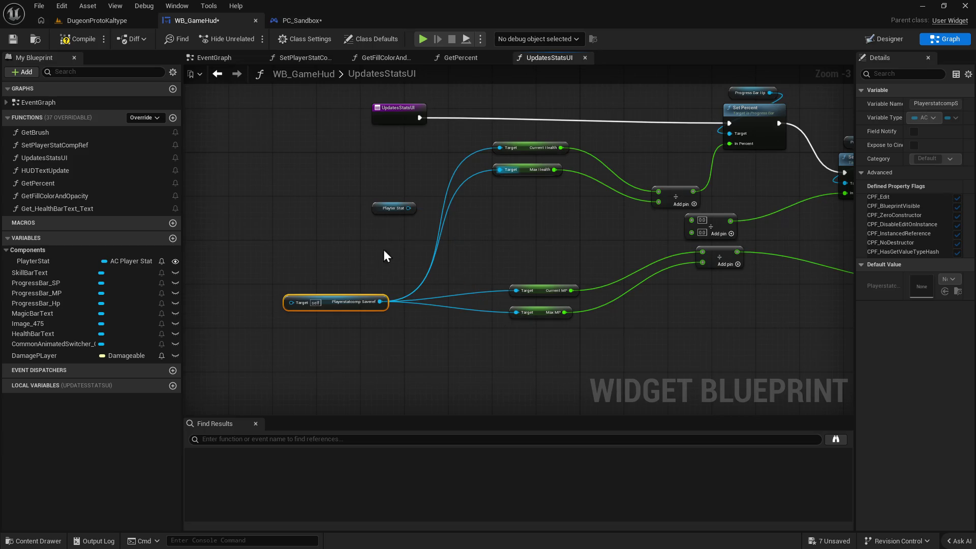
pyautogui.moveTo(408, 208)
pyautogui.mouseDown()
pyautogui.moveTo(281, 320)
pyautogui.moveTo(325, 230)
pyautogui.mouseUp()
pyautogui.moveTo(345, 175); pyautogui.dragTo(404, 224)
pyautogui.press('Delete')
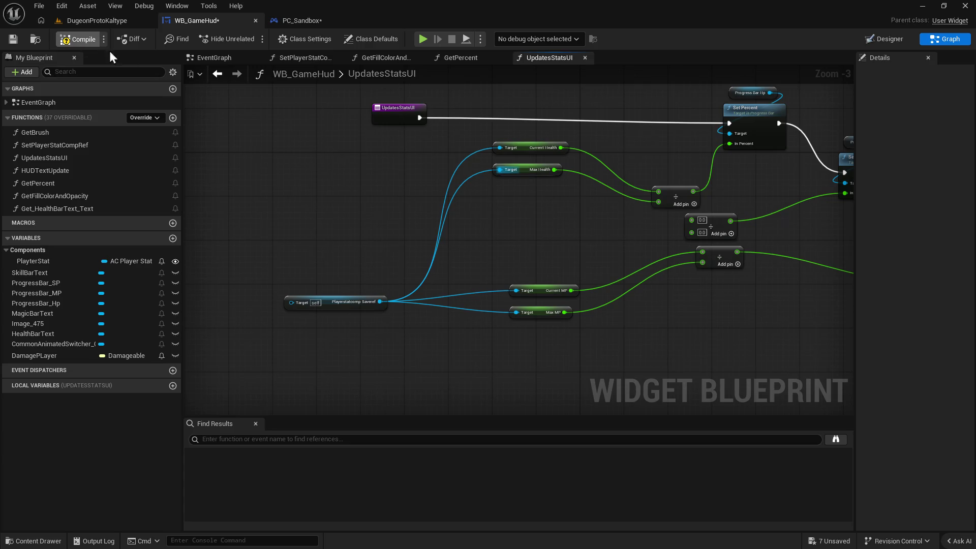
# Compile WB_GameHud, then try a Get Property Reference node for the Saveref target and delete it.
pyautogui.click(85, 41)
pyautogui.moveTo(340, 306); pyautogui.dragTo(368, 229)
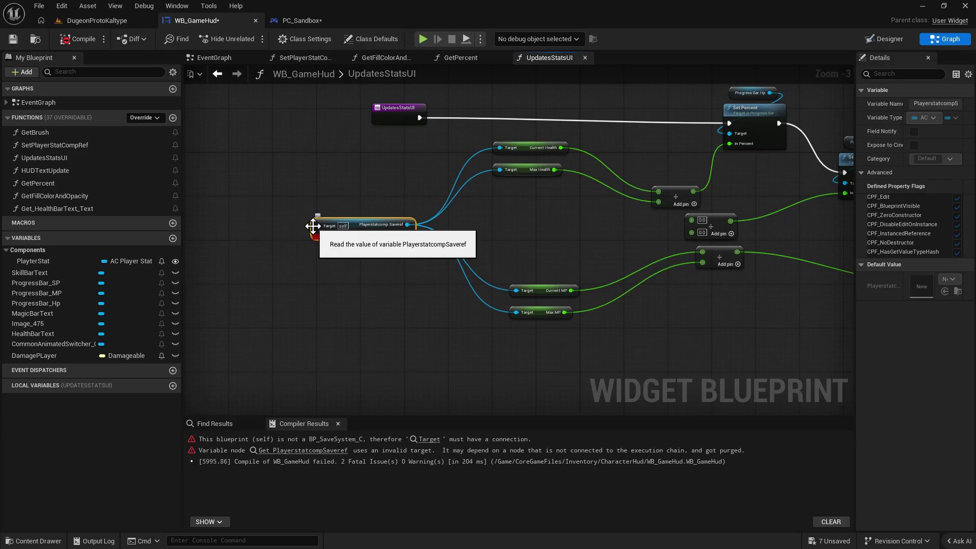
pyautogui.moveTo(318, 226); pyautogui.dragTo(305, 293)
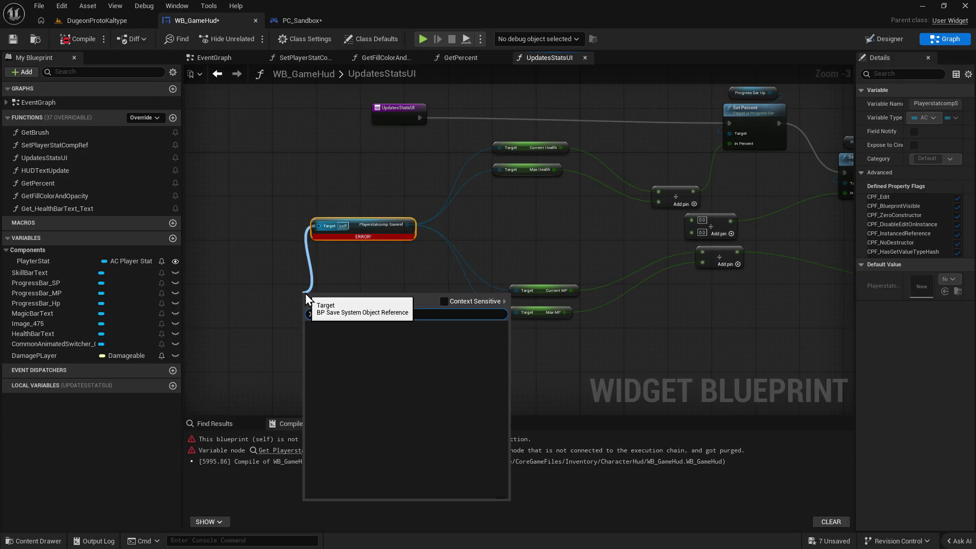
pyautogui.write('get compon')
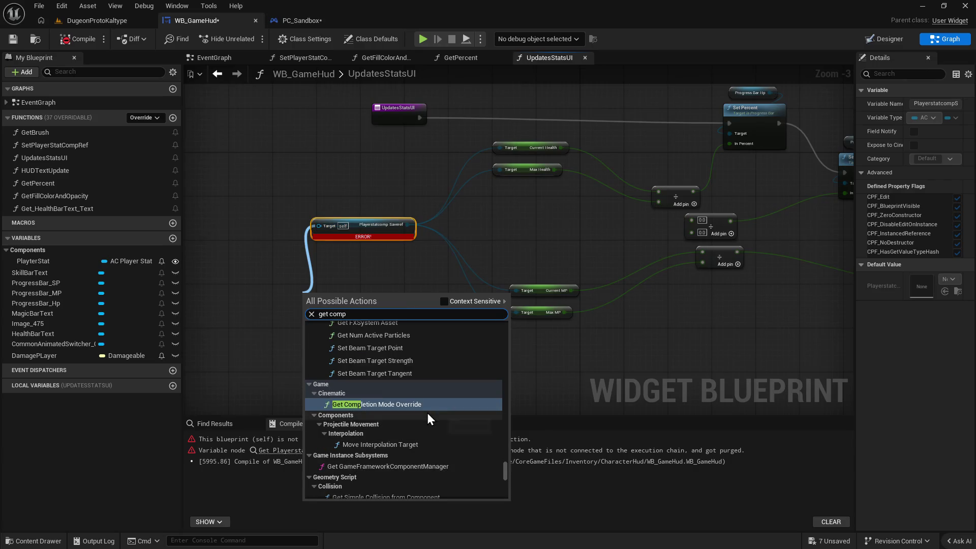
pyautogui.write('en')
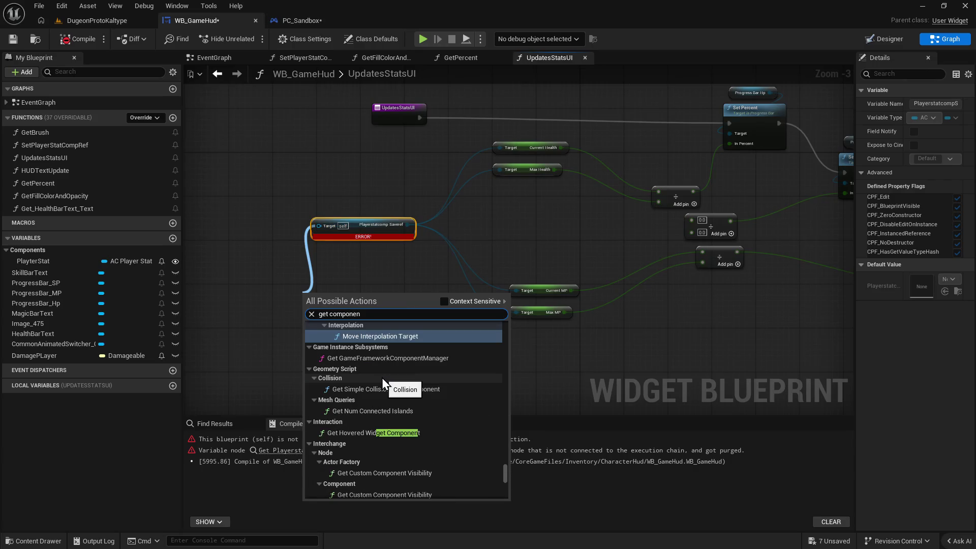
pyautogui.write('t')
pyautogui.click(444, 302)
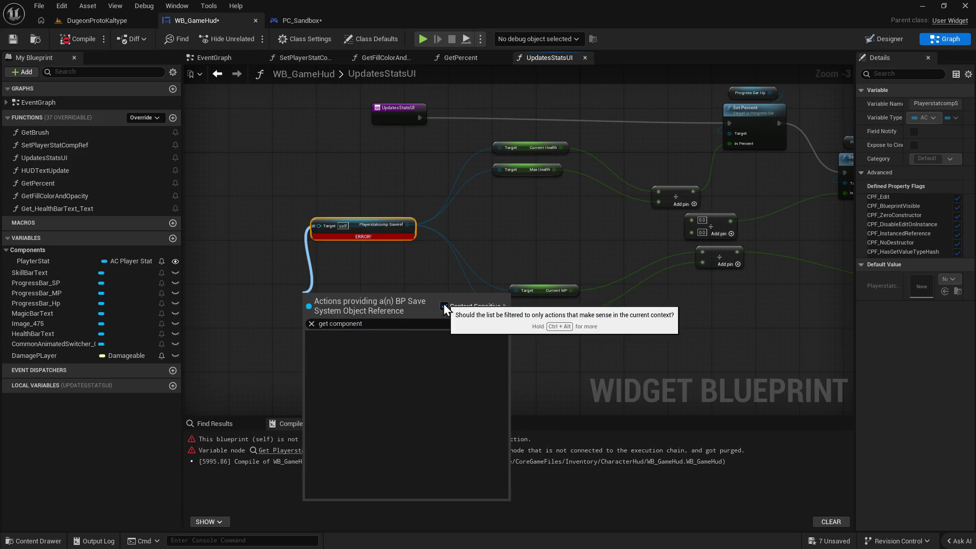
pyautogui.moveTo(383, 327); pyautogui.dragTo(283, 325)
pyautogui.write('get')
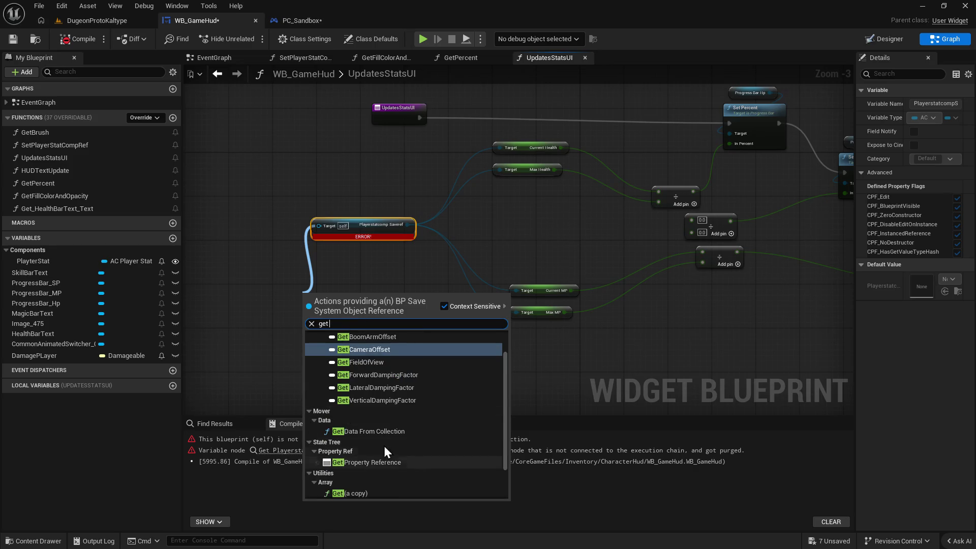
pyautogui.click(366, 463)
pyautogui.scroll(1, 367, 334)
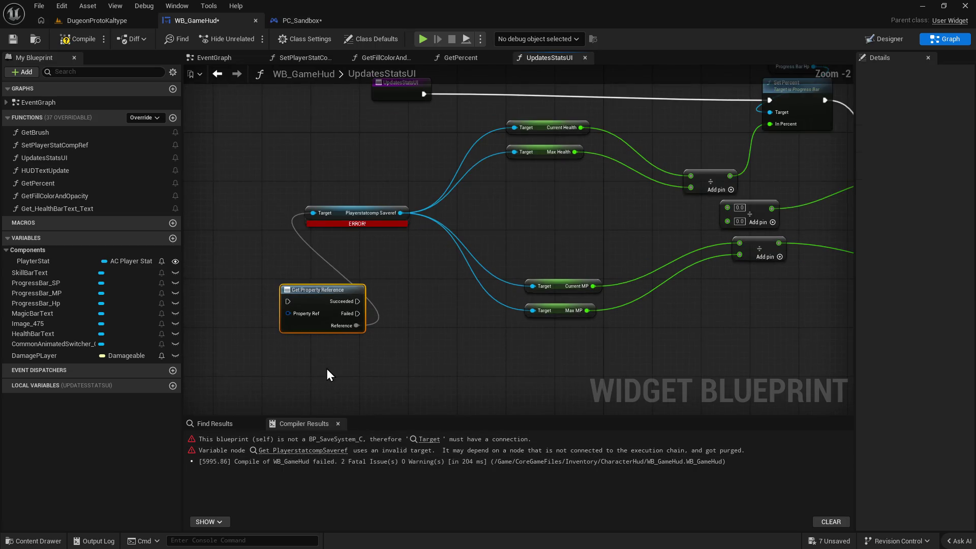
pyautogui.scroll(2, 327, 369)
pyautogui.moveTo(328, 370); pyautogui.dragTo(426, 281)
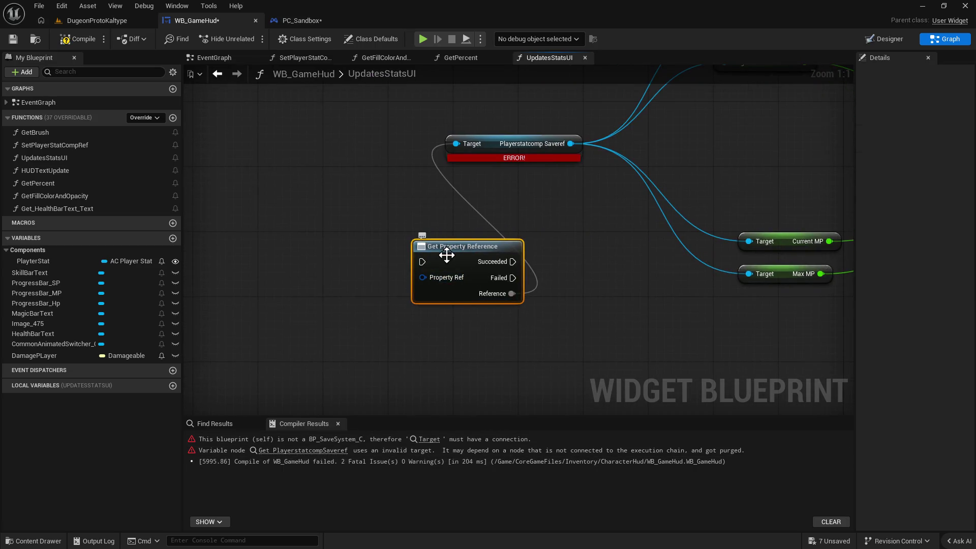
pyautogui.press('Delete')
# Paste a Current Stats Ref getter beside Saveref and unlink Saveref from the four stat getters.
pyautogui.moveTo(530, 239); pyautogui.dragTo(558, 272)
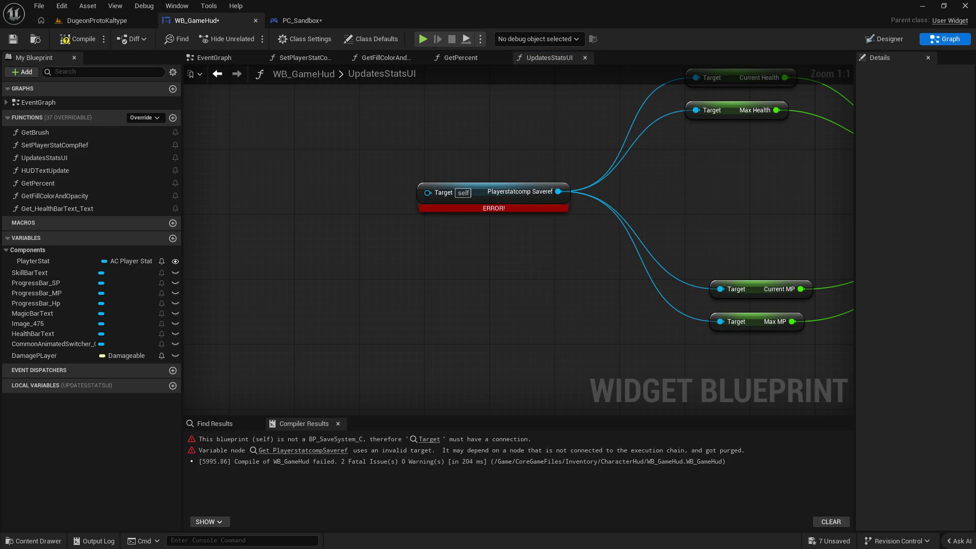
pyautogui.hotkey('ctrl', 'v')
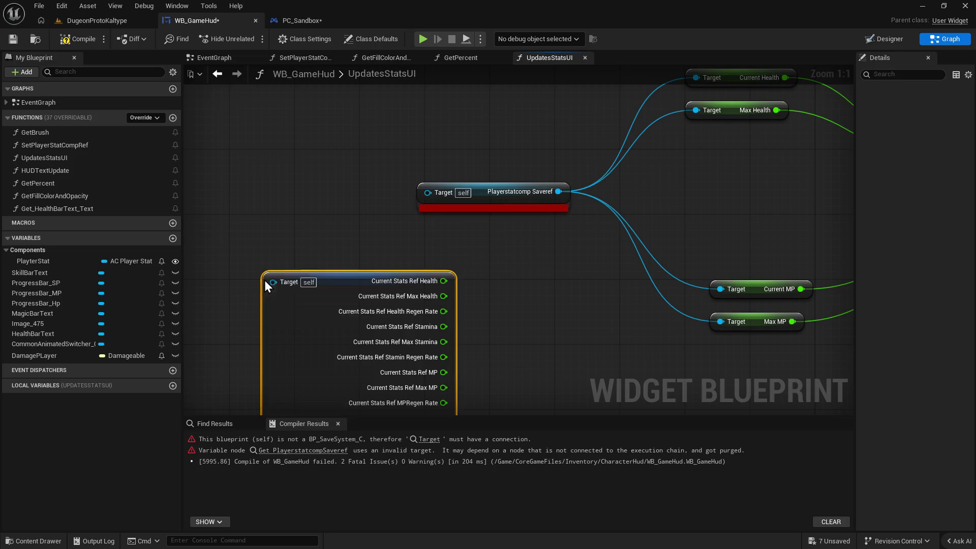
pyautogui.scroll(-5, 573, 244)
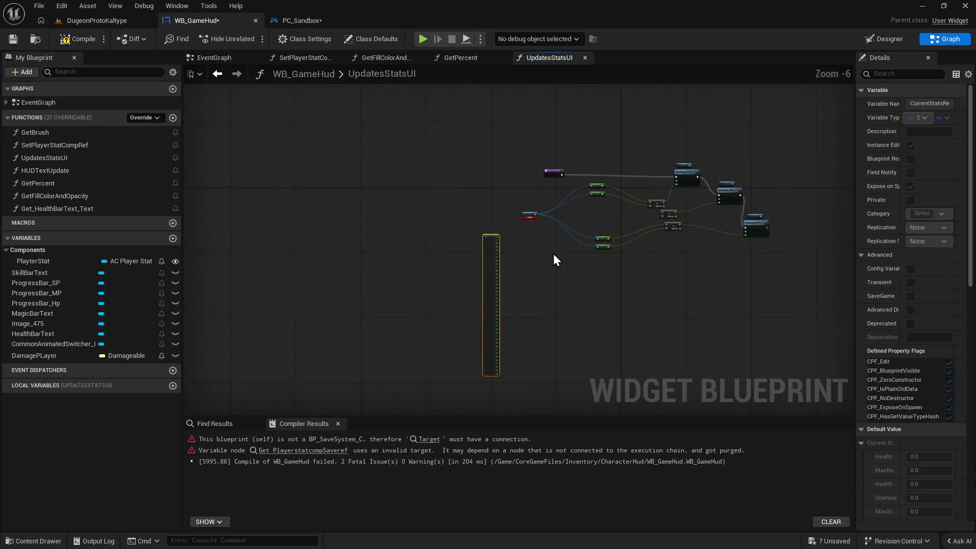
pyautogui.scroll(5, 553, 257)
pyautogui.moveTo(435, 208)
pyautogui.mouseDown()
pyautogui.moveTo(591, 162)
pyautogui.moveTo(422, 206)
pyautogui.mouseUp()
pyautogui.scroll(-1, 629, 248)
pyautogui.moveTo(615, 217); pyautogui.dragTo(529, 203)
pyautogui.click(529, 212)
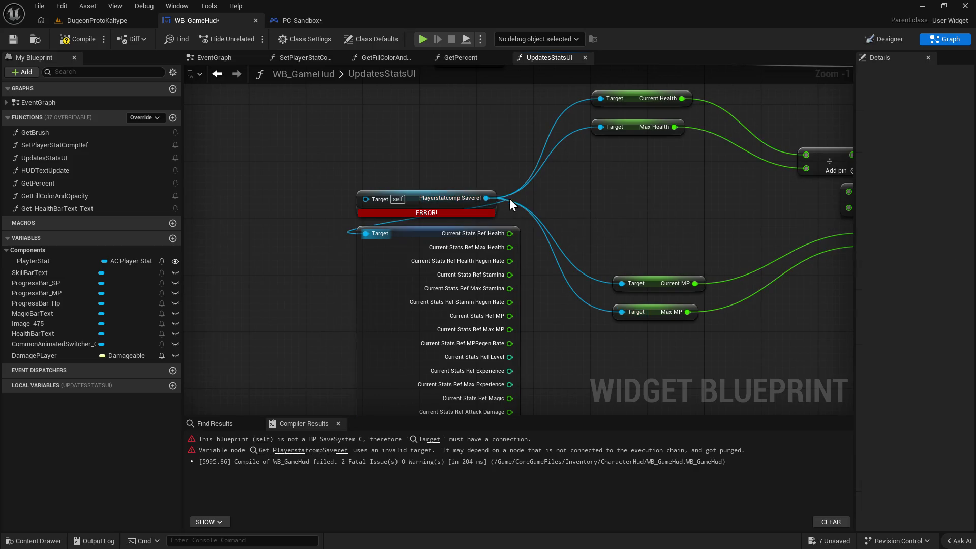
pyautogui.keyDown('alt'); pyautogui.click(487, 197); pyautogui.keyUp('alt')
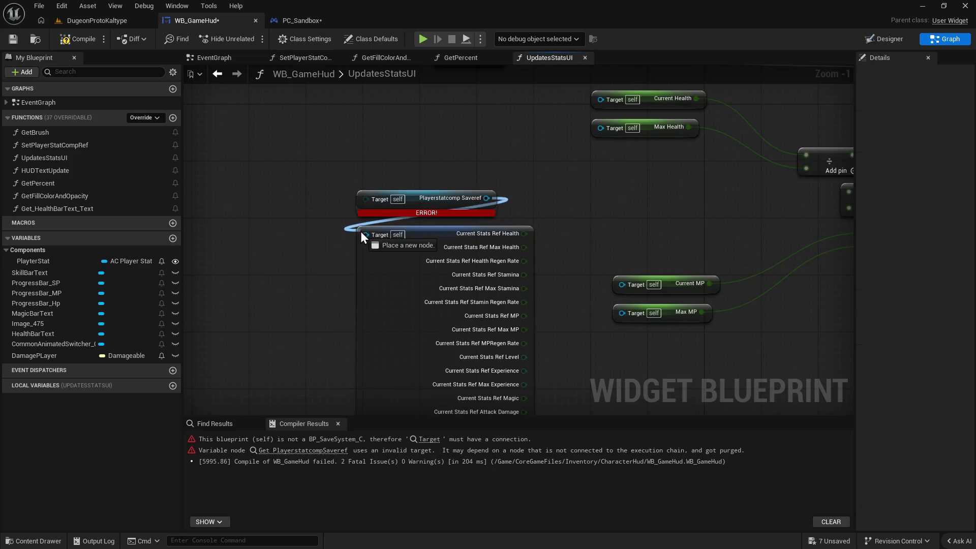
# Arrange Saveref and Current Stats Ref, feeding Health and Max Health into the division node.
pyautogui.scroll(-1, 587, 241)
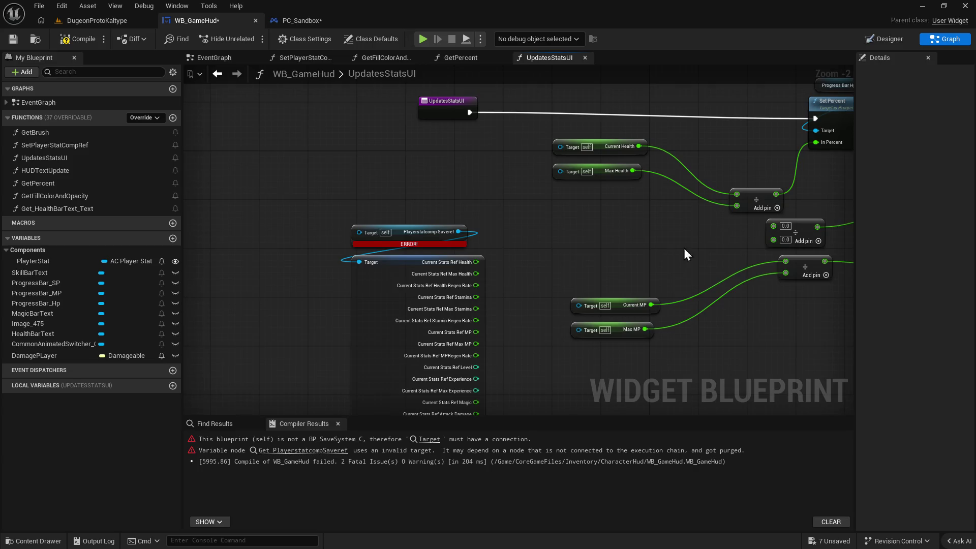
pyautogui.moveTo(685, 248); pyautogui.dragTo(544, 272)
pyautogui.moveTo(264, 256)
pyautogui.mouseDown()
pyautogui.moveTo(217, 176)
pyautogui.moveTo(342, 154)
pyautogui.mouseUp()
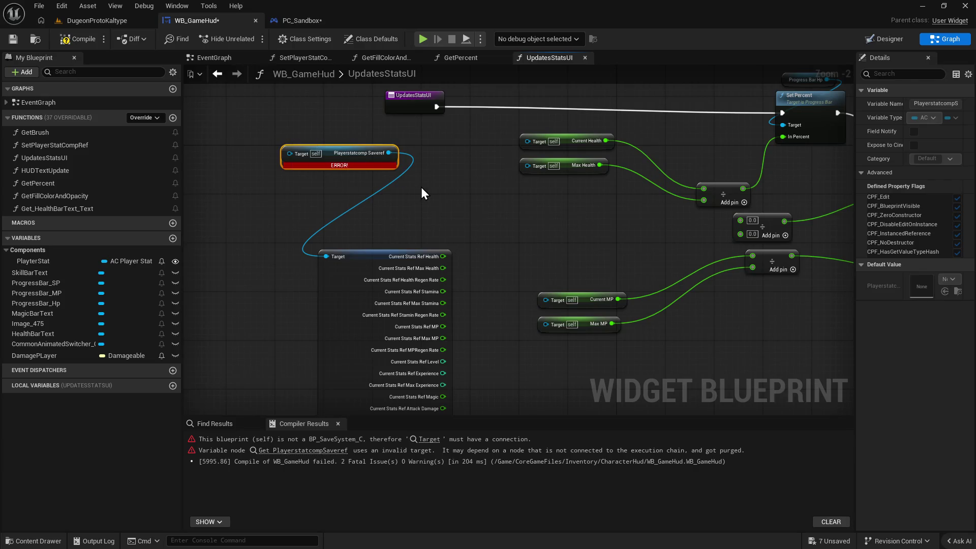
pyautogui.moveTo(333, 147); pyautogui.dragTo(224, 149)
pyautogui.moveTo(352, 257); pyautogui.dragTo(374, 147)
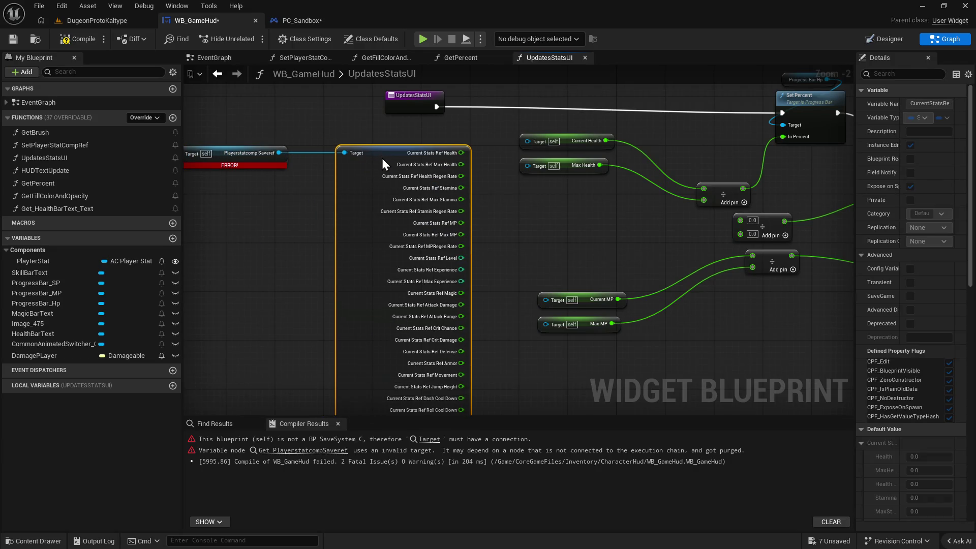
pyautogui.moveTo(461, 152); pyautogui.dragTo(529, 141)
pyautogui.moveTo(461, 164)
pyautogui.mouseDown()
pyautogui.moveTo(541, 172)
pyautogui.moveTo(532, 167)
pyautogui.moveTo(716, 203)
pyautogui.moveTo(706, 200)
pyautogui.mouseUp()
pyautogui.moveTo(461, 153); pyautogui.dragTo(705, 190)
pyautogui.click(95, 23)
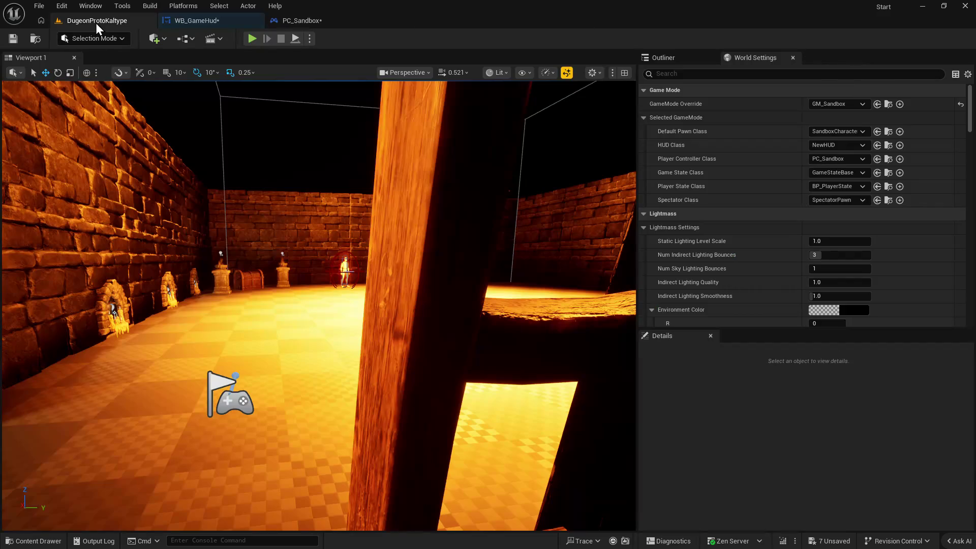
# Play despite compile errors, jump to the Bind Event to On Stats Updated error, return to WB_GameHud.
pyautogui.click(250, 39)
pyautogui.click(566, 297)
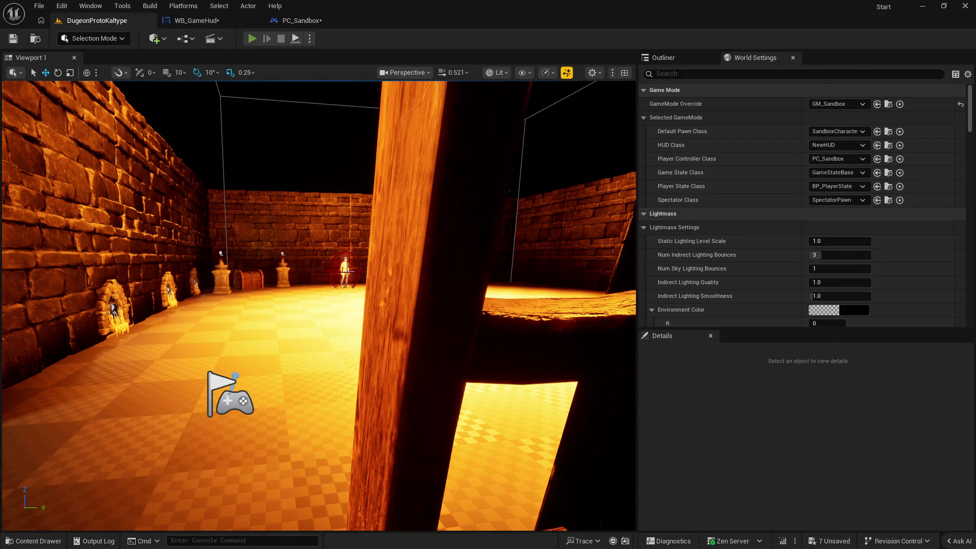
pyautogui.press('Escape')
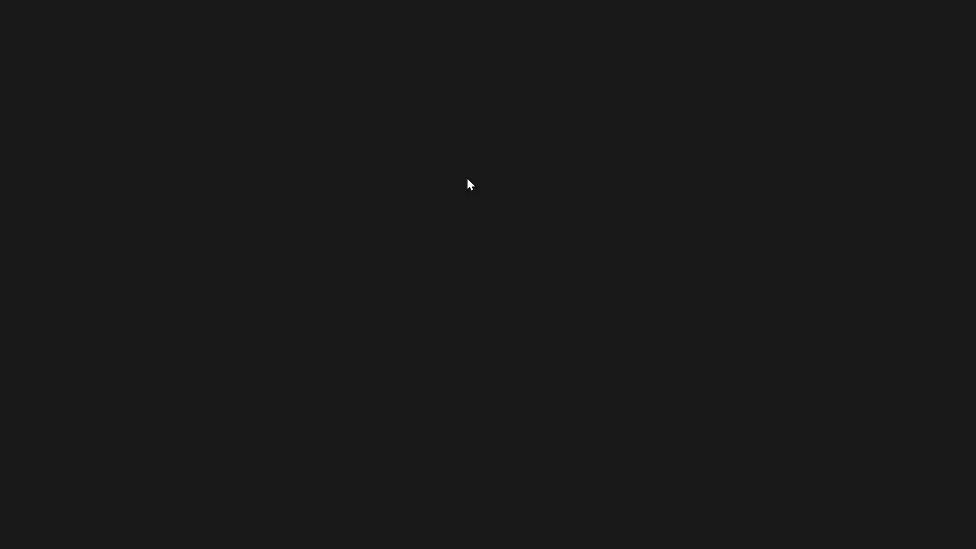
pyautogui.click(753, 33)
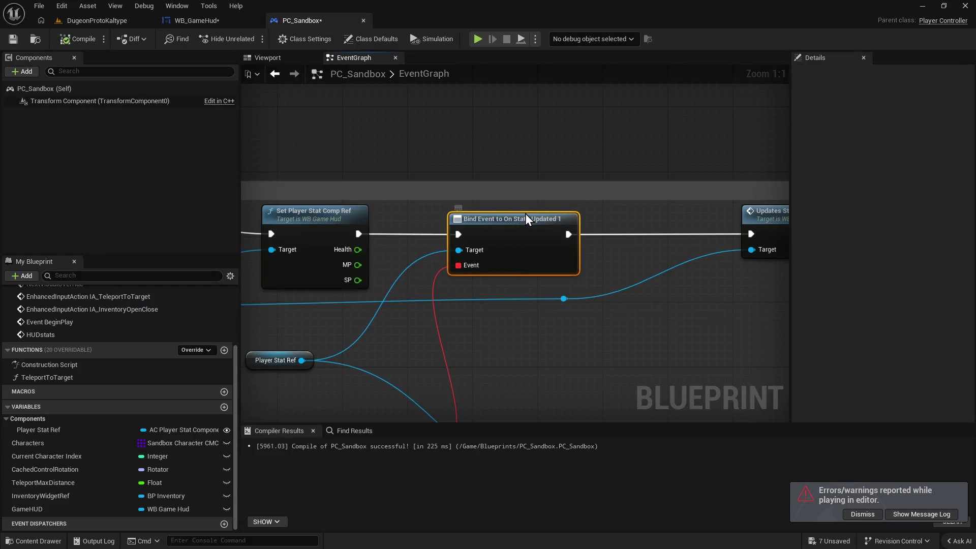
pyautogui.click(211, 19)
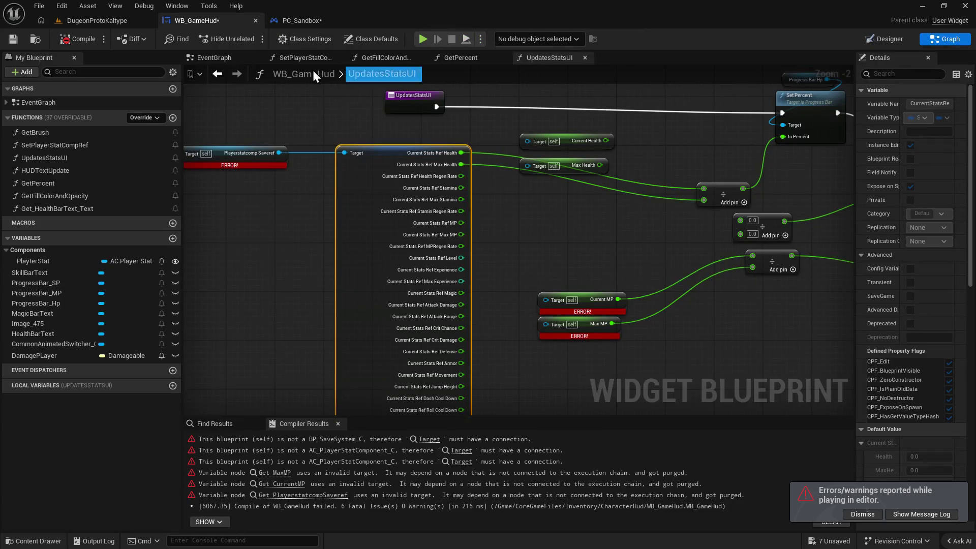
# Delete the Current Stats Ref breakout and erroring Saveref nodes from UpdatesStatsUI.
pyautogui.click(52, 159)
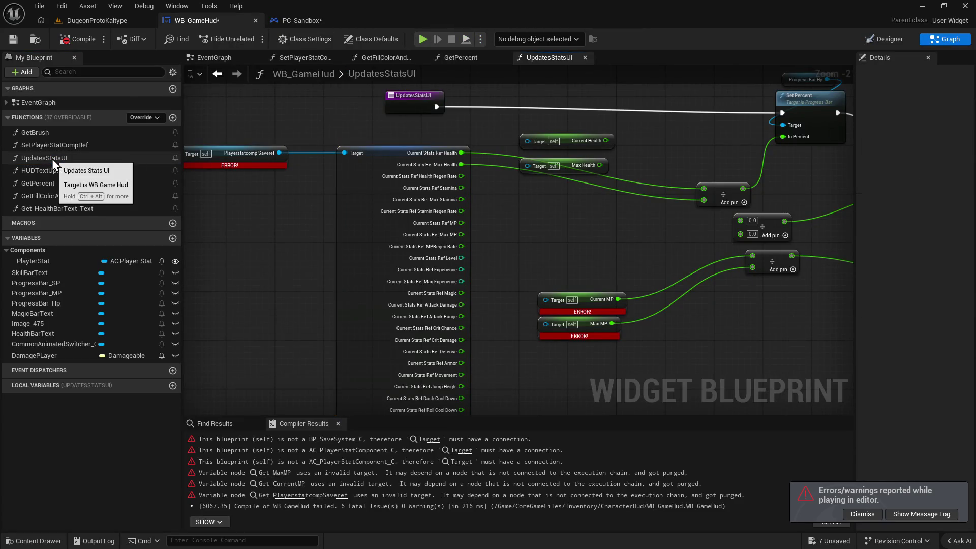
pyautogui.scroll(-2, 572, 244)
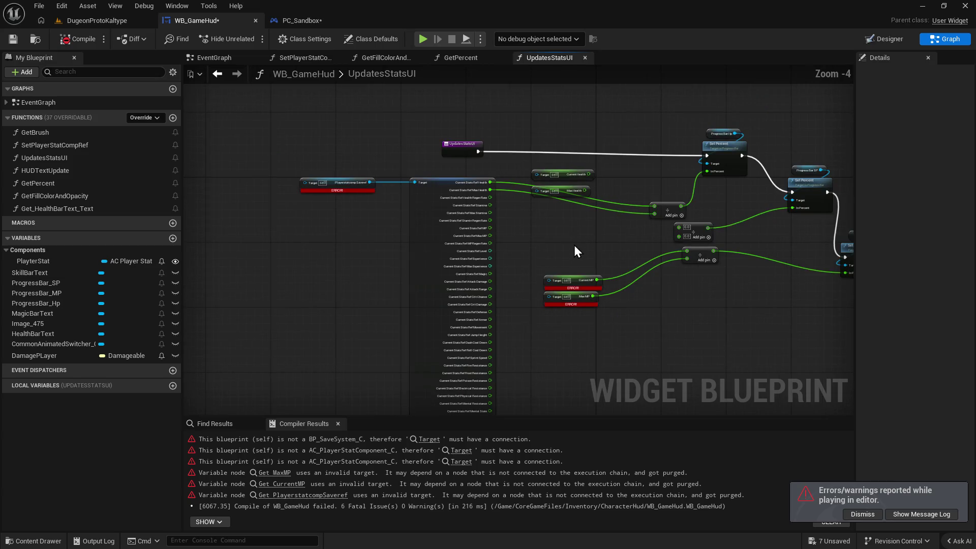
pyautogui.click(391, 202)
pyautogui.press('Delete')
pyautogui.scroll(1, 312, 201)
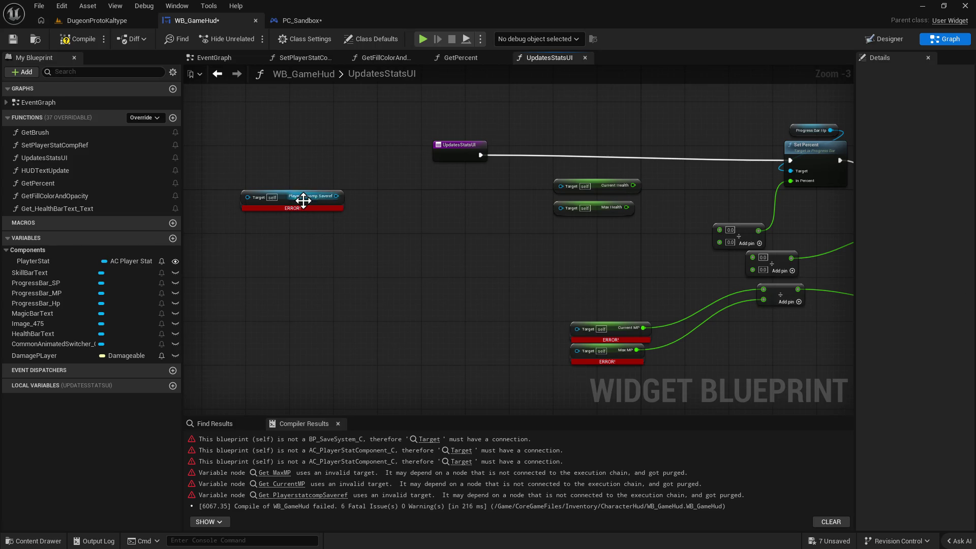
pyautogui.moveTo(287, 200); pyautogui.dragTo(380, 238)
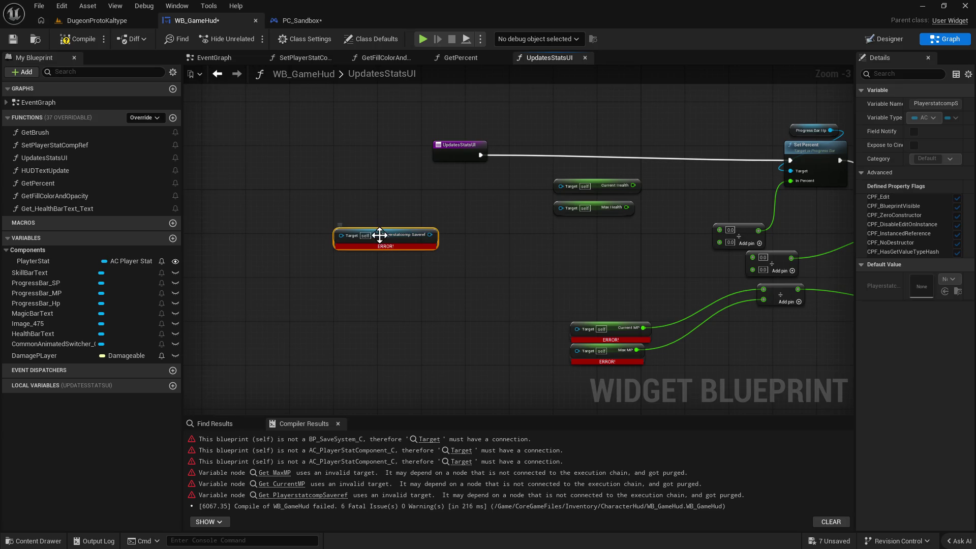
pyautogui.press('Delete')
# Find Set Player Stat Comp Ref in PC_Sandbox's Event Construct chain and open its WB_GameHud function.
pyautogui.click(302, 20)
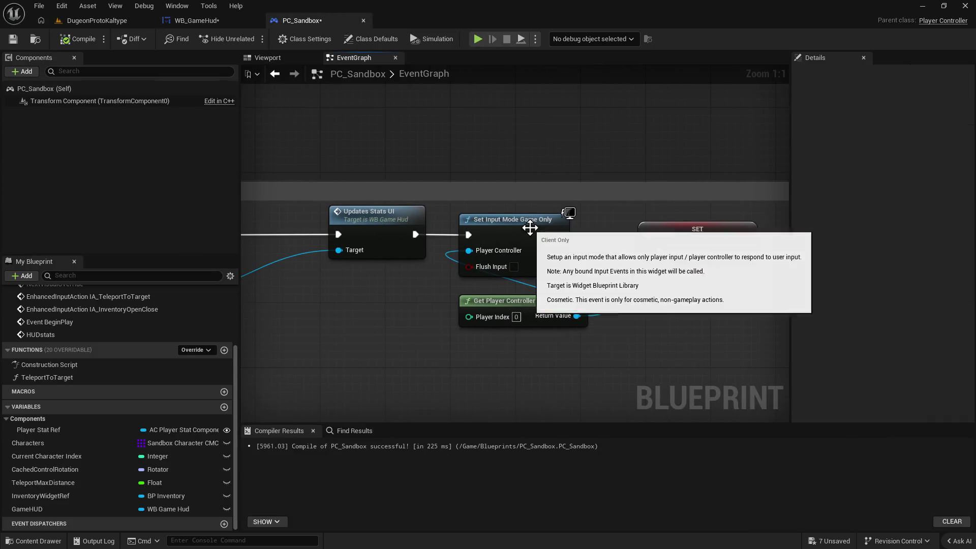
pyautogui.moveTo(368, 216)
pyautogui.mouseDown()
pyautogui.moveTo(480, 243)
pyautogui.moveTo(316, 279)
pyautogui.moveTo(659, 290)
pyautogui.mouseUp()
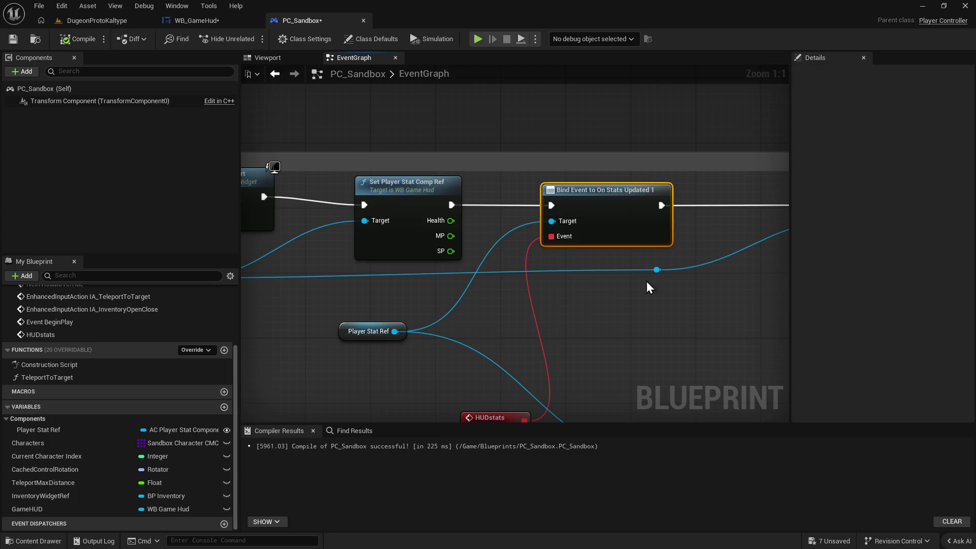
pyautogui.moveTo(370, 204); pyautogui.dragTo(435, 231)
pyautogui.scroll(-1, 404, 302)
pyautogui.moveTo(379, 287)
pyautogui.mouseDown()
pyautogui.moveTo(587, 331)
pyautogui.moveTo(563, 349)
pyautogui.mouseUp()
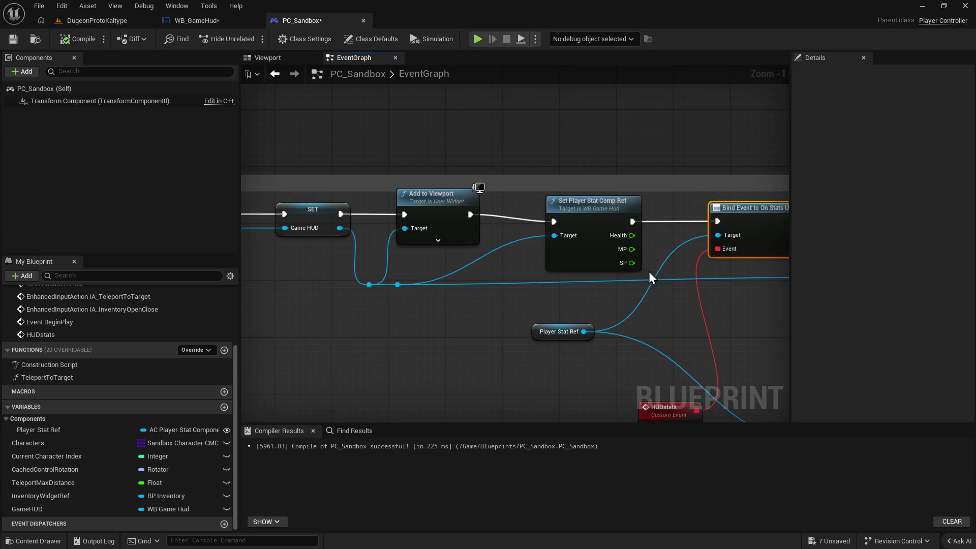
pyautogui.moveTo(651, 271); pyautogui.dragTo(544, 250)
pyautogui.doubleClick(531, 184)
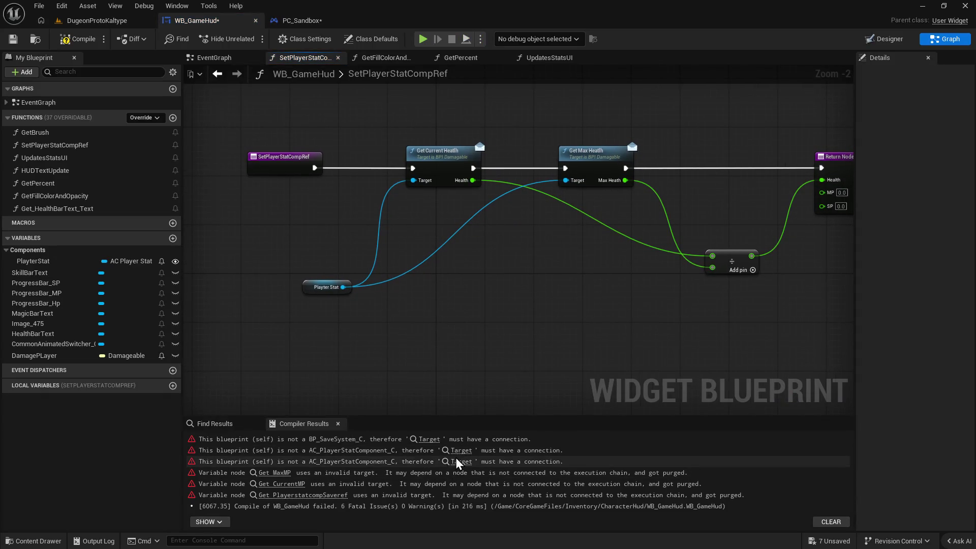
# Check the Current MP error and PlayerStat's type via a 'p ref' search, leave it unchanged, and recompile WB_GameHud.
pyautogui.moveTo(575, 266); pyautogui.dragTo(543, 273)
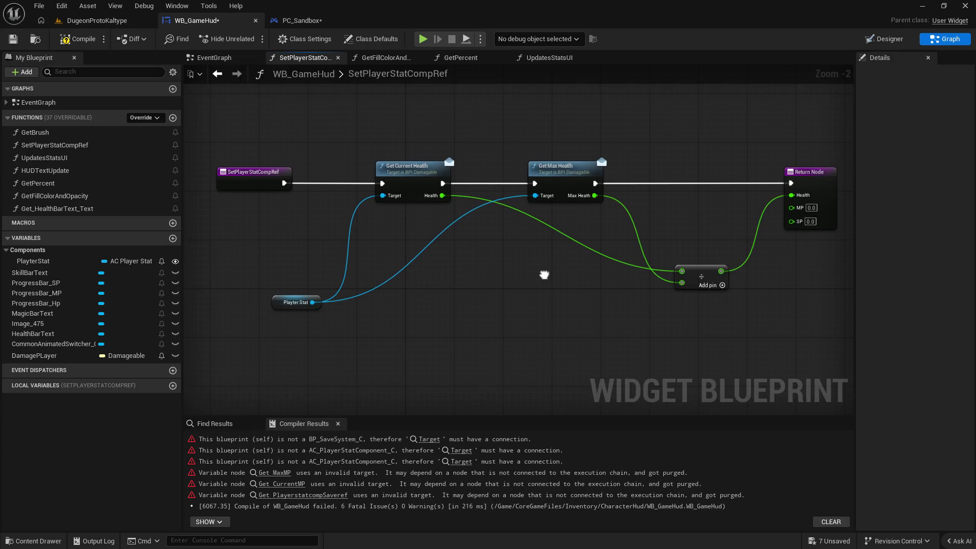
pyautogui.click(456, 452)
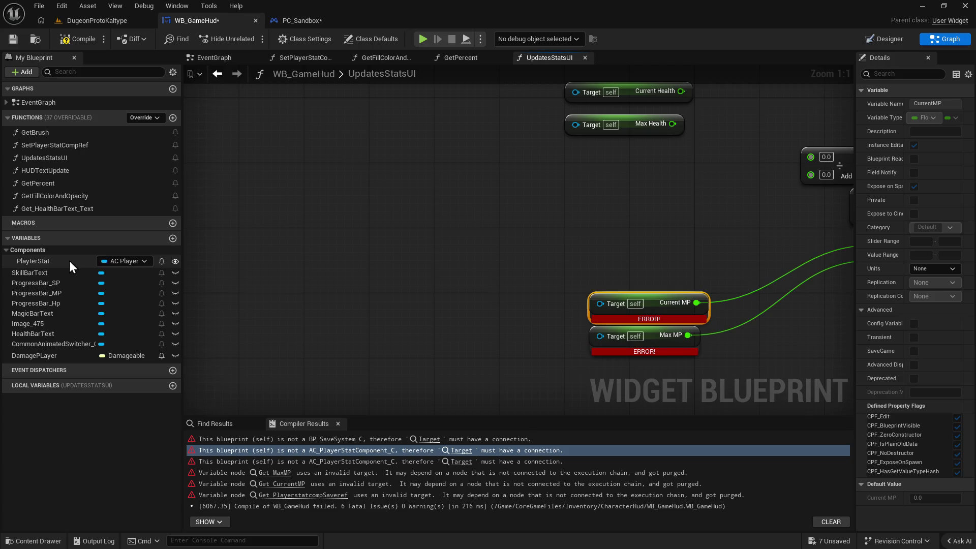
pyautogui.click(142, 260)
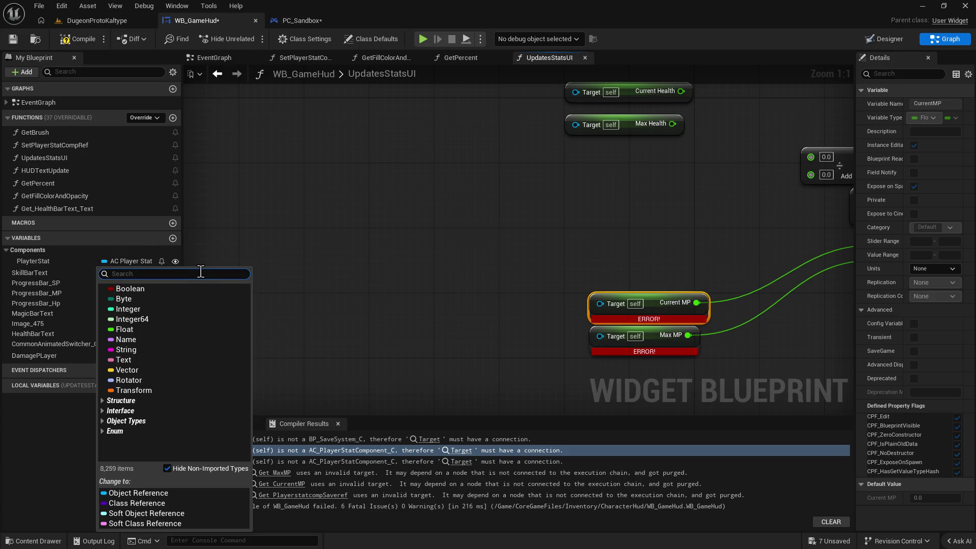
pyautogui.write('stat comp re')
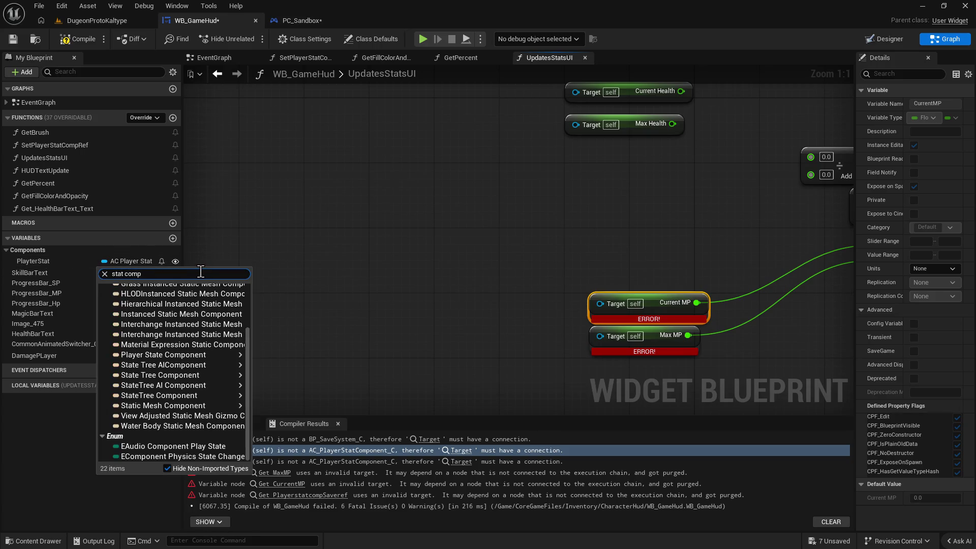
pyautogui.write('f')
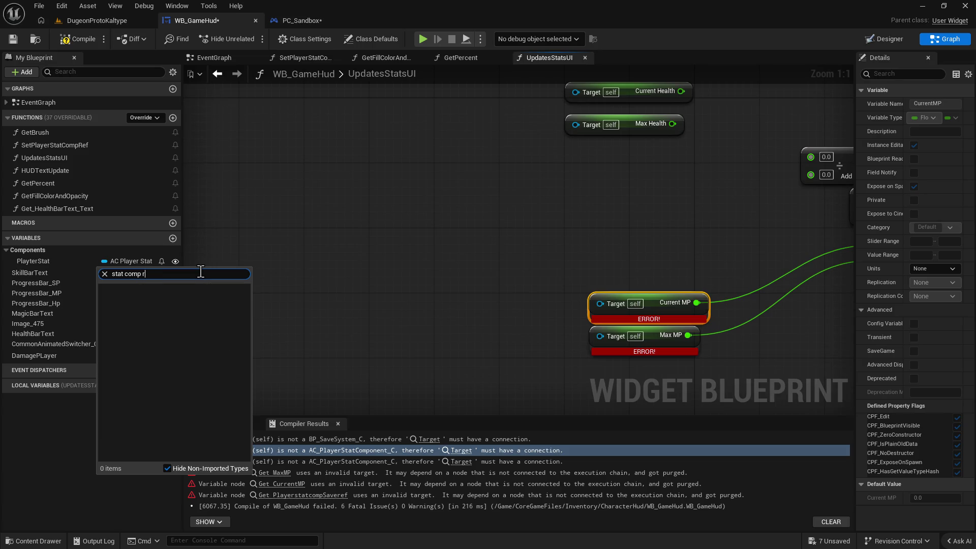
pyautogui.press('BackSpace')
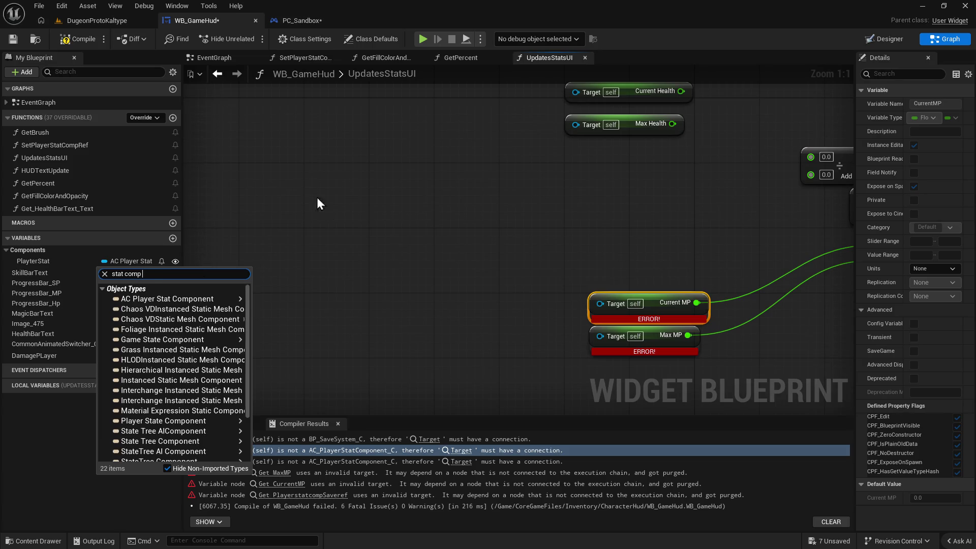
pyautogui.click(372, 258)
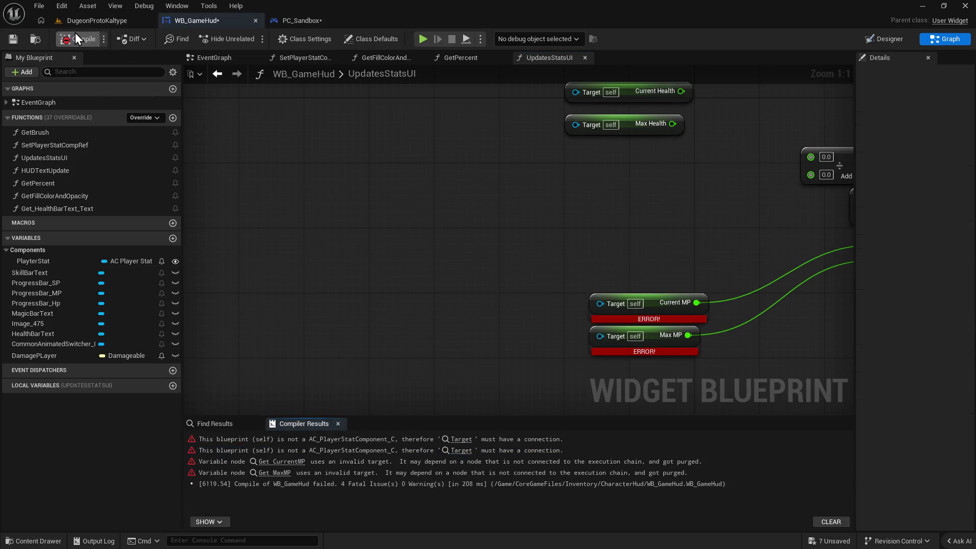
pyautogui.click(134, 20)
pyautogui.click(278, 23)
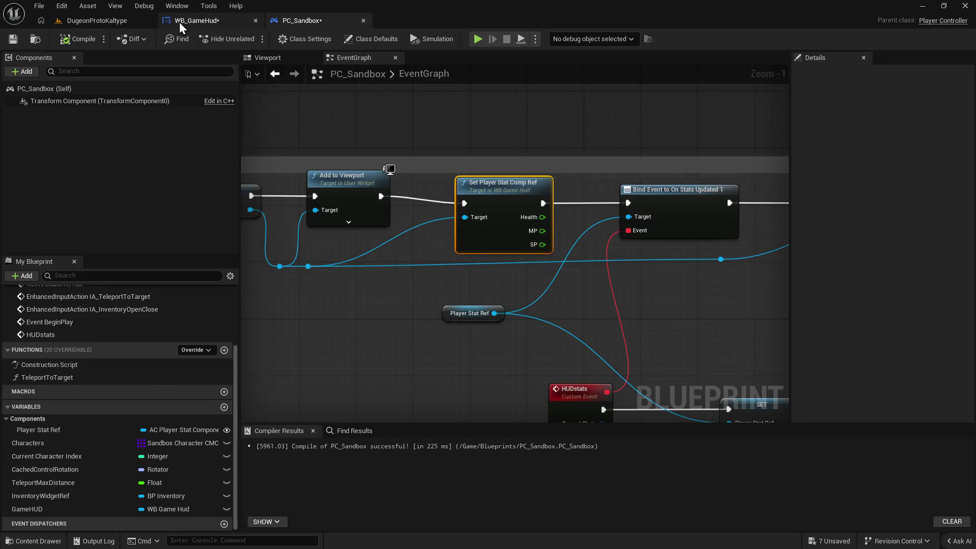
# Add a SET Player Stat Ref node after Set Player Stat Comp Ref in PC_Sandbox.
pyautogui.click(179, 21)
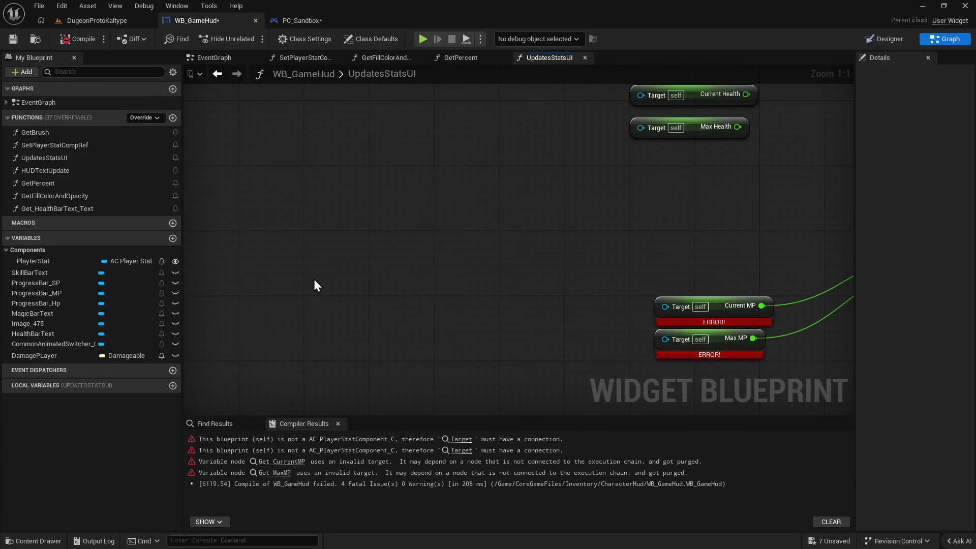
pyautogui.scroll(-3, 314, 285)
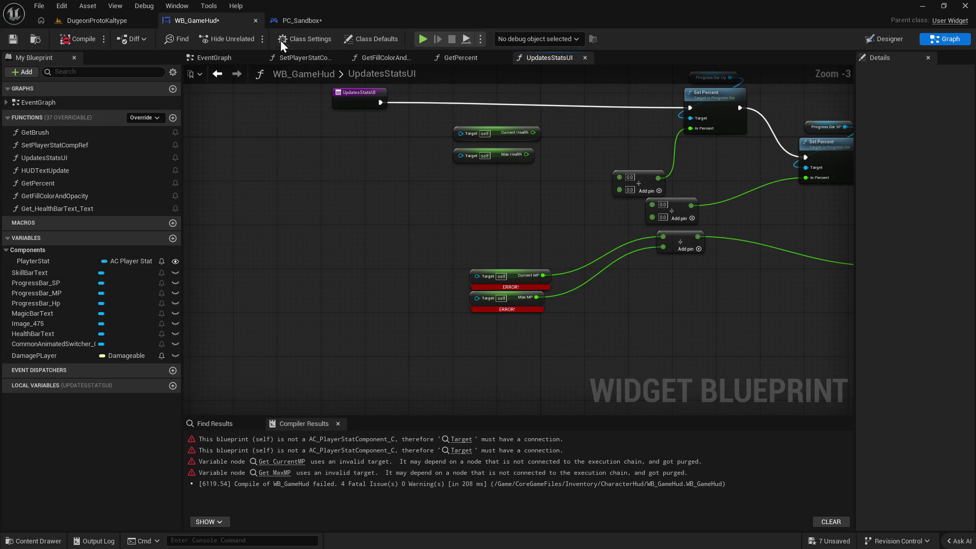
pyautogui.click(298, 19)
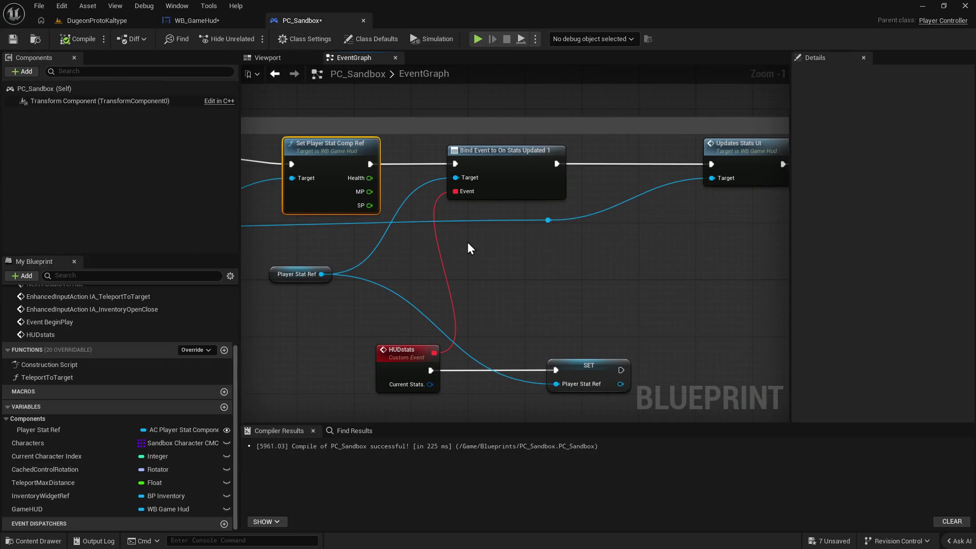
pyautogui.moveTo(501, 162); pyautogui.dragTo(443, 160)
pyautogui.moveTo(53, 435)
pyautogui.mouseDown()
pyautogui.moveTo(521, 211)
pyautogui.moveTo(557, 179)
pyautogui.mouseUp()
pyautogui.click(563, 196)
pyautogui.press('Escape')
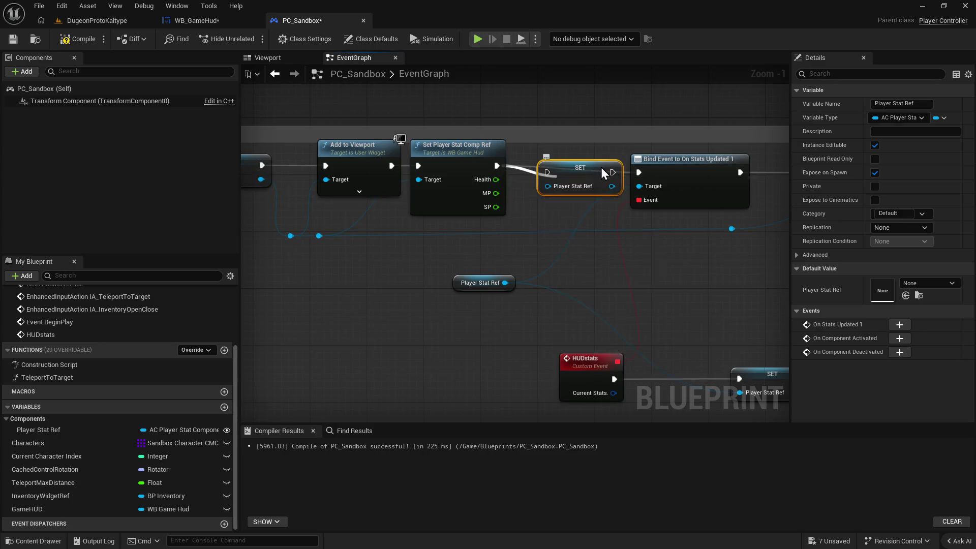
# Wire the SET between Set Player Stat Comp Ref and Bind Event, drop the getter's old wires, and compile.
pyautogui.moveTo(497, 166); pyautogui.dragTo(548, 172)
pyautogui.moveTo(612, 173)
pyautogui.mouseDown()
pyautogui.moveTo(639, 173)
pyautogui.moveTo(639, 186)
pyautogui.mouseUp()
pyautogui.moveTo(576, 176); pyautogui.dragTo(560, 166)
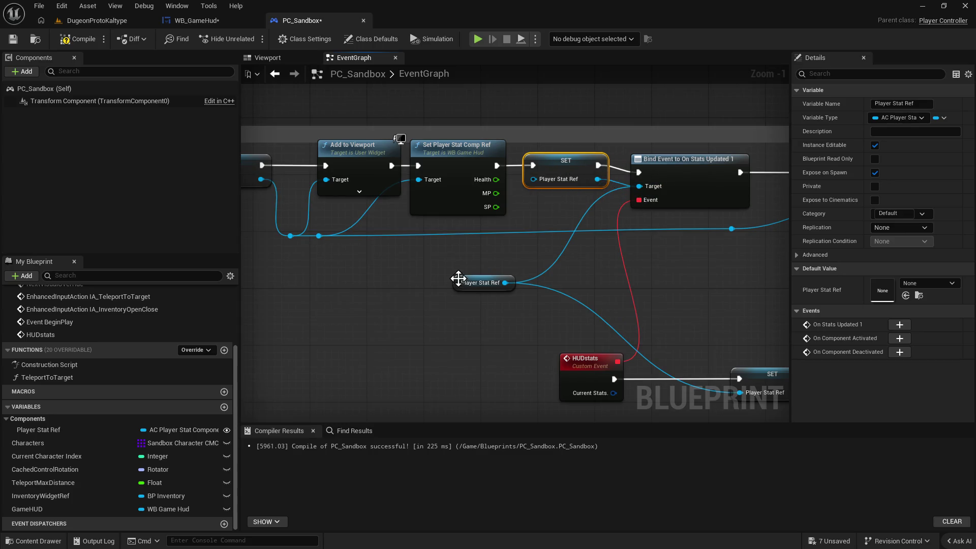
pyautogui.moveTo(505, 282)
pyautogui.mouseDown()
pyautogui.moveTo(542, 187)
pyautogui.moveTo(533, 179)
pyautogui.mouseUp()
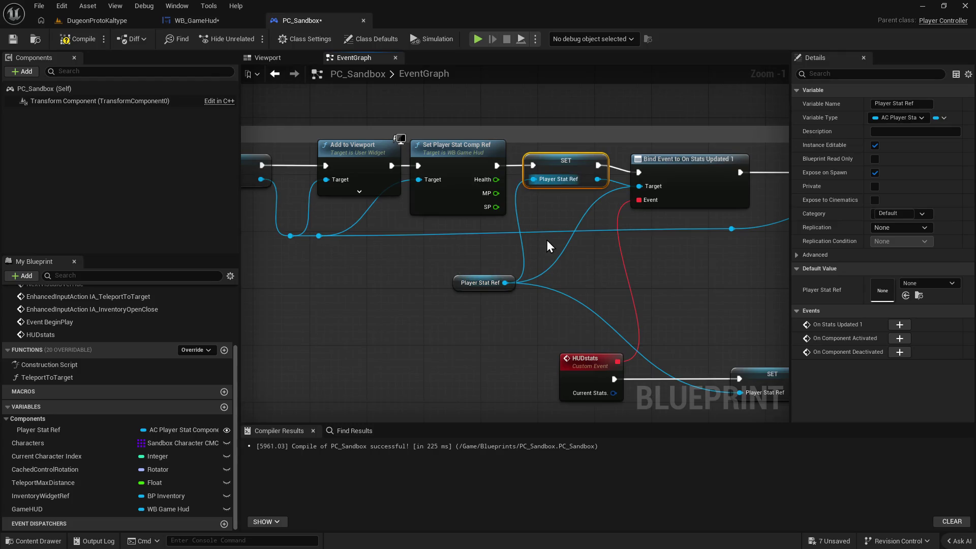
pyautogui.click(579, 288)
pyautogui.moveTo(599, 314); pyautogui.dragTo(546, 270)
pyautogui.keyDown('alt'); pyautogui.click(553, 259); pyautogui.keyUp('alt')
pyautogui.keyDown('alt'); pyautogui.click(521, 210); pyautogui.keyUp('alt')
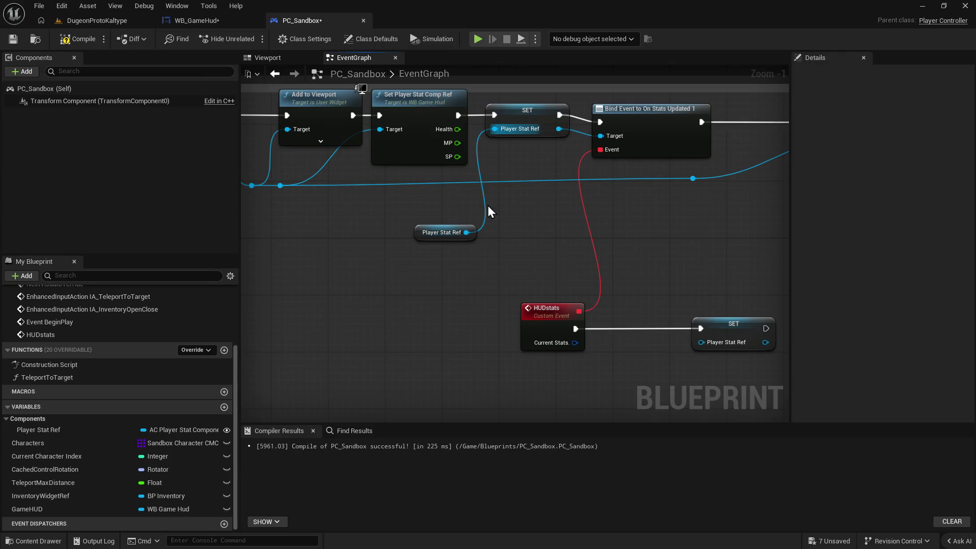
pyautogui.click(78, 38)
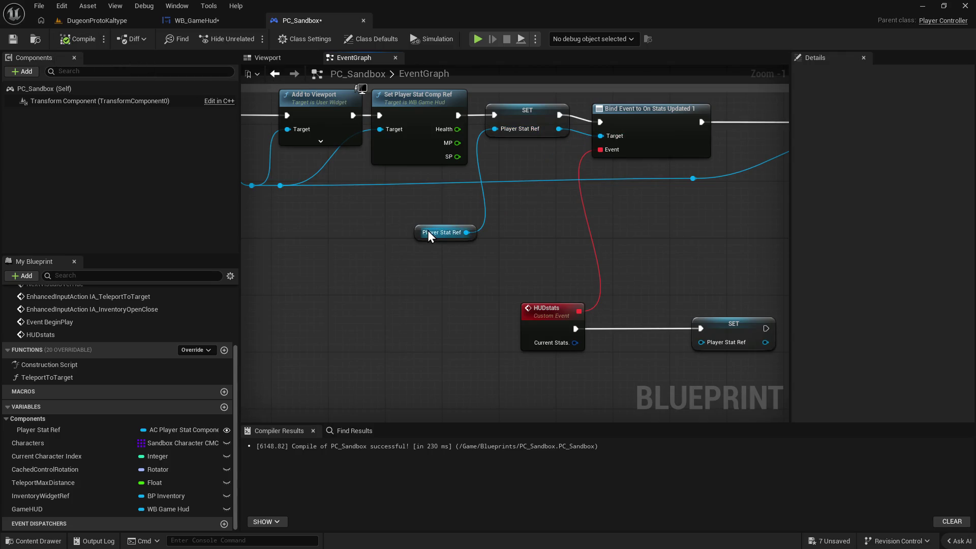
pyautogui.moveTo(427, 232)
pyautogui.mouseDown()
pyautogui.moveTo(381, 221)
pyautogui.moveTo(452, 249)
pyautogui.mouseUp()
pyautogui.moveTo(559, 248); pyautogui.dragTo(535, 246)
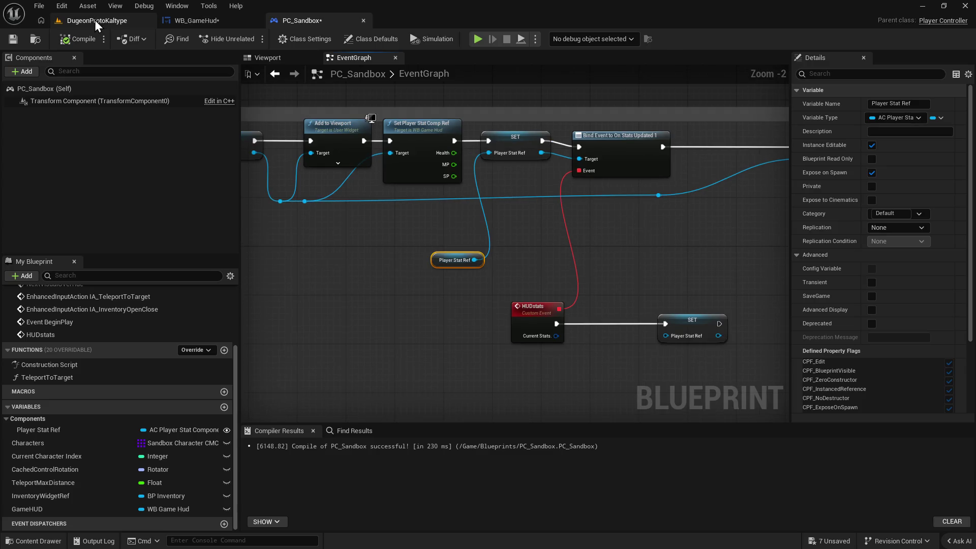
# Play-test the level despite WB_GameHud errors and inspect the Accessed None error on Player Stat Ref.
pyautogui.click(96, 20)
pyautogui.click(252, 39)
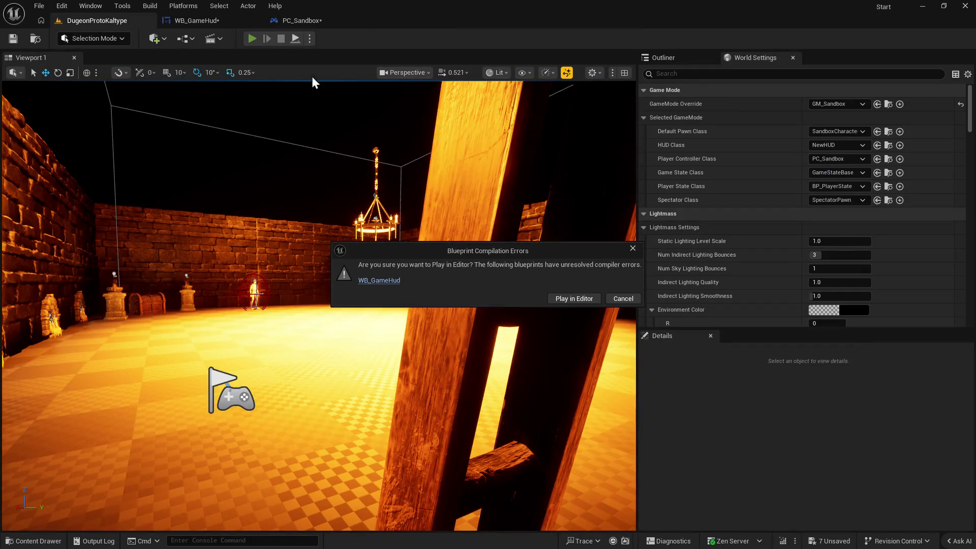
pyautogui.click(579, 300)
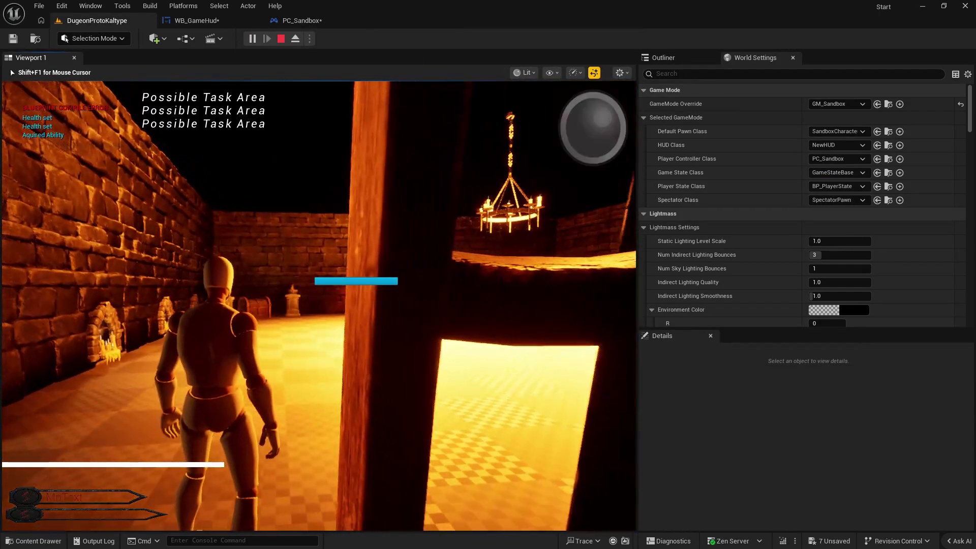
pyautogui.press('Escape')
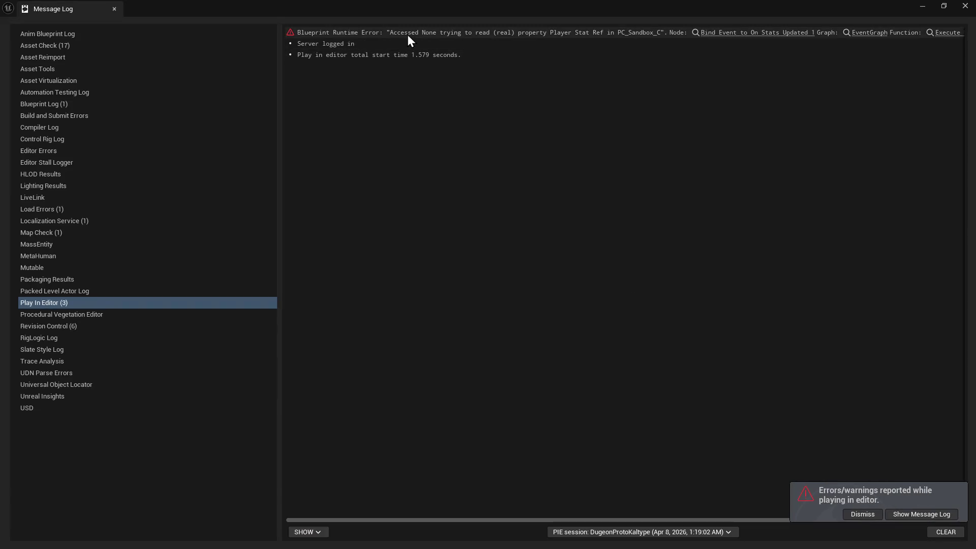
pyautogui.click(762, 33)
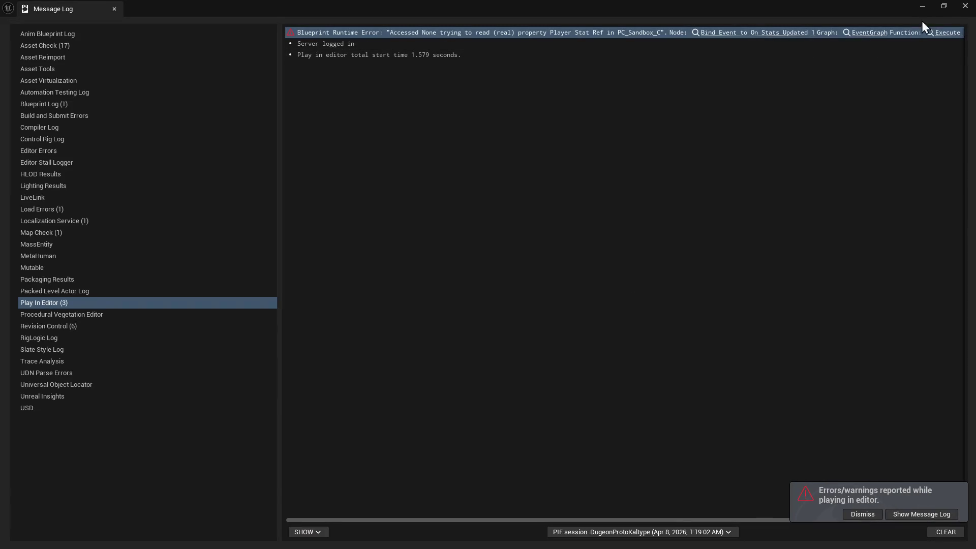
pyautogui.click(966, 7)
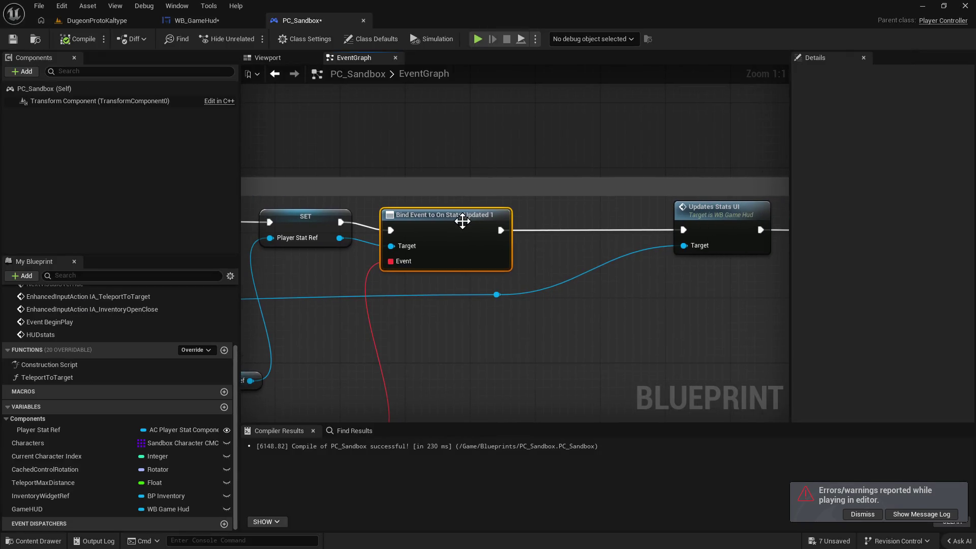
pyautogui.moveTo(464, 220); pyautogui.dragTo(508, 206)
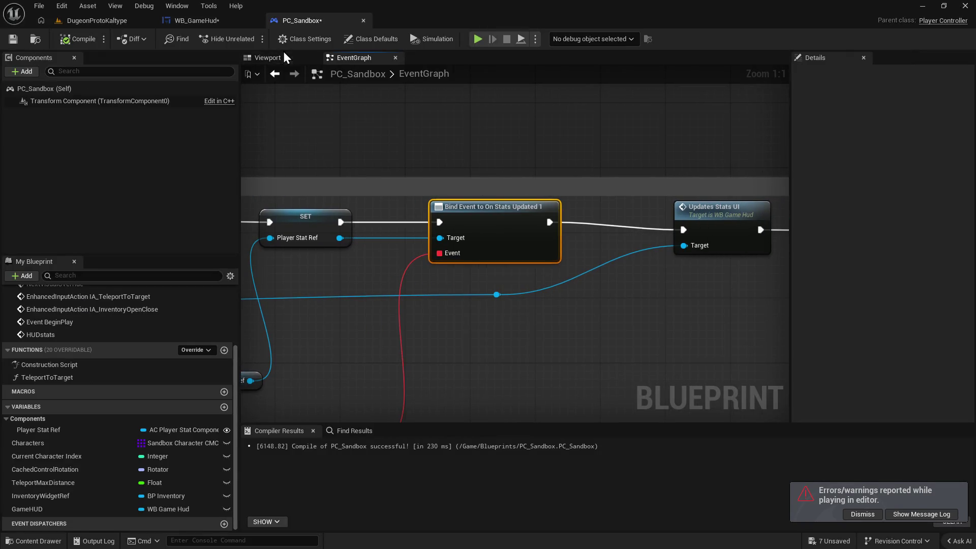
pyautogui.click(923, 513)
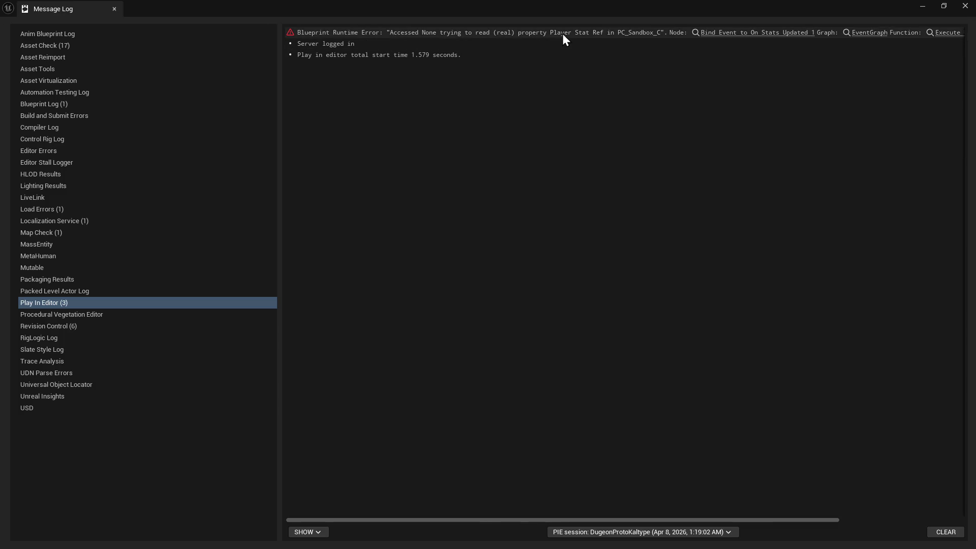
pyautogui.click(966, 8)
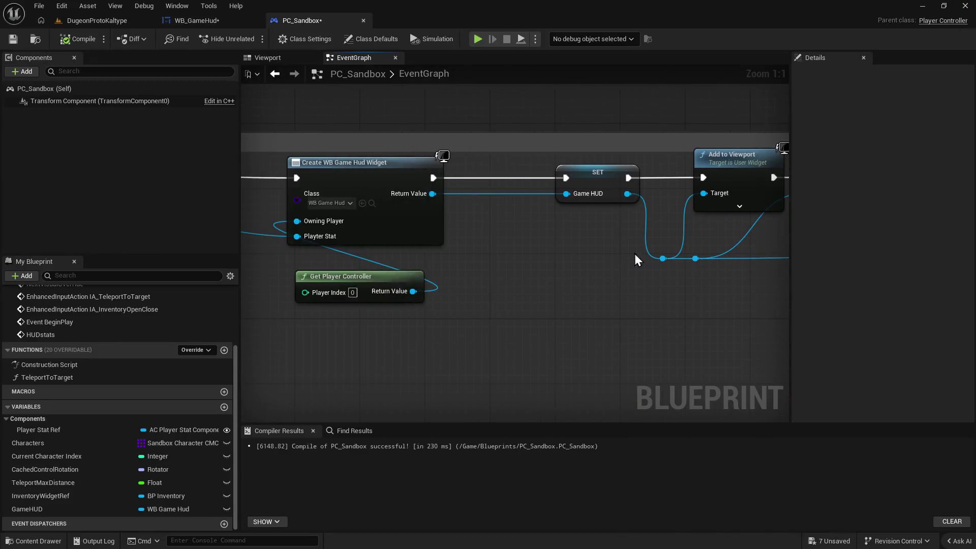
pyautogui.moveTo(451, 256); pyautogui.dragTo(399, 264)
pyautogui.moveTo(556, 316)
pyautogui.mouseDown()
pyautogui.moveTo(653, 283)
pyautogui.moveTo(523, 261)
pyautogui.moveTo(621, 245)
pyautogui.mouseUp()
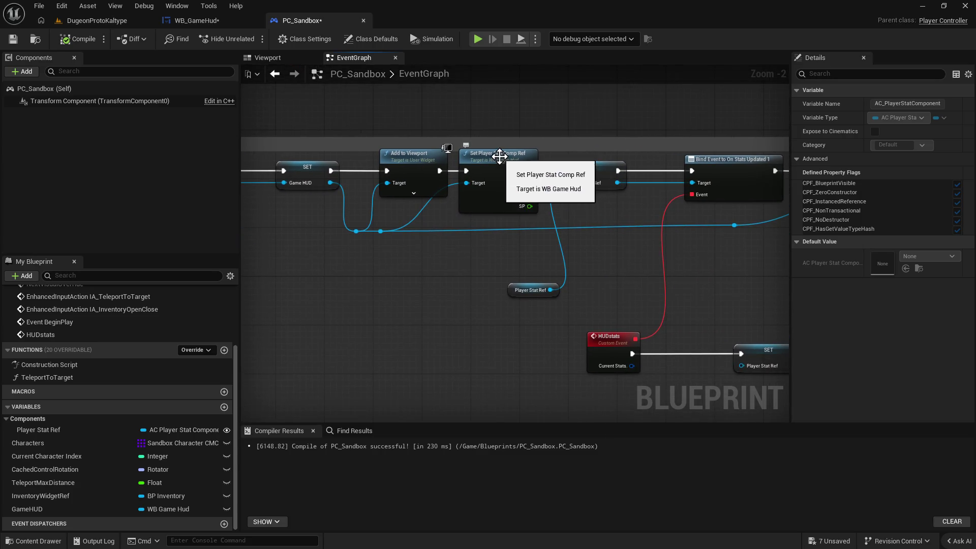
pyautogui.doubleClick(501, 163)
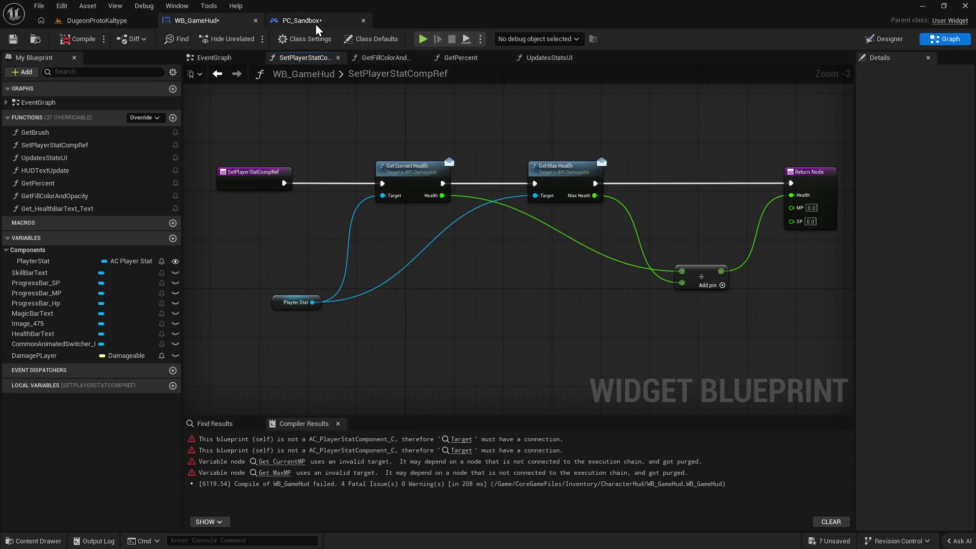
# Insert a Player Stat Ref setter between the cast and Create WB Game Hud Widget, then compile PC_Sandbox.
pyautogui.click(315, 23)
pyautogui.moveTo(417, 244)
pyautogui.mouseDown()
pyautogui.moveTo(543, 318)
pyautogui.moveTo(419, 318)
pyautogui.mouseUp()
pyautogui.moveTo(38, 430)
pyautogui.mouseDown()
pyautogui.moveTo(157, 436)
pyautogui.moveTo(463, 267)
pyautogui.moveTo(496, 236)
pyautogui.moveTo(577, 270)
pyautogui.mouseUp()
pyautogui.moveTo(520, 239)
pyautogui.mouseDown()
pyautogui.moveTo(539, 254)
pyautogui.moveTo(577, 234)
pyautogui.mouseUp()
pyautogui.moveTo(461, 237); pyautogui.dragTo(294, 227)
pyautogui.click(79, 40)
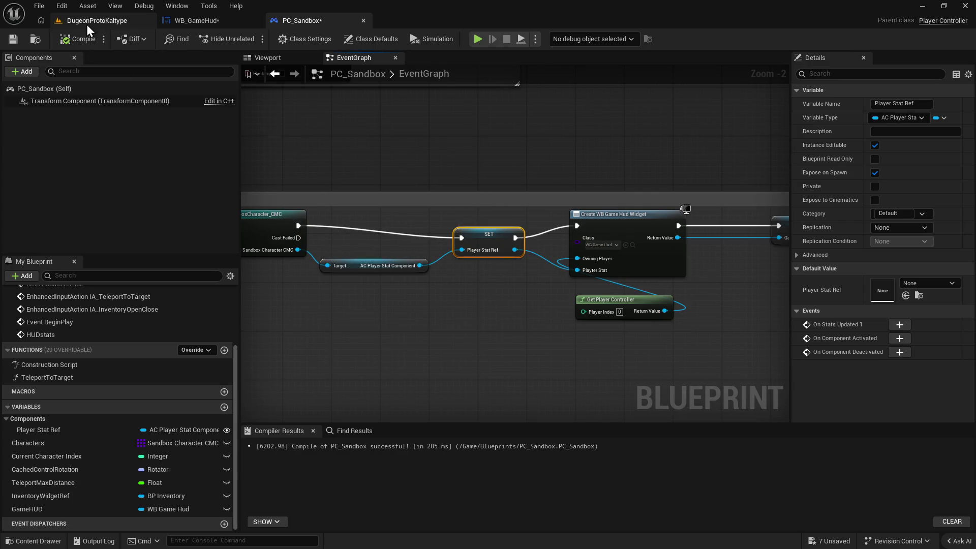
# Test-play the DugeonProtoKaltype level, then go back to PC_Sandbox's stats-updated binding.
pyautogui.click(89, 25)
pyautogui.hotkey('alt', 'p')
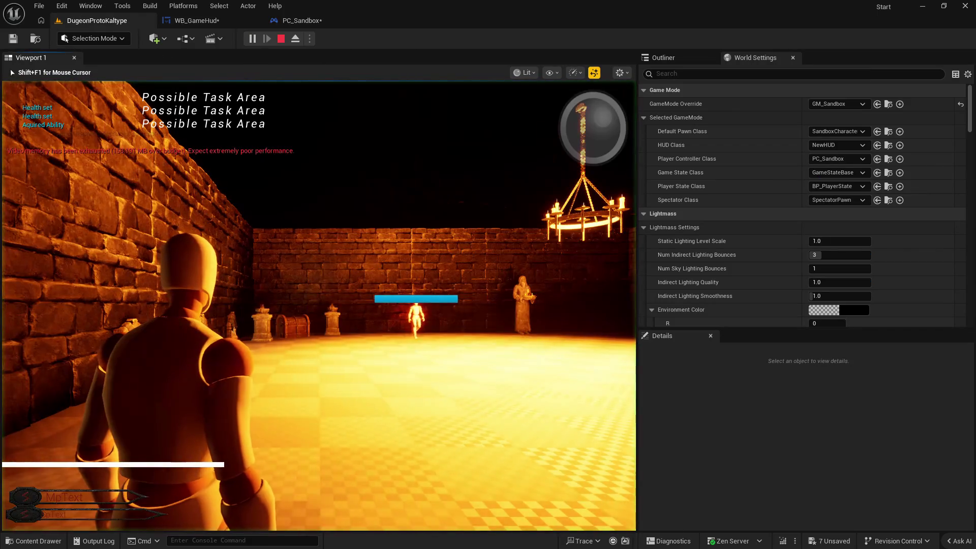
pyautogui.press('Escape')
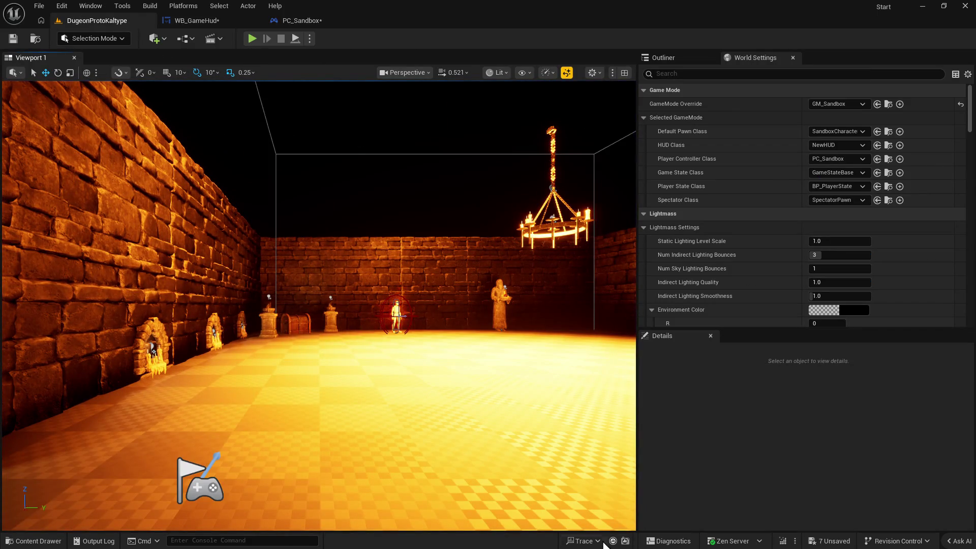
pyautogui.press('super')
pyautogui.press('Escape')
pyautogui.click(284, 25)
pyautogui.moveTo(787, 277)
pyautogui.mouseDown()
pyautogui.moveTo(477, 226)
pyautogui.moveTo(558, 221)
pyautogui.mouseUp()
# Delete the redundant Player Stat Ref setter and move Set Player Stat Comp Ref into the gap.
pyautogui.moveTo(472, 223)
pyautogui.mouseDown()
pyautogui.moveTo(763, 234)
pyautogui.moveTo(335, 178)
pyautogui.mouseUp()
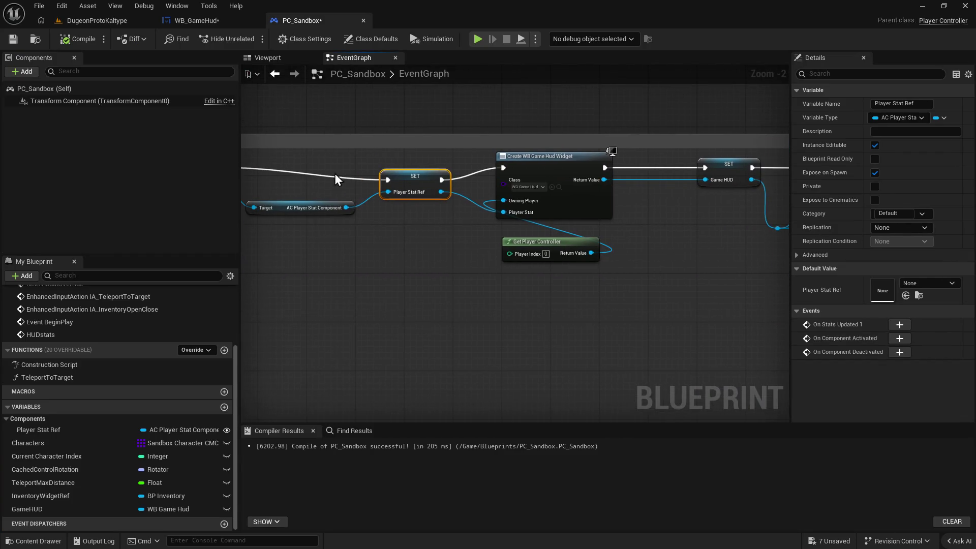
pyautogui.moveTo(709, 248); pyautogui.dragTo(561, 202)
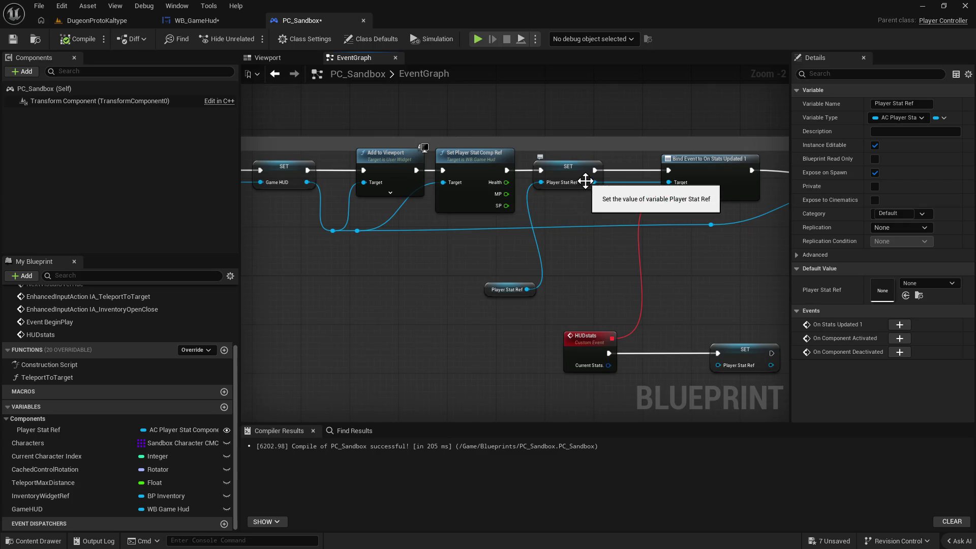
pyautogui.moveTo(604, 264); pyautogui.dragTo(547, 275)
pyautogui.moveTo(382, 275); pyautogui.dragTo(452, 261)
pyautogui.click(574, 184)
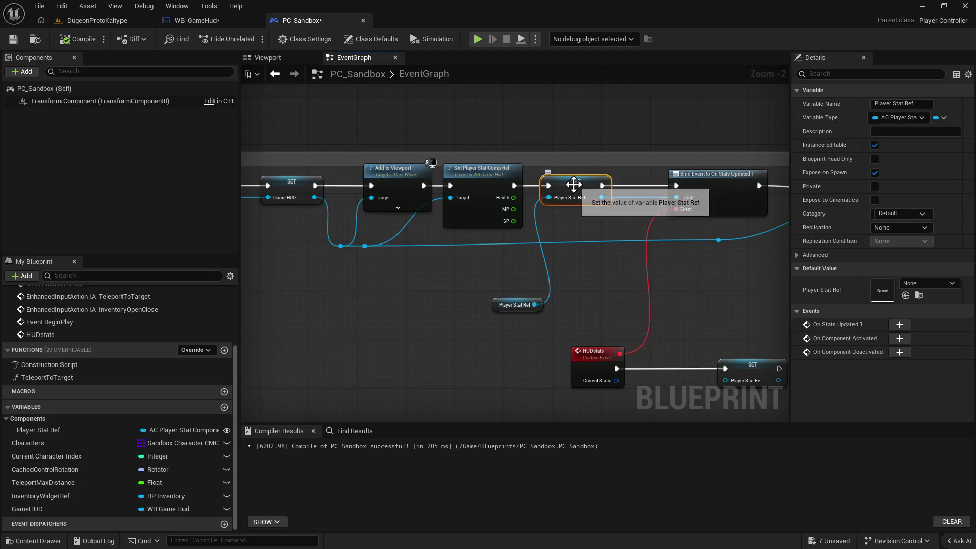
pyautogui.press('Delete')
pyautogui.moveTo(475, 172); pyautogui.dragTo(588, 169)
pyautogui.click(484, 217)
# Disconnect the HUD link from Set Player Stat Comp Ref's Target and move the wire's reroute point right.
pyautogui.press('super')
pyautogui.press('super')
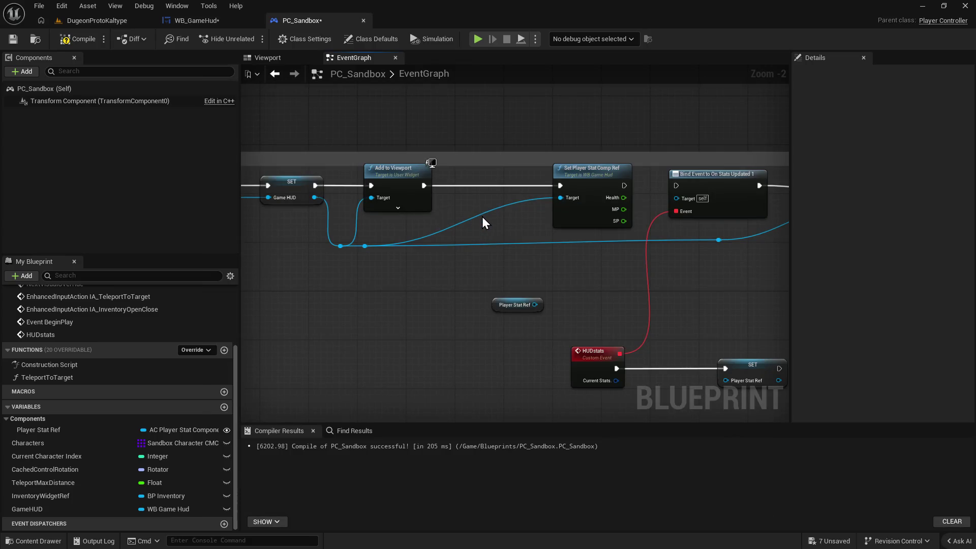
pyautogui.keyDown('alt'); pyautogui.click(483, 214); pyautogui.keyUp('alt')
pyautogui.moveTo(533, 305)
pyautogui.mouseDown()
pyautogui.moveTo(553, 270)
pyautogui.moveTo(562, 192)
pyautogui.moveTo(479, 266)
pyautogui.mouseUp()
pyautogui.click(400, 327)
pyautogui.moveTo(367, 245); pyautogui.dragTo(371, 249)
pyautogui.click(328, 283)
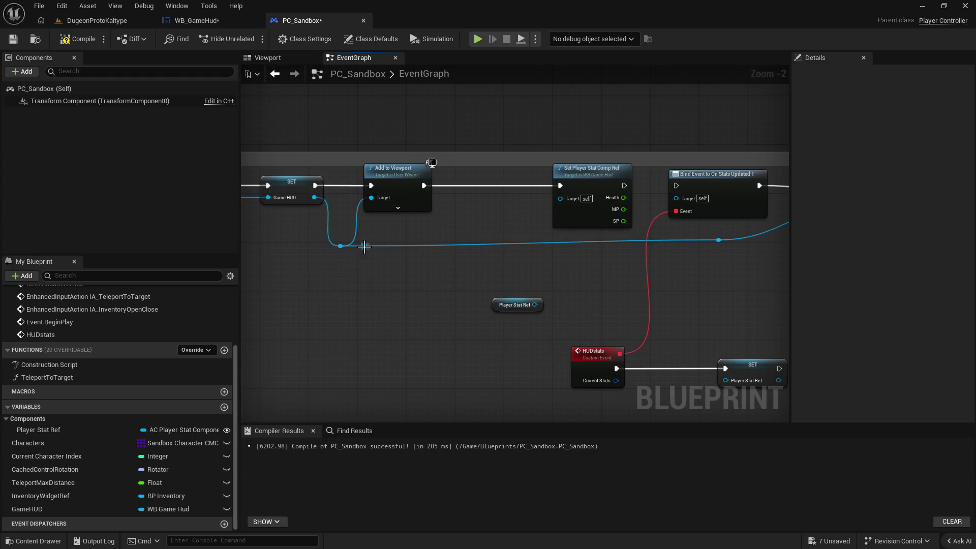
pyautogui.moveTo(362, 250)
pyautogui.mouseDown()
pyautogui.moveTo(480, 251)
pyautogui.moveTo(561, 198)
pyautogui.mouseUp()
pyautogui.scroll(-1, 588, 273)
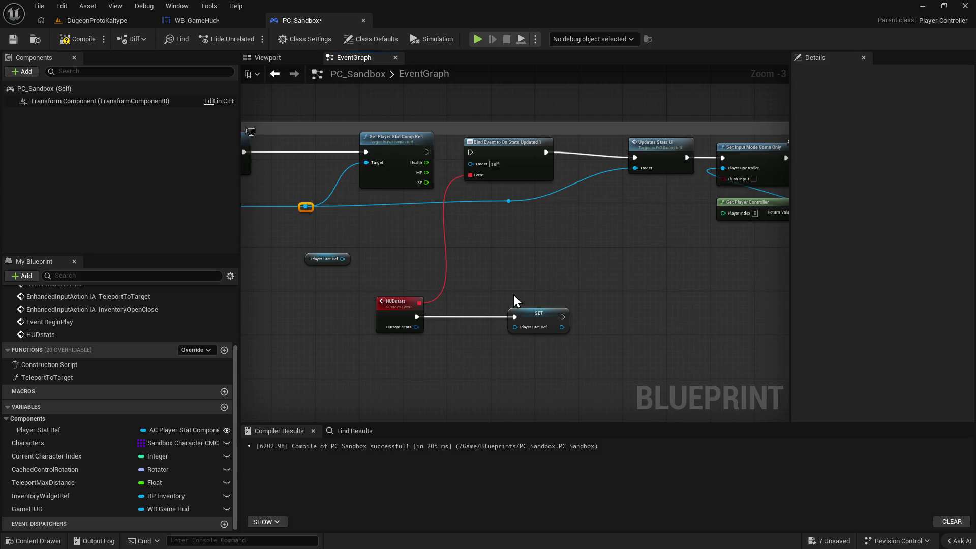
pyautogui.scroll(1, 514, 295)
pyautogui.moveTo(413, 136); pyautogui.dragTo(472, 141)
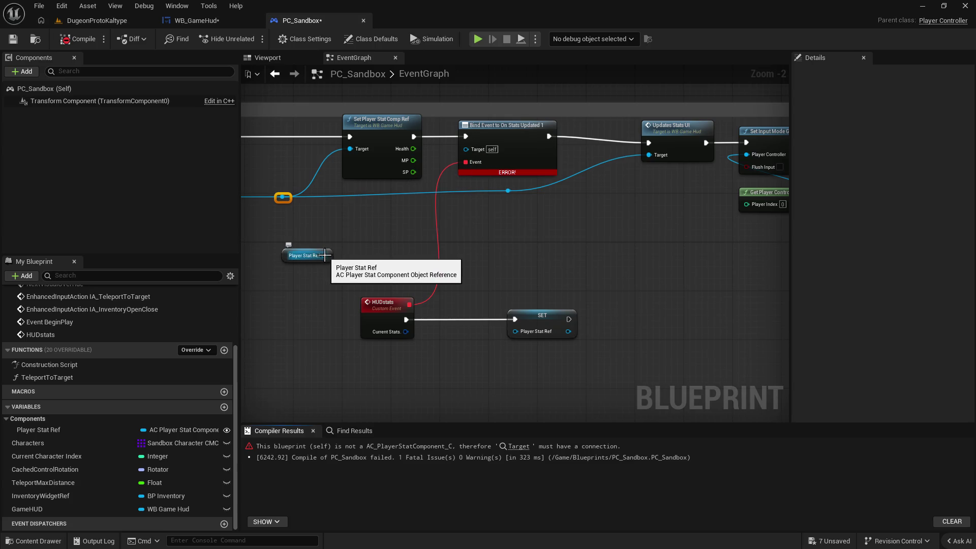
# Wire a single Player Stat Ref getter into Bind Event to On Stats Updated's Target, removing the duplicate.
pyautogui.moveTo(417, 255); pyautogui.dragTo(579, 256)
pyautogui.moveTo(580, 199)
pyautogui.mouseDown()
pyautogui.moveTo(750, 257)
pyautogui.moveTo(437, 229)
pyautogui.moveTo(506, 244)
pyautogui.moveTo(489, 135)
pyautogui.mouseUp()
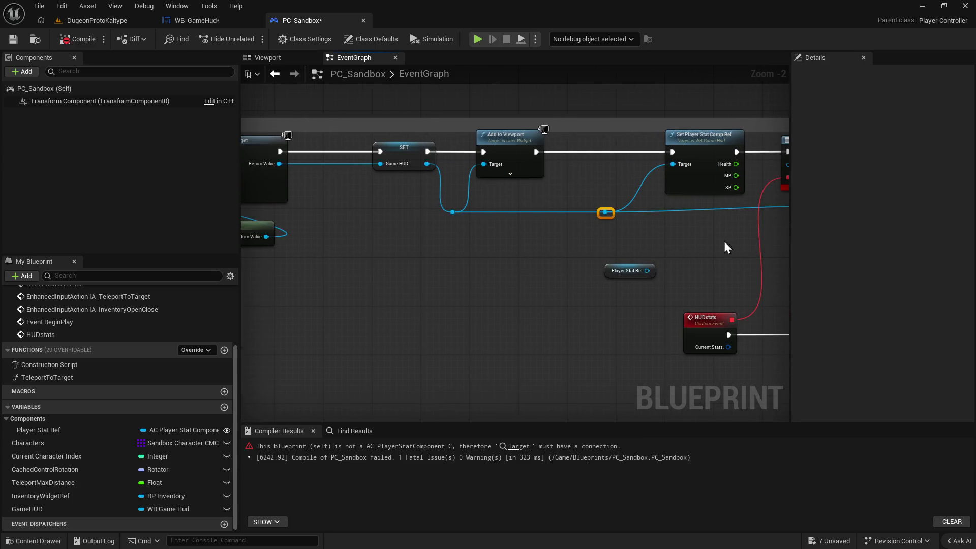
pyautogui.moveTo(476, 270)
pyautogui.mouseDown()
pyautogui.moveTo(588, 272)
pyautogui.moveTo(639, 169)
pyautogui.moveTo(618, 164)
pyautogui.mouseUp()
pyautogui.moveTo(98, 427)
pyautogui.mouseDown()
pyautogui.moveTo(201, 408)
pyautogui.moveTo(336, 317)
pyautogui.mouseUp()
pyautogui.click(368, 325)
pyautogui.click(455, 270)
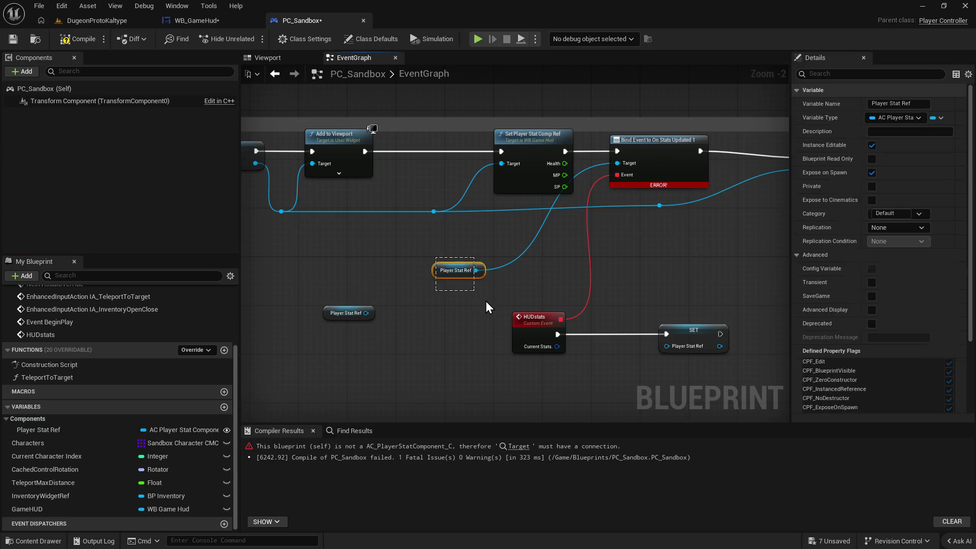
pyautogui.press('Delete')
pyautogui.moveTo(366, 313)
pyautogui.mouseDown()
pyautogui.moveTo(578, 236)
pyautogui.moveTo(634, 169)
pyautogui.moveTo(617, 164)
pyautogui.mouseUp()
pyautogui.moveTo(328, 315)
pyautogui.mouseDown()
pyautogui.moveTo(535, 260)
pyautogui.moveTo(504, 261)
pyautogui.mouseUp()
pyautogui.moveTo(657, 274); pyautogui.dragTo(514, 258)
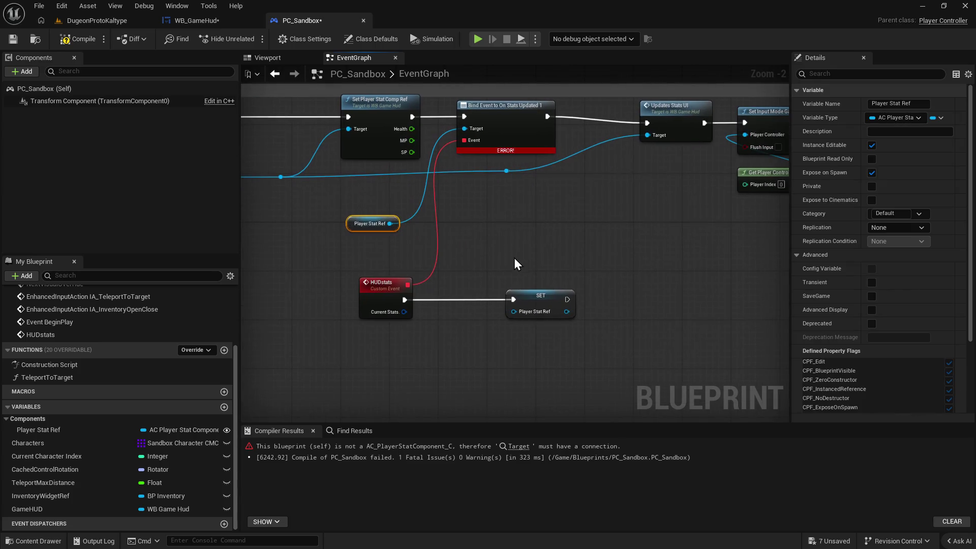
pyautogui.click(481, 264)
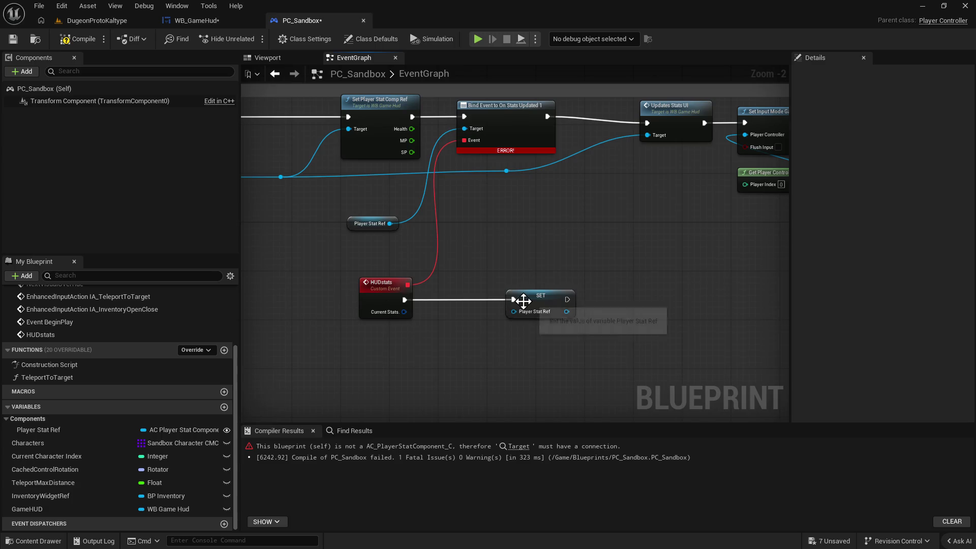
# Review the SET Game HUD, Add to Viewport and Updates Stats UI nodes, then go to WB_GameHud.
pyautogui.moveTo(508, 236); pyautogui.dragTo(501, 265)
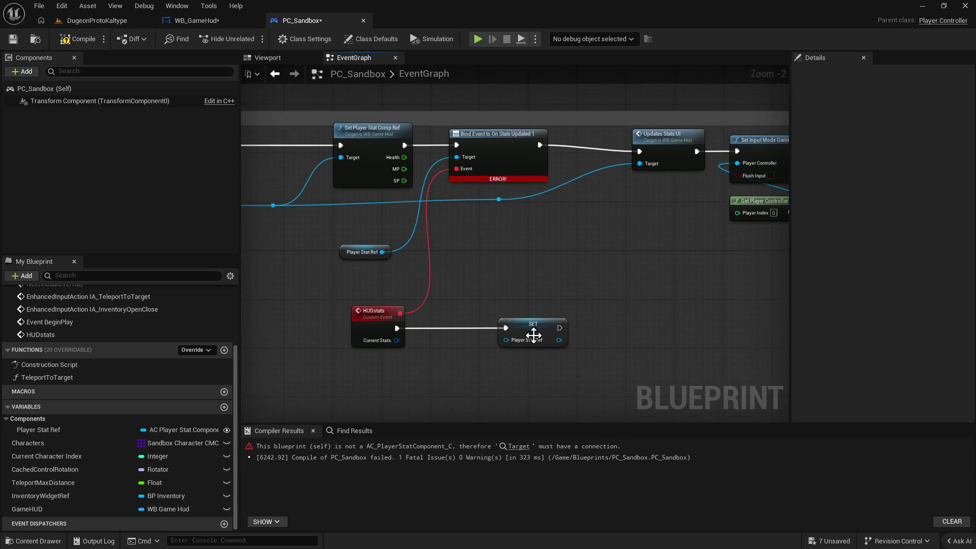
pyautogui.moveTo(552, 318)
pyautogui.mouseDown()
pyautogui.moveTo(471, 273)
pyautogui.moveTo(353, 266)
pyautogui.moveTo(426, 133)
pyautogui.mouseUp()
pyautogui.moveTo(508, 259)
pyautogui.mouseDown()
pyautogui.moveTo(499, 257)
pyautogui.moveTo(516, 270)
pyautogui.moveTo(599, 276)
pyautogui.moveTo(513, 264)
pyautogui.mouseUp()
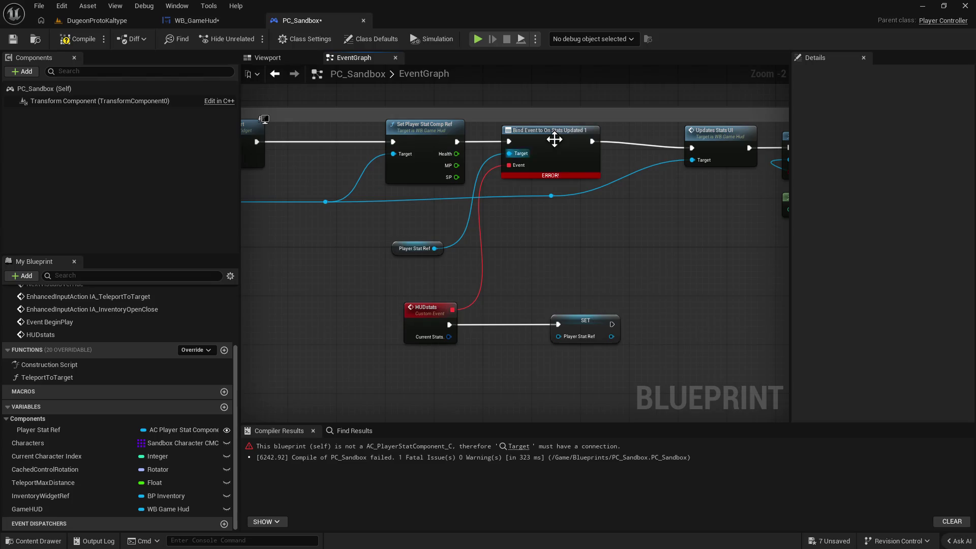
pyautogui.click(207, 30)
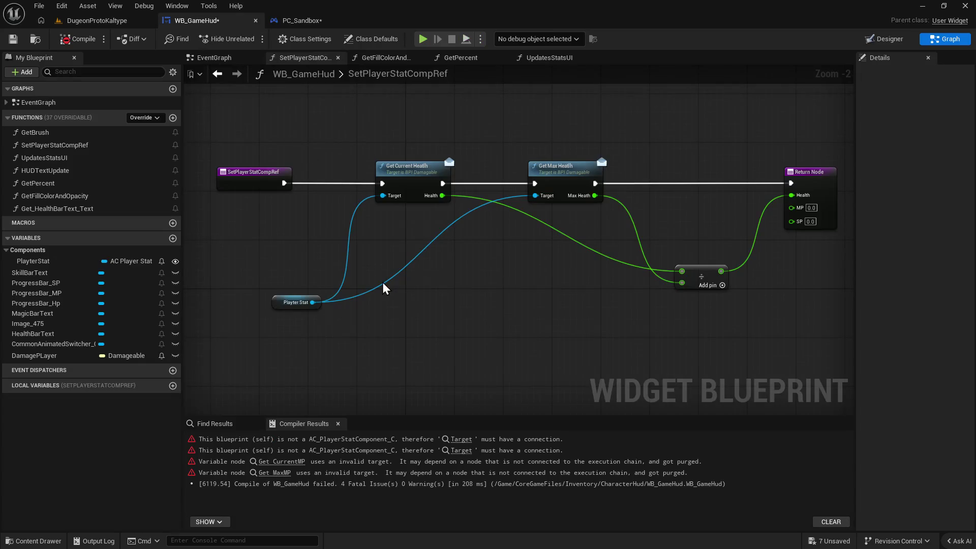
# Locate the first WB_GameHud compile error, then test-play the level despite the errors.
pyautogui.moveTo(386, 287); pyautogui.dragTo(480, 290)
pyautogui.click(471, 439)
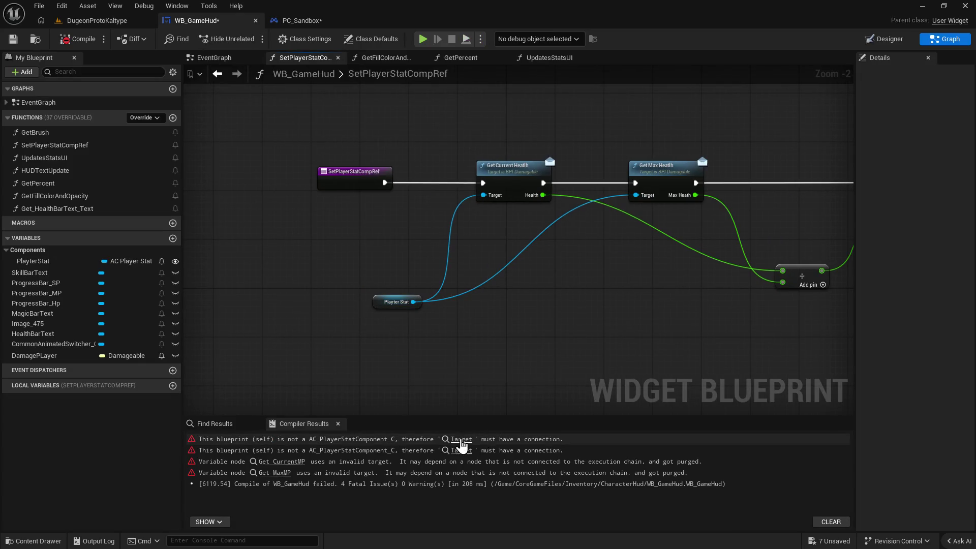
pyautogui.scroll(-1, 419, 288)
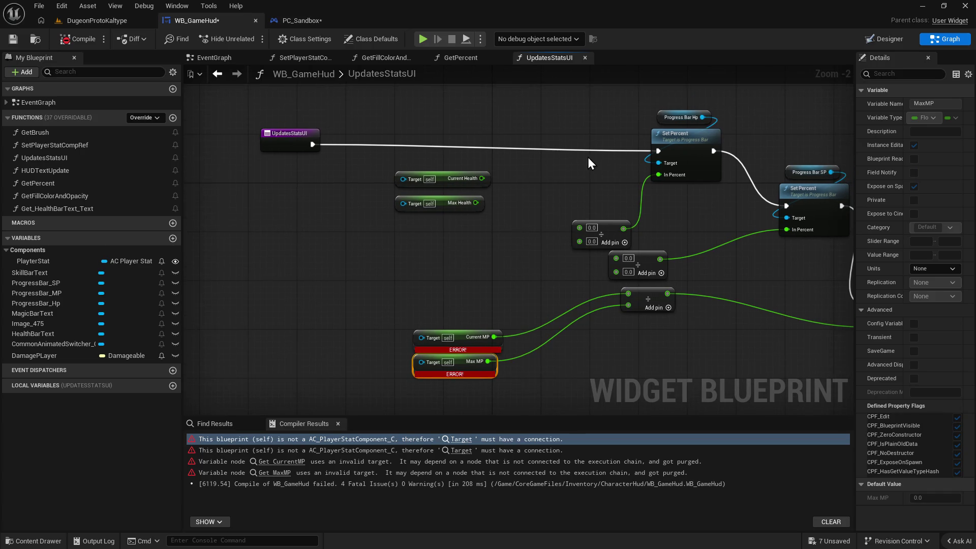
pyautogui.click(76, 19)
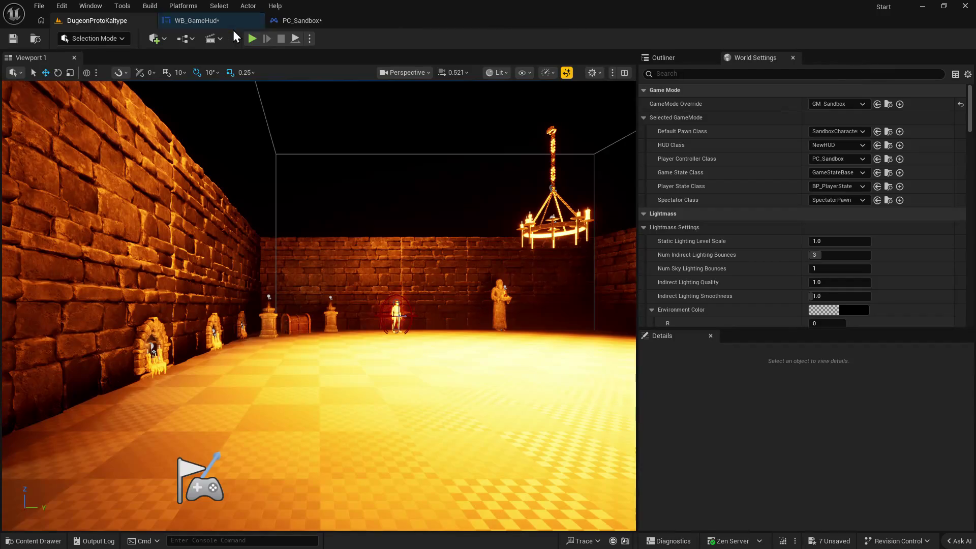
pyautogui.click(253, 39)
pyautogui.click(573, 304)
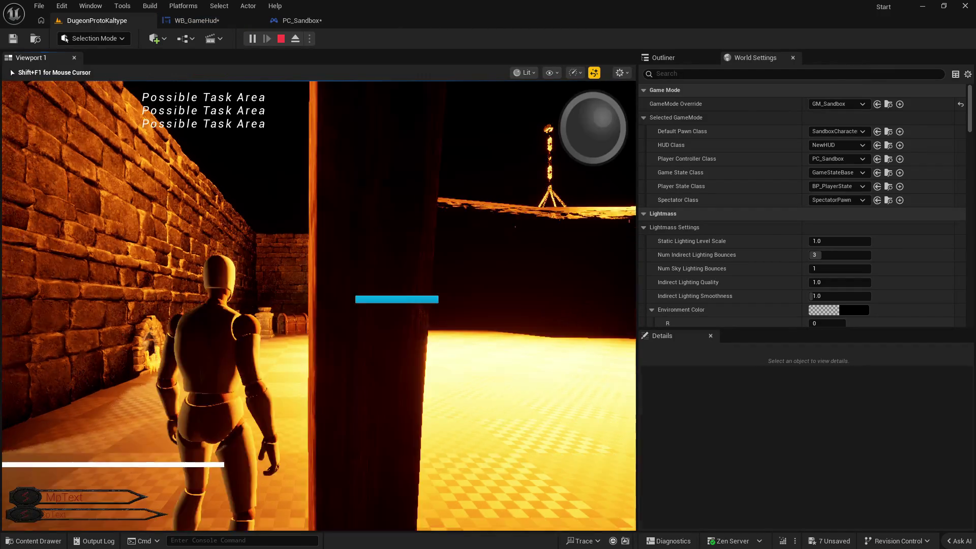
pyautogui.press('Escape')
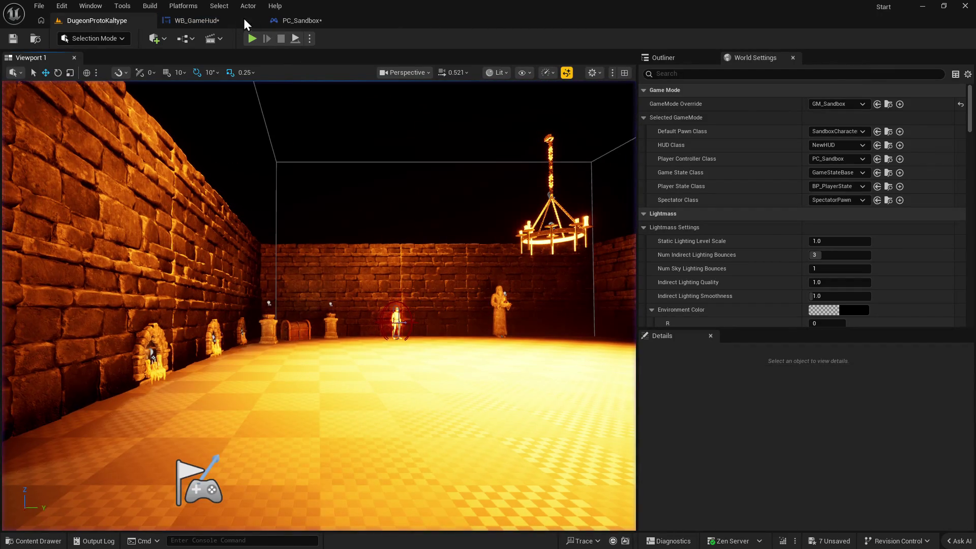
# Add a player stat getter in UpdatesStatsUI feeding Current Health, Max Health and Current MP Targets.
pyautogui.click(180, 19)
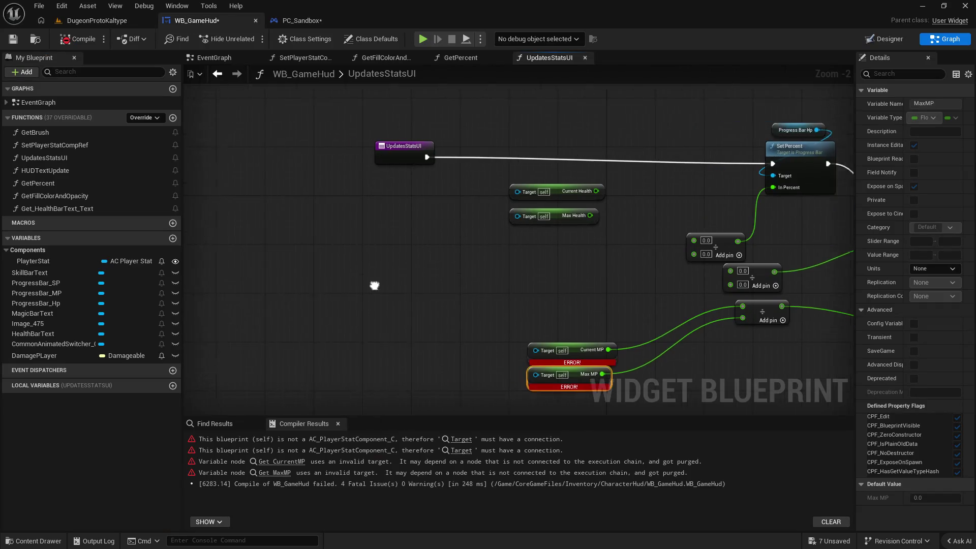
pyautogui.moveTo(375, 285); pyautogui.dragTo(398, 285)
pyautogui.moveTo(35, 261)
pyautogui.mouseDown()
pyautogui.moveTo(417, 237)
pyautogui.moveTo(411, 259)
pyautogui.moveTo(560, 200)
pyautogui.moveTo(541, 191)
pyautogui.mouseUp()
pyautogui.click(460, 265)
pyautogui.moveTo(445, 245); pyautogui.dragTo(541, 219)
pyautogui.moveTo(445, 245)
pyautogui.mouseDown()
pyautogui.moveTo(542, 346)
pyautogui.moveTo(559, 350)
pyautogui.mouseUp()
pyautogui.moveTo(445, 245)
pyautogui.mouseDown()
pyautogui.moveTo(544, 373)
pyautogui.moveTo(557, 377)
pyautogui.mouseUp()
# Divide Current Health by Max Health, compile WB_GameHud, and test-play the level.
pyautogui.click(464, 178)
pyautogui.moveTo(478, 176)
pyautogui.mouseDown()
pyautogui.moveTo(441, 163)
pyautogui.moveTo(580, 218)
pyautogui.mouseUp()
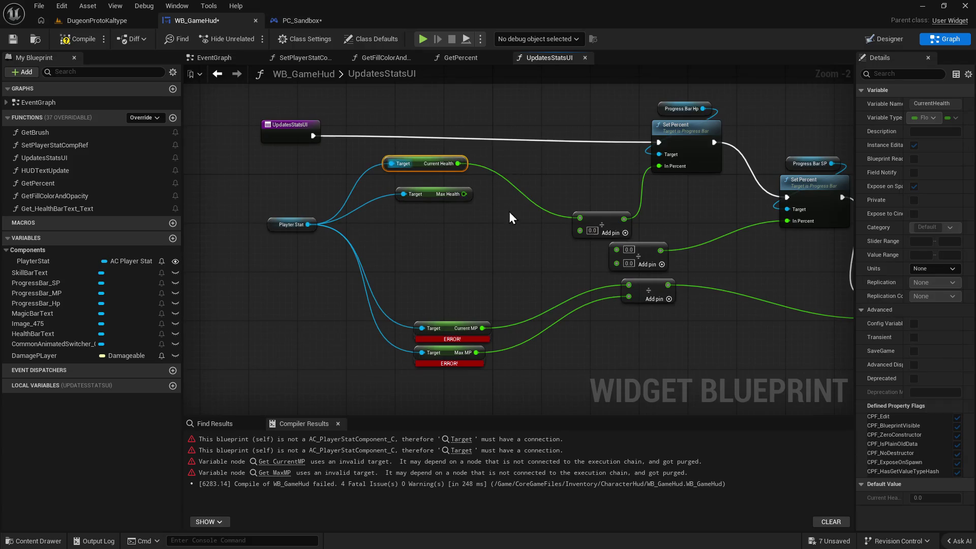
pyautogui.moveTo(464, 193)
pyautogui.mouseDown()
pyautogui.moveTo(587, 227)
pyautogui.moveTo(580, 231)
pyautogui.mouseUp()
pyautogui.click(81, 40)
pyautogui.click(108, 26)
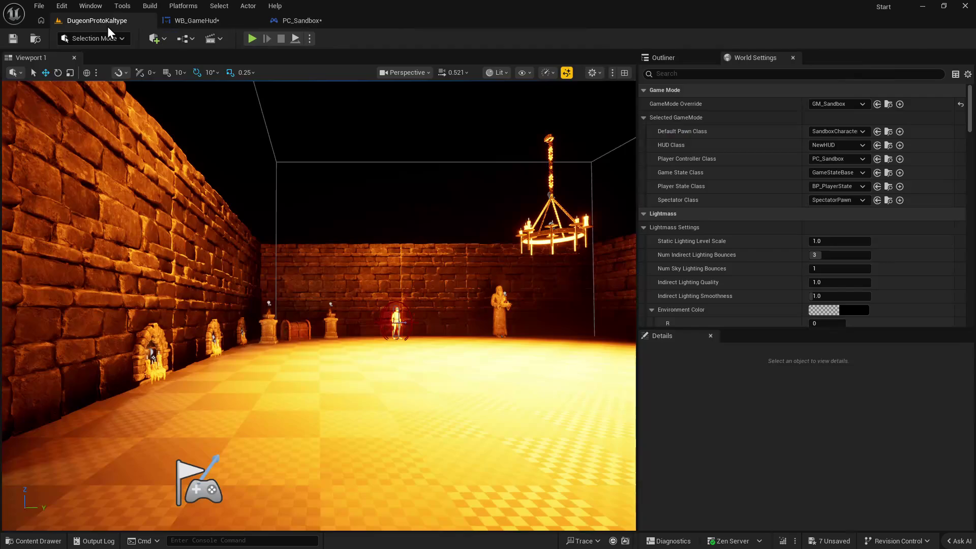
pyautogui.click(245, 37)
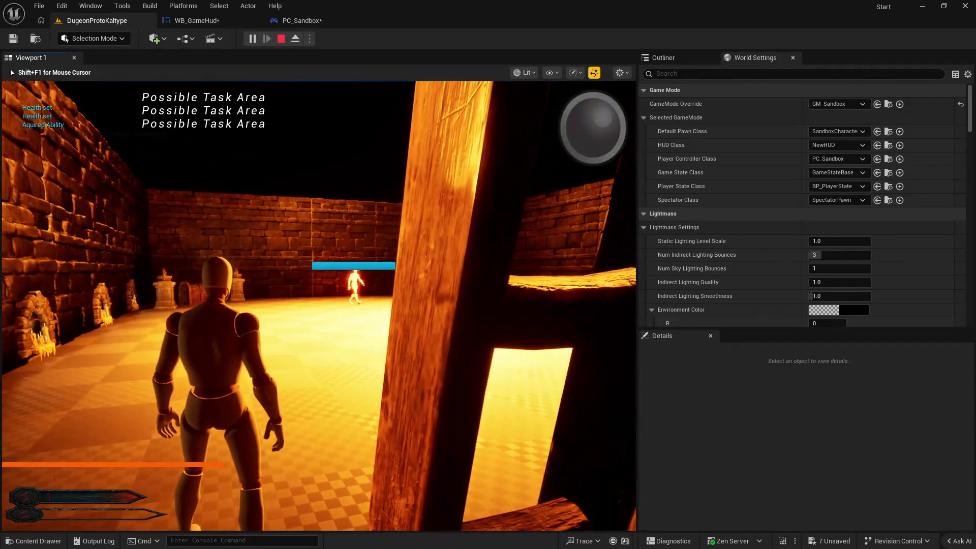
pyautogui.press('Escape')
pyautogui.click(202, 21)
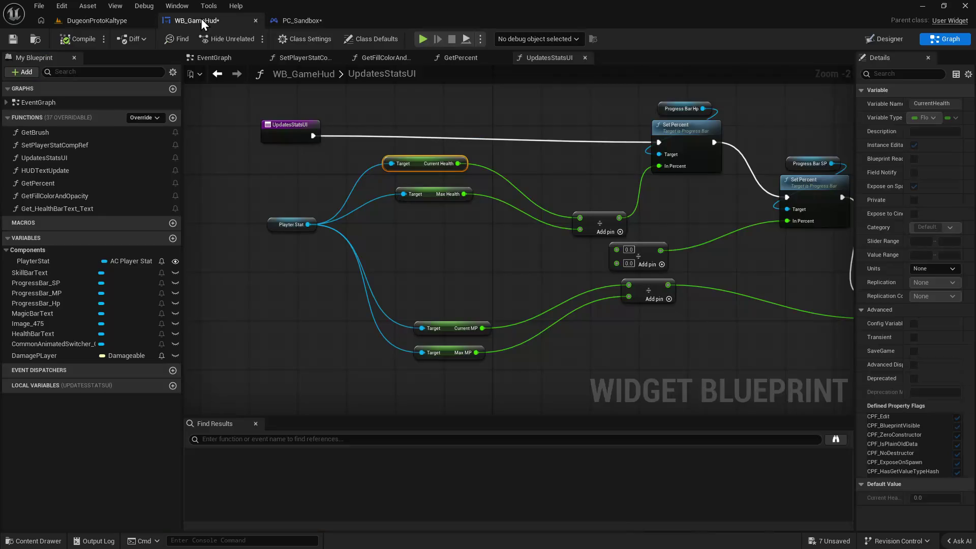
# Rearrange the Hp progress-bar and divide nodes, then view PC_Sandbox's Cast To and SET nodes.
pyautogui.moveTo(232, 260)
pyautogui.mouseDown()
pyautogui.moveTo(371, 283)
pyautogui.moveTo(468, 231)
pyautogui.moveTo(438, 240)
pyautogui.mouseUp()
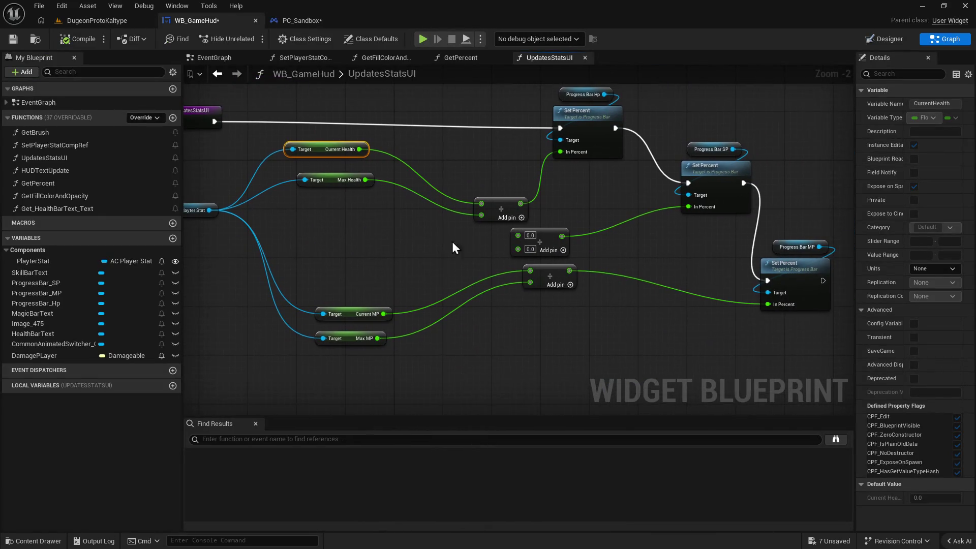
pyautogui.scroll(-1, 640, 278)
pyautogui.moveTo(655, 250); pyautogui.dragTo(594, 281)
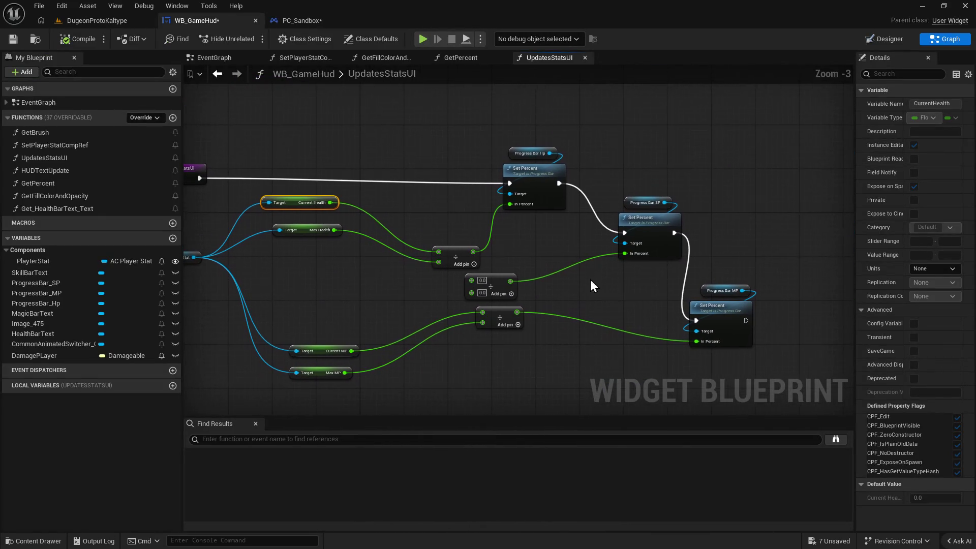
pyautogui.moveTo(538, 151)
pyautogui.mouseDown()
pyautogui.moveTo(531, 182)
pyautogui.moveTo(542, 173)
pyautogui.mouseUp()
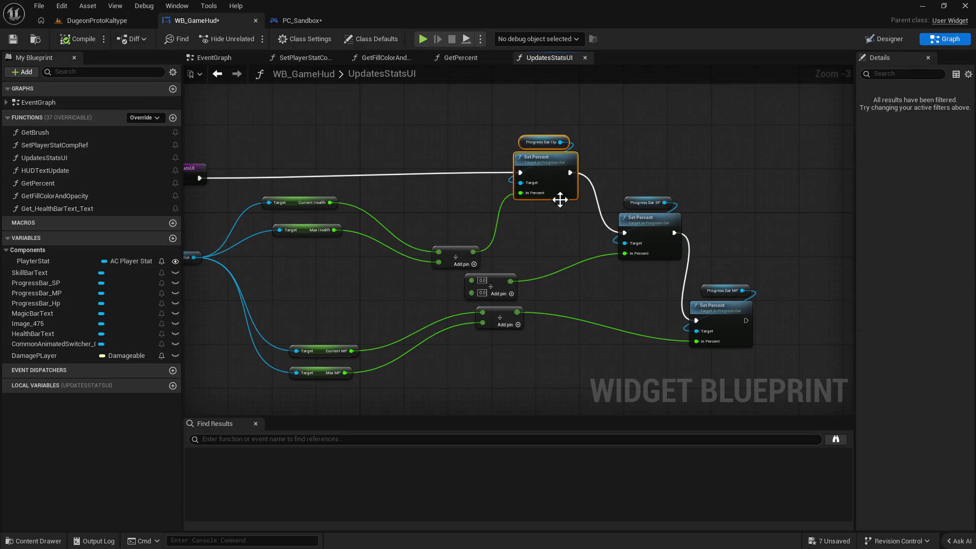
pyautogui.moveTo(628, 179); pyautogui.dragTo(648, 233)
pyautogui.click(575, 248)
pyautogui.moveTo(459, 252)
pyautogui.mouseDown()
pyautogui.moveTo(541, 224)
pyautogui.moveTo(527, 196)
pyautogui.moveTo(504, 260)
pyautogui.mouseUp()
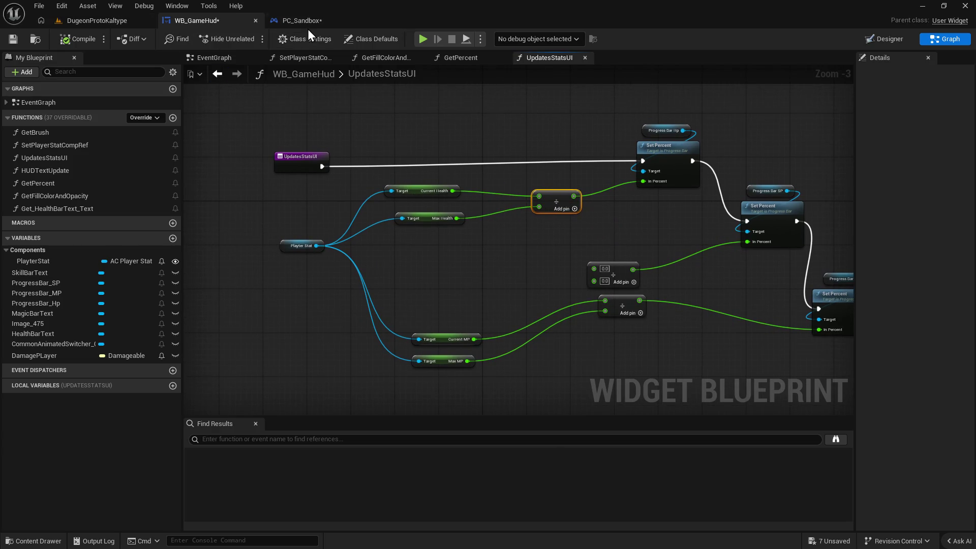
pyautogui.click(305, 20)
pyautogui.moveTo(700, 256)
pyautogui.mouseDown()
pyautogui.moveTo(644, 297)
pyautogui.moveTo(652, 329)
pyautogui.mouseUp()
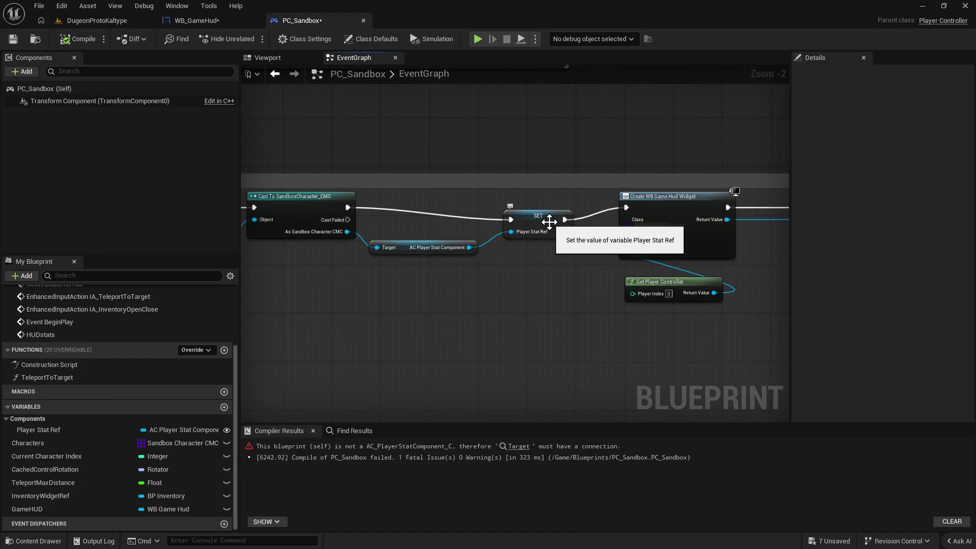
# Delete the SET Player Stat Ref node from PC_Sandbox's Begin Play chain.
pyautogui.moveTo(540, 242)
pyautogui.mouseDown()
pyautogui.moveTo(490, 263)
pyautogui.moveTo(606, 266)
pyautogui.moveTo(417, 265)
pyautogui.mouseUp()
pyautogui.moveTo(502, 303); pyautogui.dragTo(794, 294)
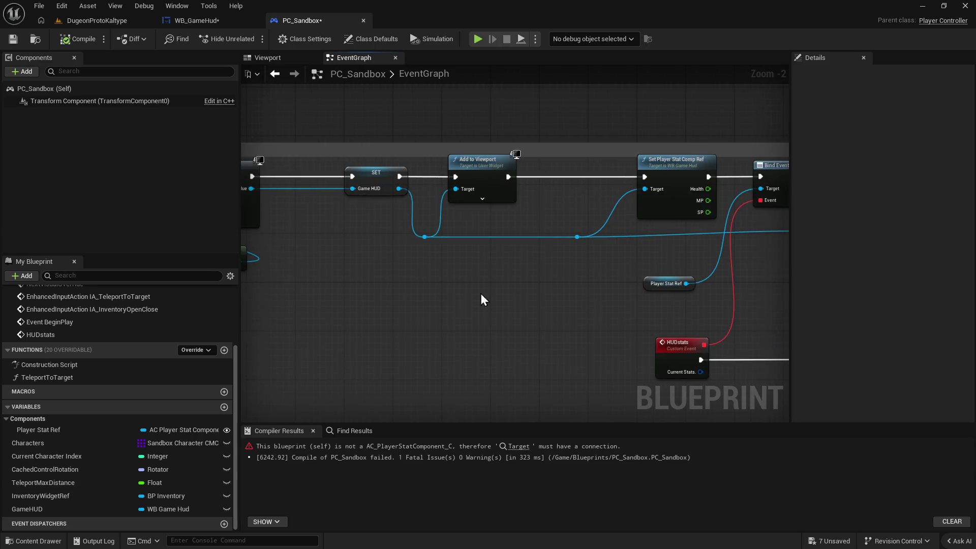
pyautogui.moveTo(530, 285)
pyautogui.mouseDown()
pyautogui.moveTo(492, 293)
pyautogui.moveTo(584, 290)
pyautogui.moveTo(736, 327)
pyautogui.mouseUp()
pyautogui.click(529, 200)
pyautogui.press('Delete')
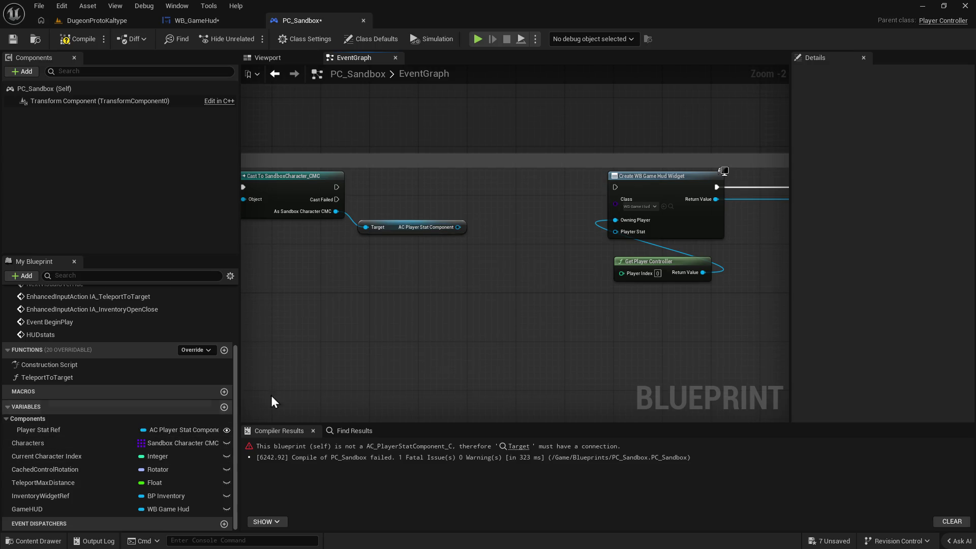
# Add an AC Player Stat Component getter via 'player stat com' search, then delete it.
pyautogui.rightClick(382, 309)
pyautogui.write('get')
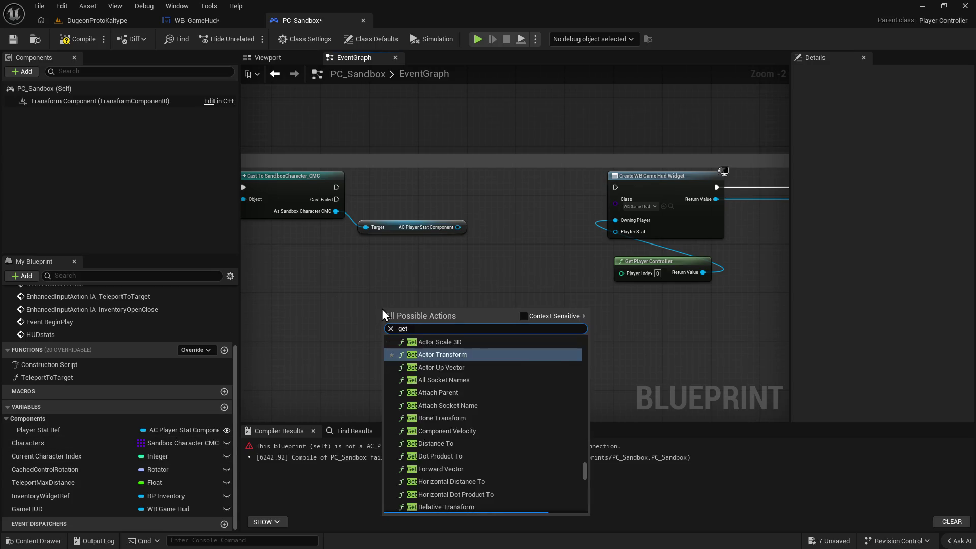
pyautogui.write(' ac stat')
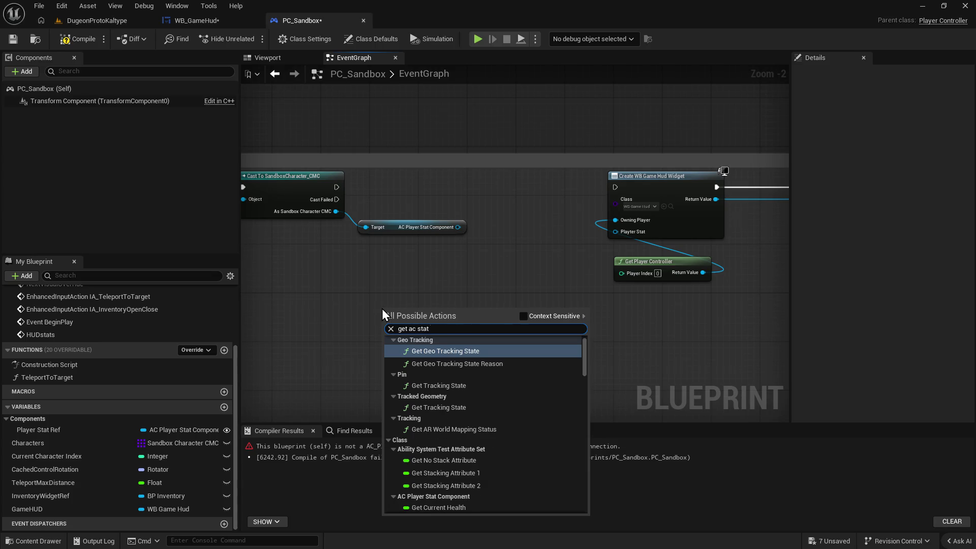
pyautogui.press('BackSpace')
pyautogui.press('BackSpace')
pyautogui.press('BackSpace')
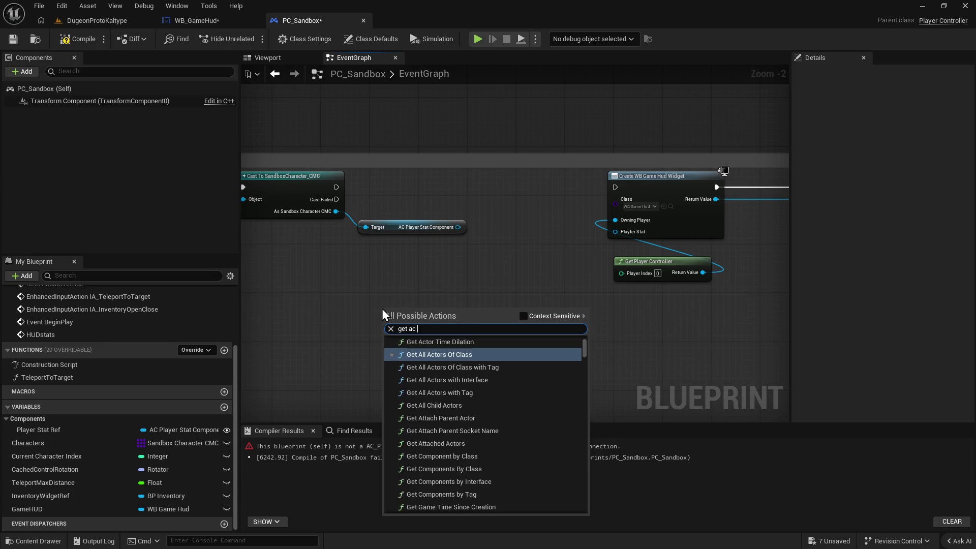
pyautogui.write('player stat com')
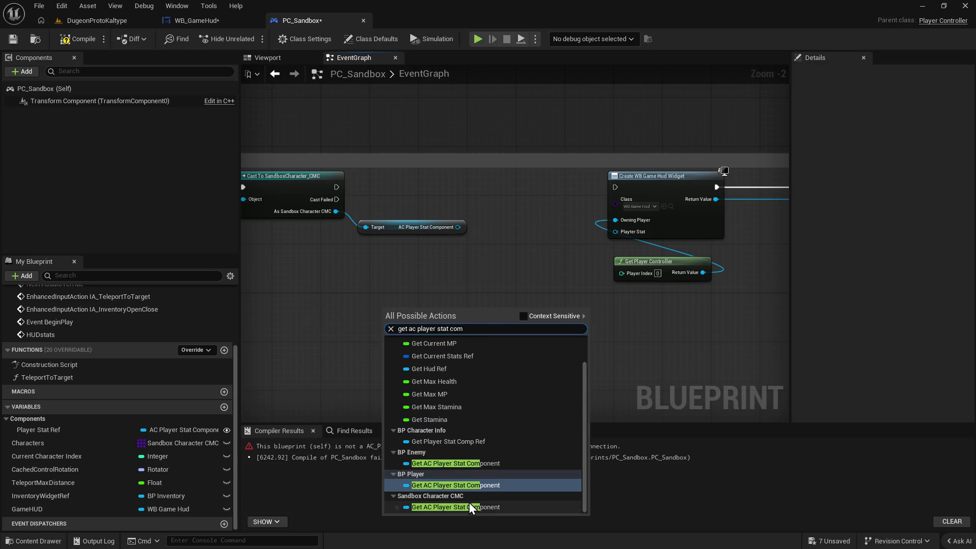
pyautogui.click(449, 485)
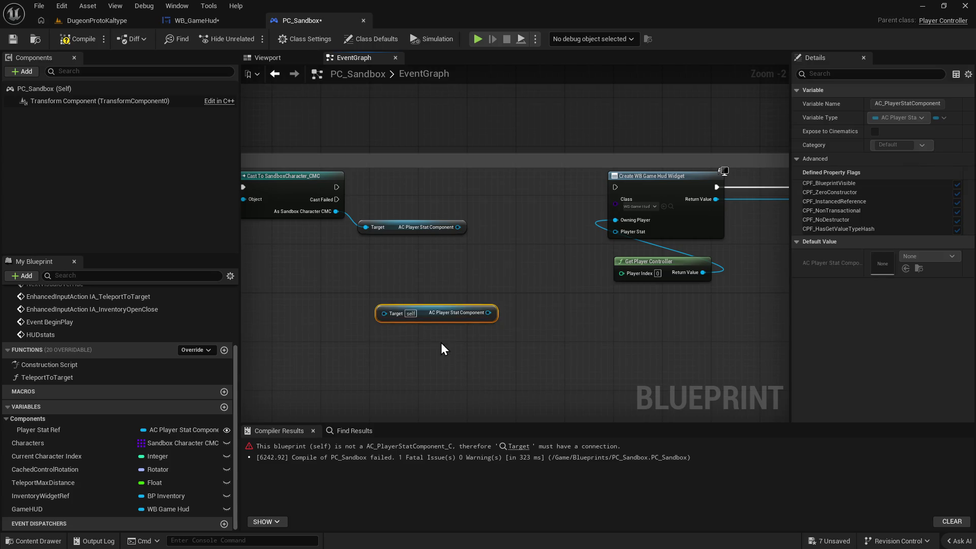
pyautogui.press('Delete')
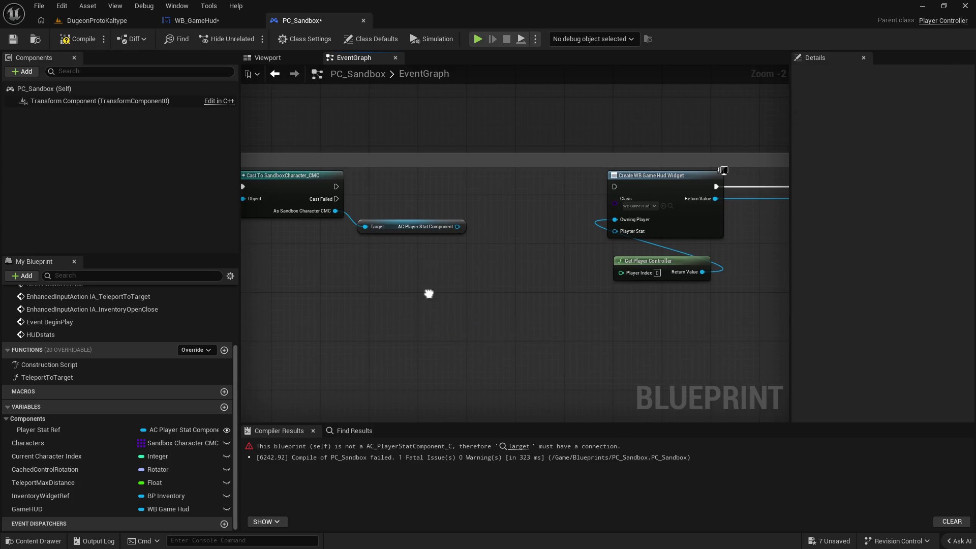
# Add a SET Player Stat Comp node between the cast and Create WB Game Hud Widget.
pyautogui.rightClick(428, 300)
pyautogui.write('set player ')
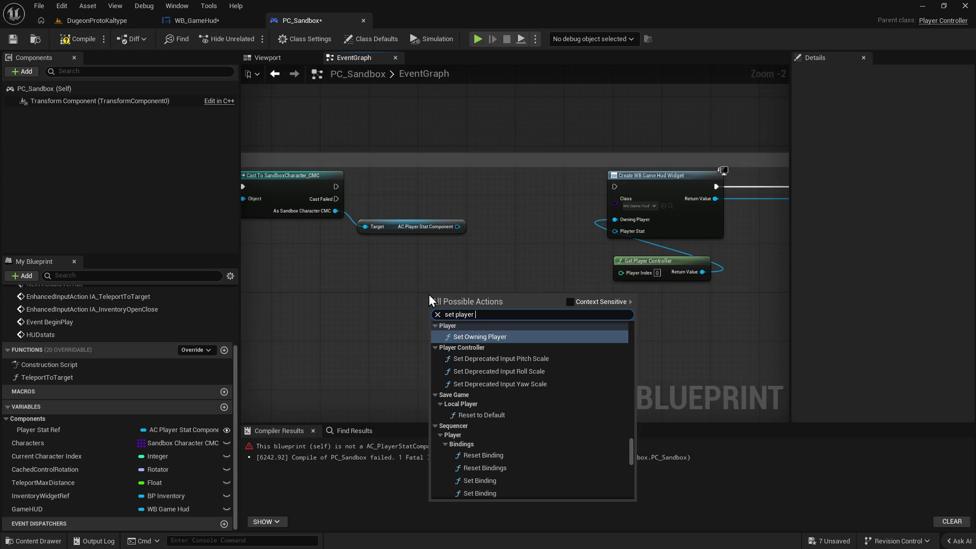
pyautogui.write('stat comp')
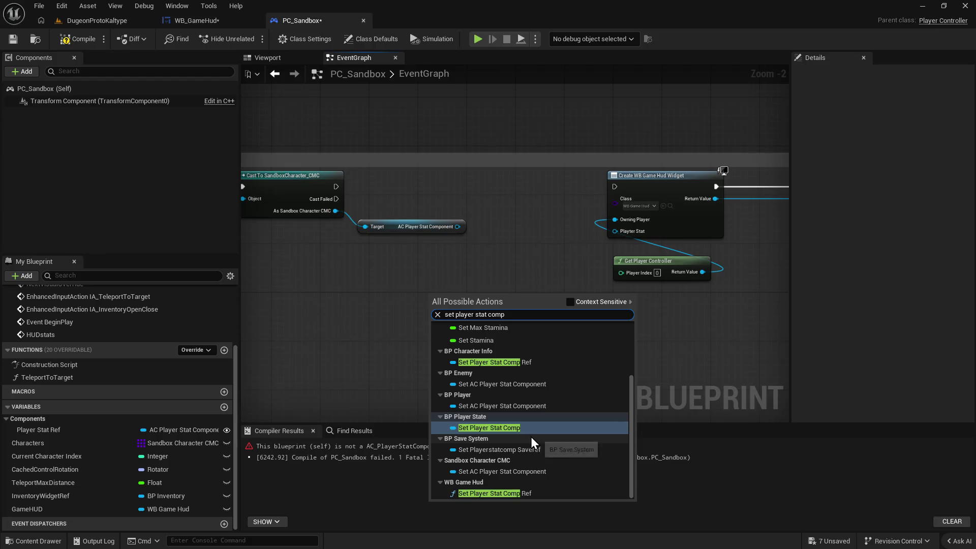
pyautogui.click(528, 429)
pyautogui.moveTo(468, 303); pyautogui.dragTo(522, 194)
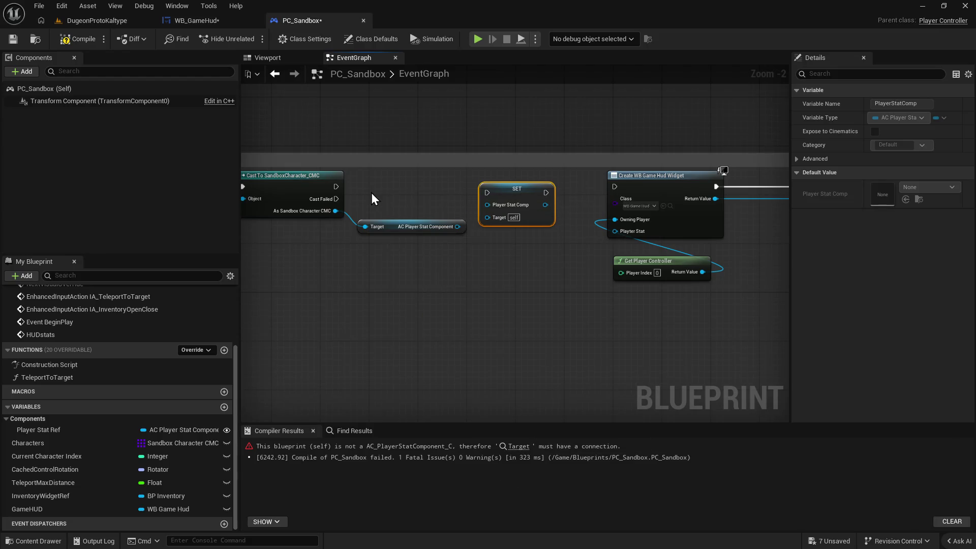
pyautogui.moveTo(335, 186)
pyautogui.mouseDown()
pyautogui.moveTo(505, 194)
pyautogui.moveTo(487, 192)
pyautogui.mouseUp()
pyautogui.moveTo(457, 226); pyautogui.dragTo(492, 206)
pyautogui.moveTo(546, 193)
pyautogui.mouseDown()
pyautogui.moveTo(619, 186)
pyautogui.moveTo(619, 231)
pyautogui.mouseUp()
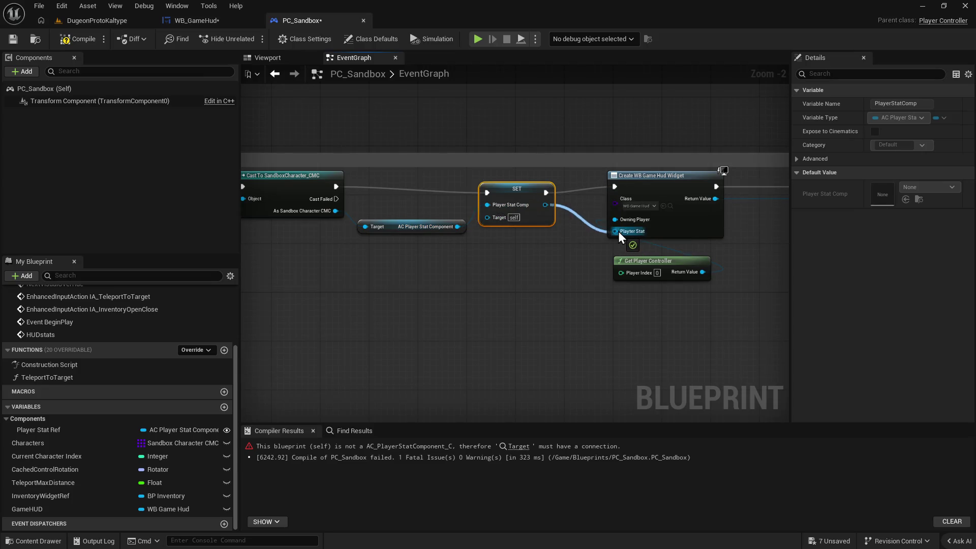
# Compile PC_Sandbox and jump to the SET node flagged for an invalid Target.
pyautogui.click(81, 39)
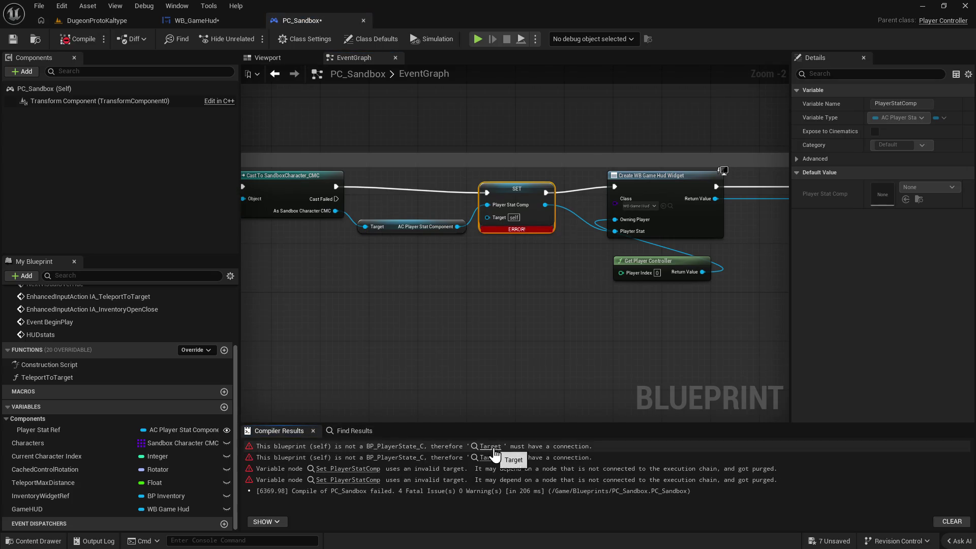
pyautogui.click(491, 448)
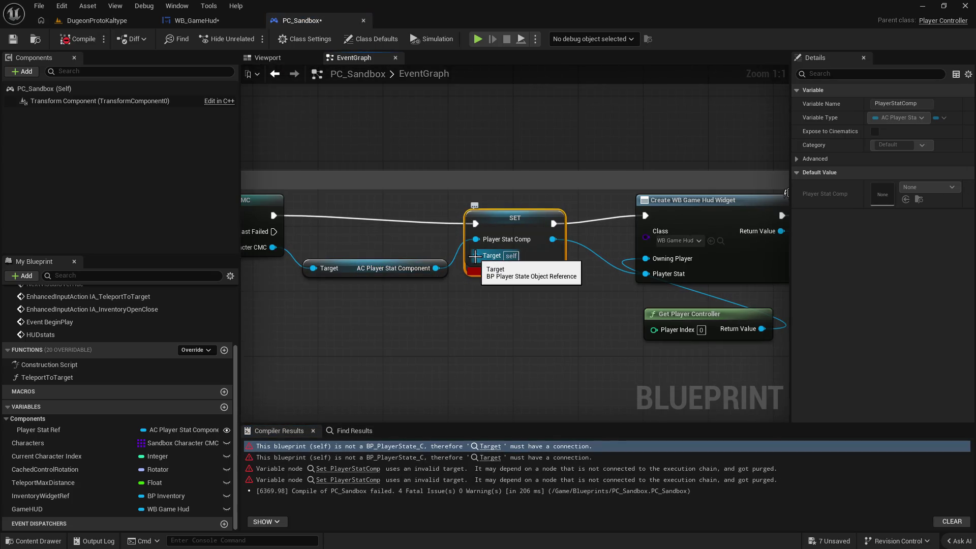
pyautogui.moveTo(474, 334); pyautogui.dragTo(724, 325)
pyautogui.moveTo(334, 279)
pyautogui.mouseDown()
pyautogui.moveTo(373, 290)
pyautogui.moveTo(710, 243)
pyautogui.moveTo(426, 283)
pyautogui.mouseUp()
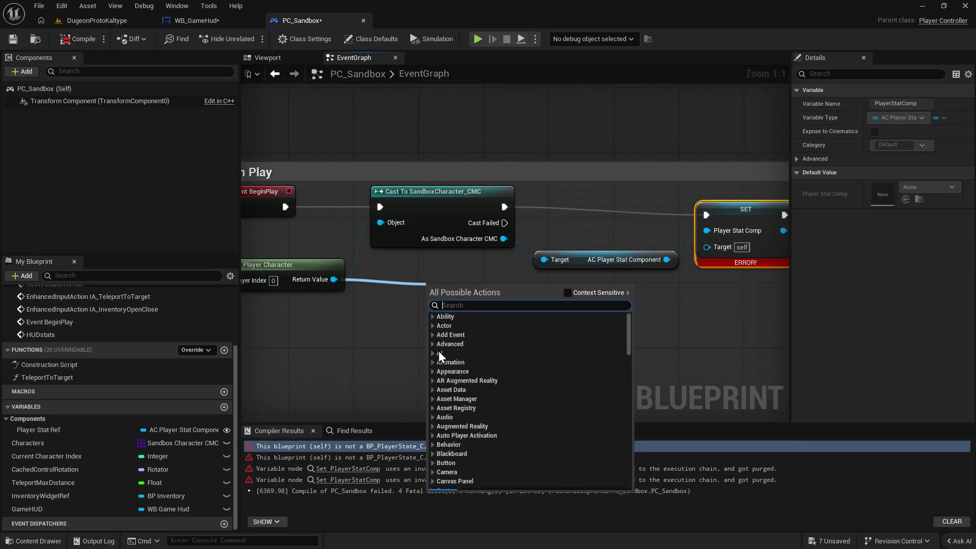
pyautogui.click(352, 357)
# Search for a node to feed SET Player Stat Comp's Target, trying 'compo', 'get pl', 'get ow'.
pyautogui.moveTo(706, 261)
pyautogui.mouseDown()
pyautogui.moveTo(579, 252)
pyautogui.moveTo(532, 340)
pyautogui.mouseUp()
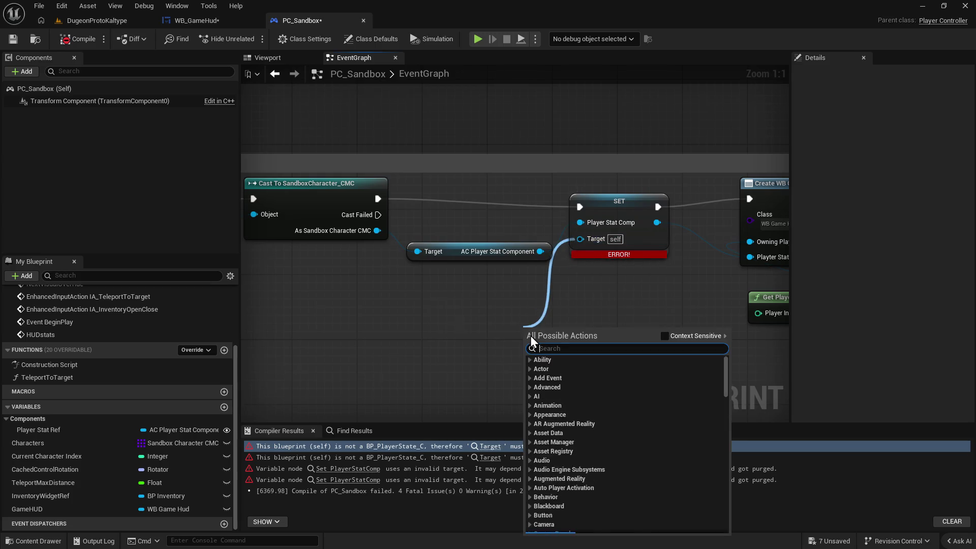
pyautogui.write('compo')
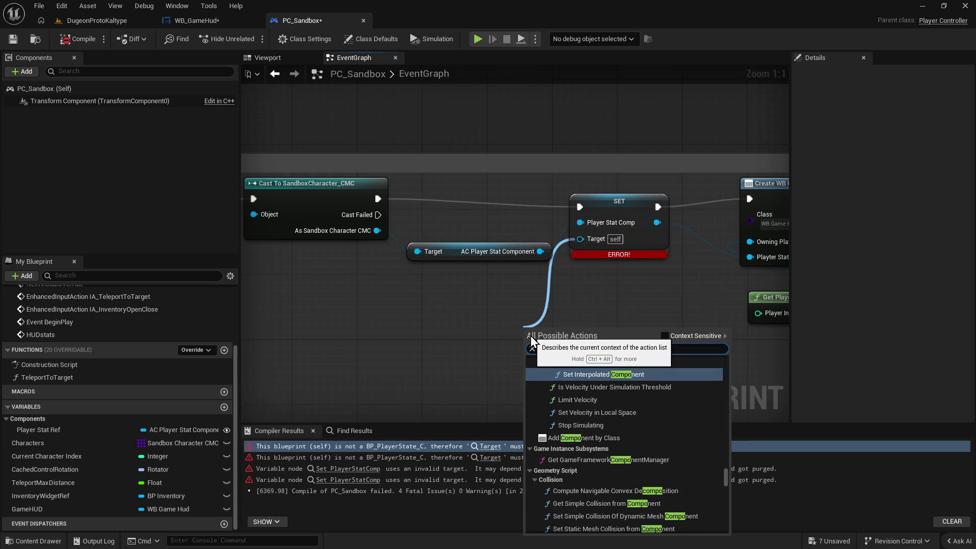
pyautogui.click(664, 336)
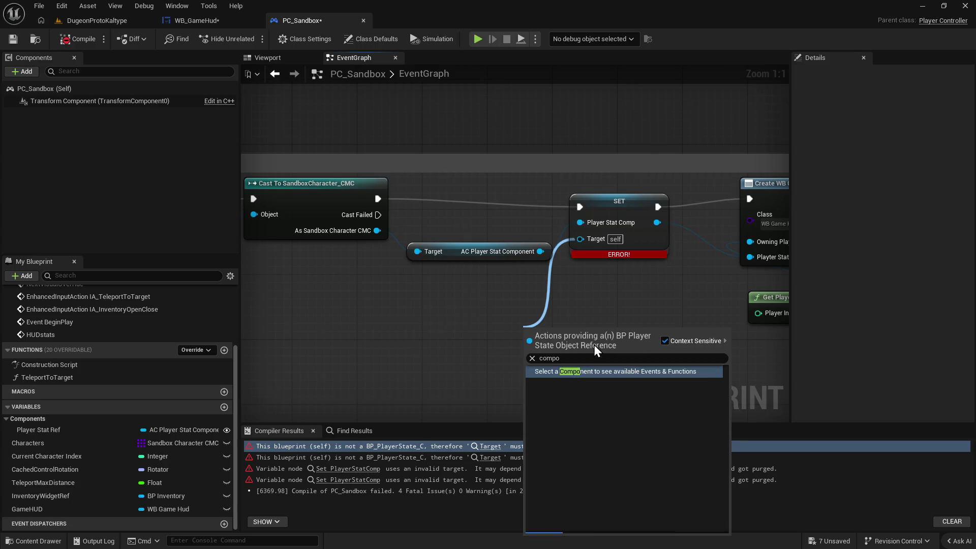
pyautogui.click(577, 358)
pyautogui.click(577, 358)
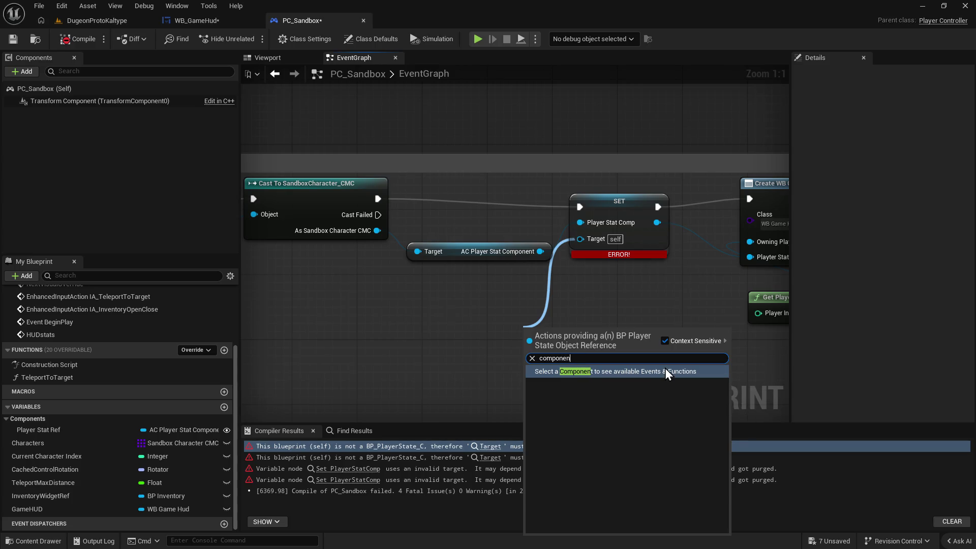
pyautogui.hotkey('ctrl', 'a')
pyautogui.press('BackSpace')
pyautogui.write('get pl')
pyautogui.press('BackSpace')
pyautogui.press('BackSpace')
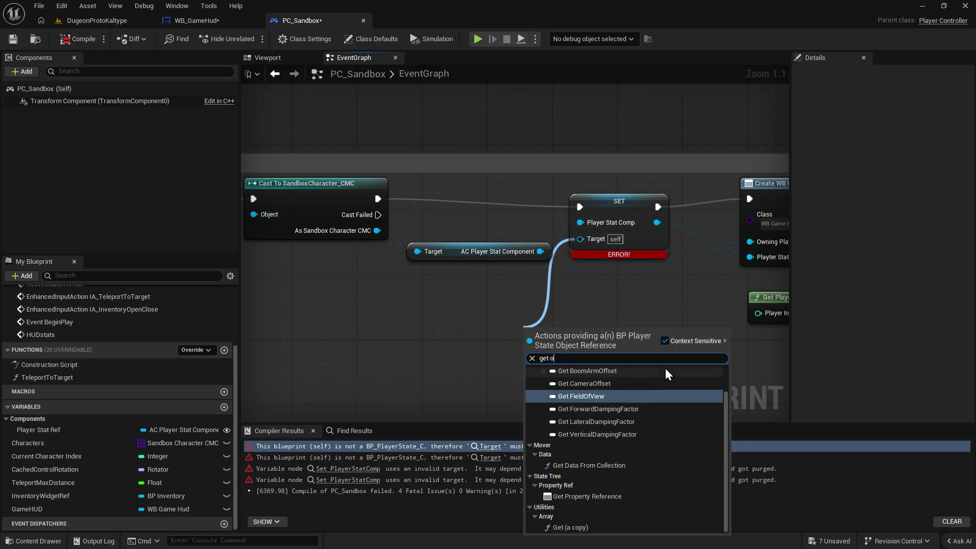
pyautogui.write('ow')
pyautogui.press('BackSpace')
pyautogui.press('BackSpace')
pyautogui.press('BackSpace')
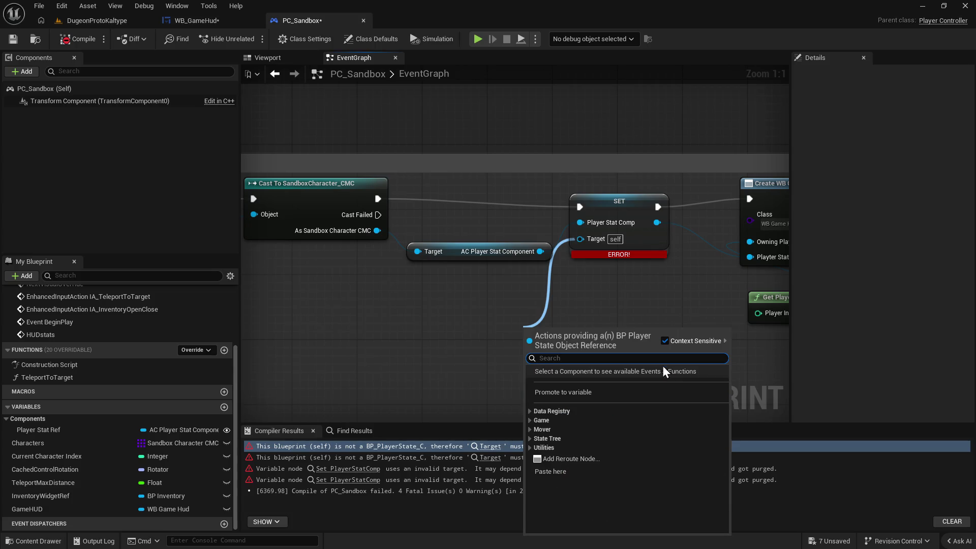
# Add a Get Property Reference node from the Property Ref category, then delete it again.
pyautogui.click(530, 448)
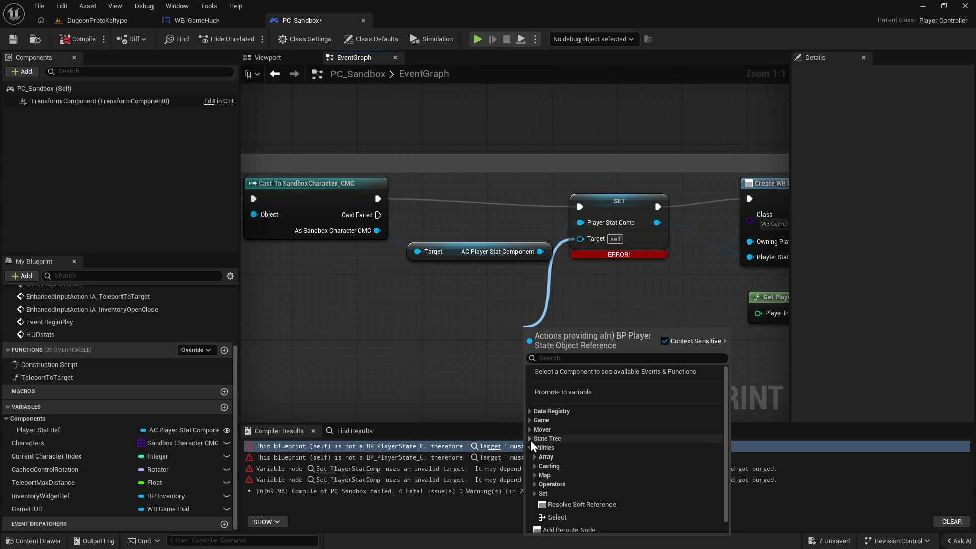
pyautogui.click(530, 439)
pyautogui.click(536, 448)
pyautogui.click(579, 457)
pyautogui.moveTo(571, 346)
pyautogui.mouseDown()
pyautogui.moveTo(525, 354)
pyautogui.moveTo(490, 321)
pyautogui.moveTo(383, 340)
pyautogui.mouseUp()
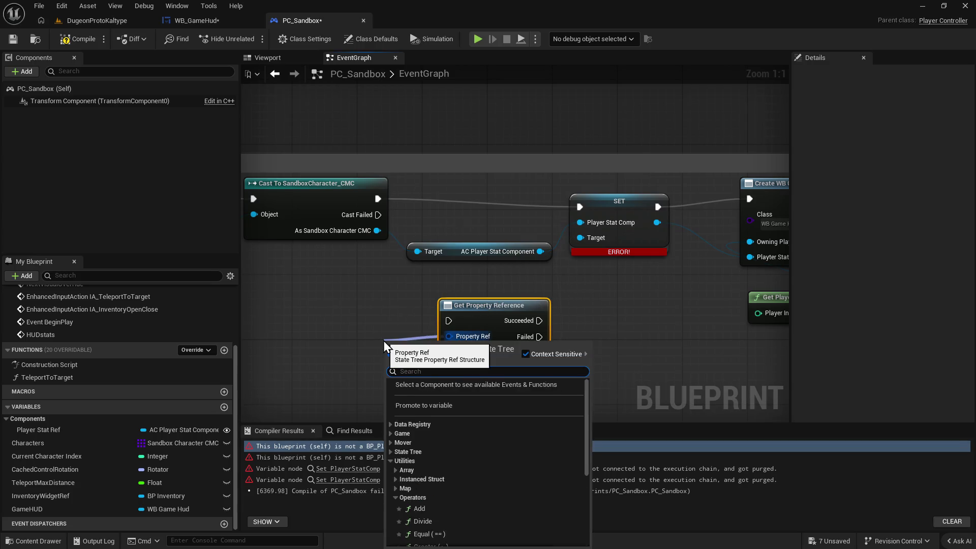
pyautogui.write('stat str')
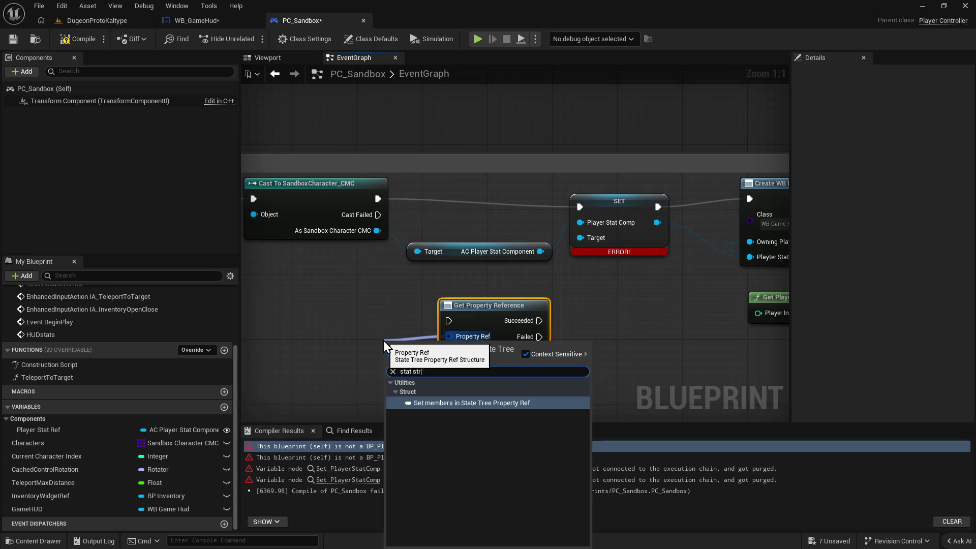
pyautogui.press('BackSpace')
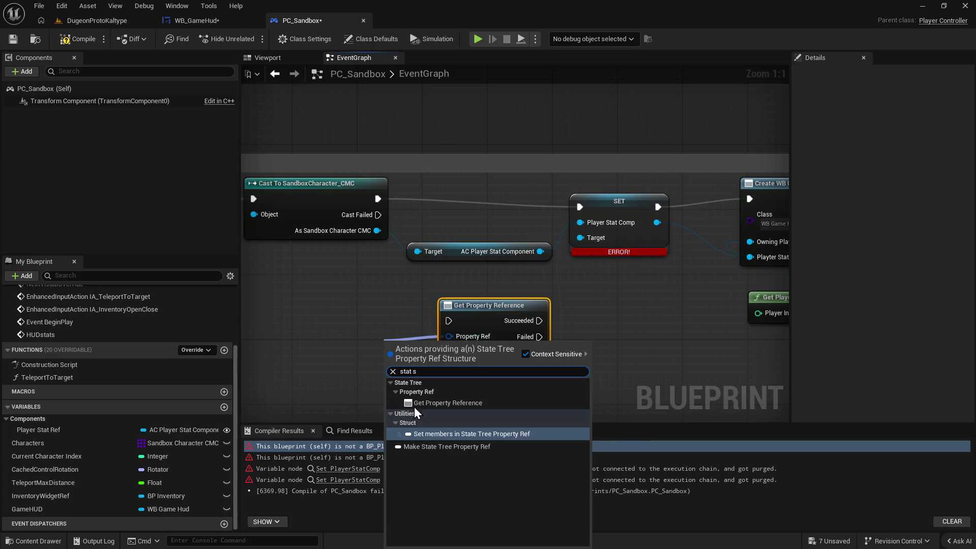
pyautogui.click(326, 330)
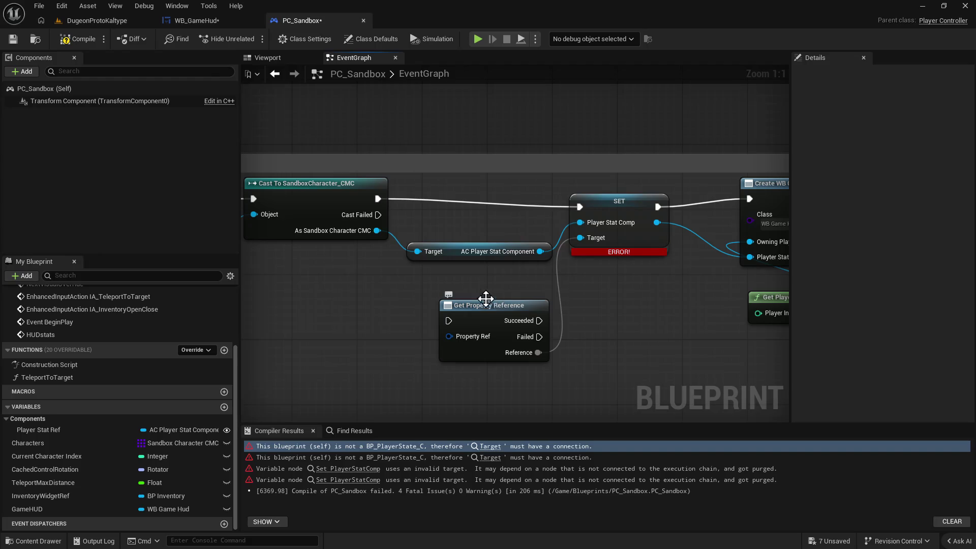
pyautogui.click(485, 316)
pyautogui.press('Delete')
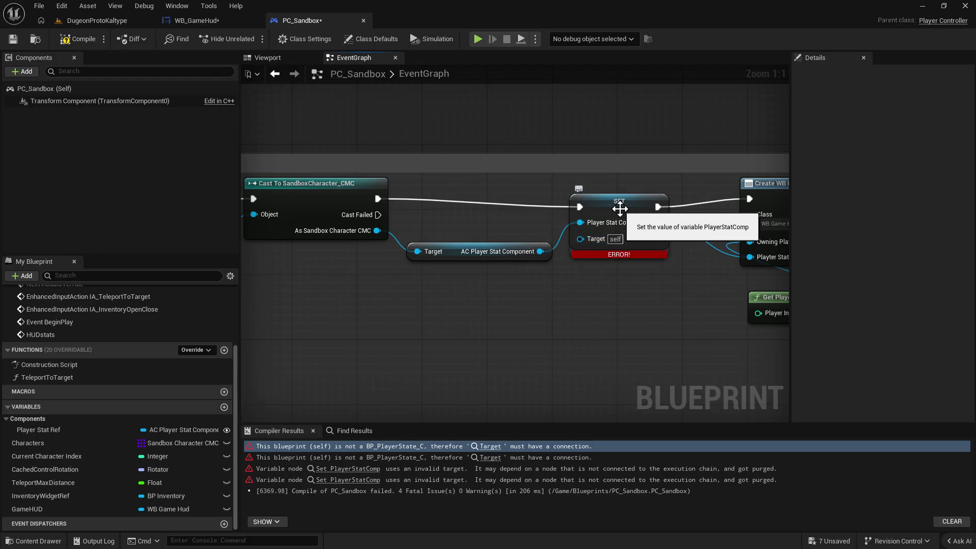
pyautogui.click(620, 209)
# Delete the SET PlayerStatComp node from PC_Sandbox's graph.
pyautogui.press('Delete')
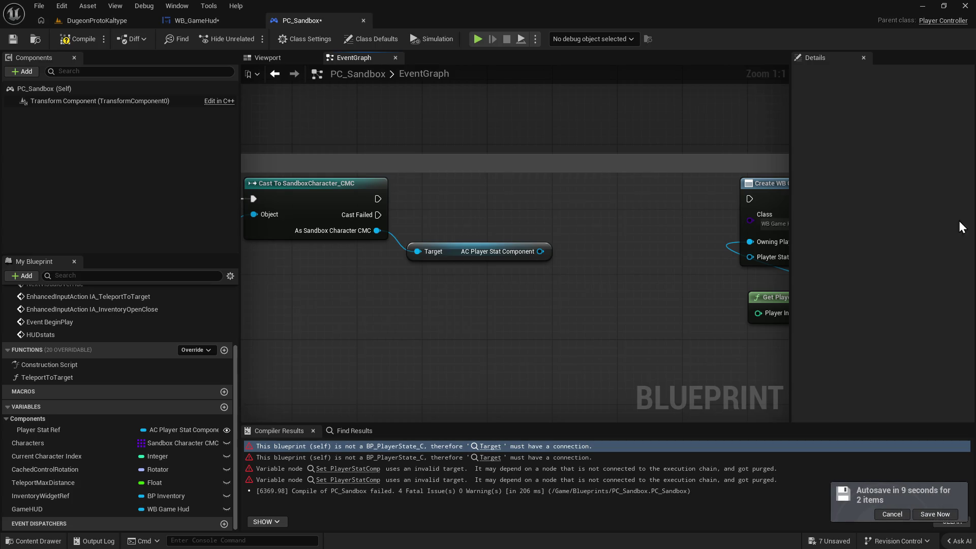
pyautogui.rightClick(584, 342)
pyautogui.press('Escape')
# Open the Content Drawer and go up from CharacterHud to the CoreGameFiles folder.
pyautogui.hotkey('ctrl', 'space')
pyautogui.click(397, 333)
pyautogui.click(398, 333)
pyautogui.scroll(-2, 775, 441)
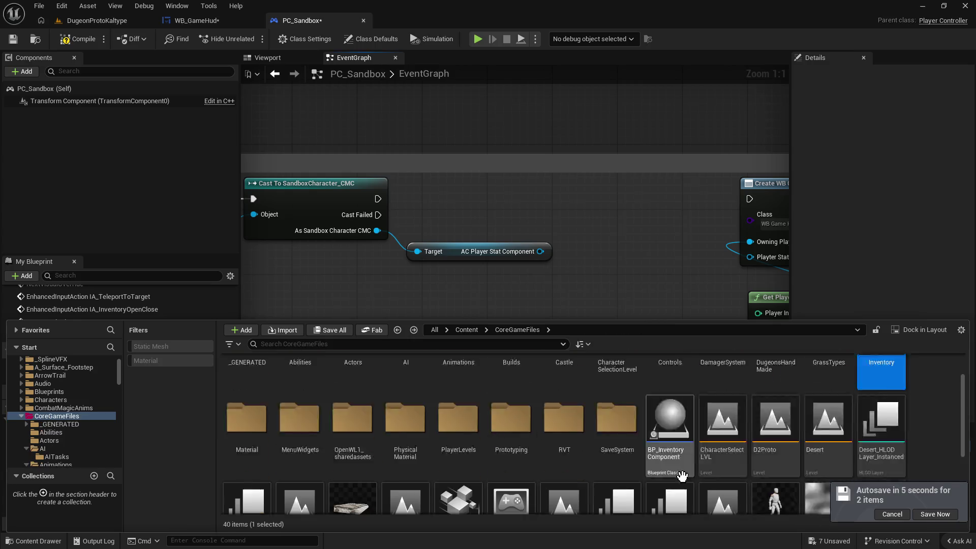
# Open SandboxCharacter_CMC, look over its networking comment boxes, then return to PC_Sandbox's cast node.
pyautogui.doubleClick(775, 441)
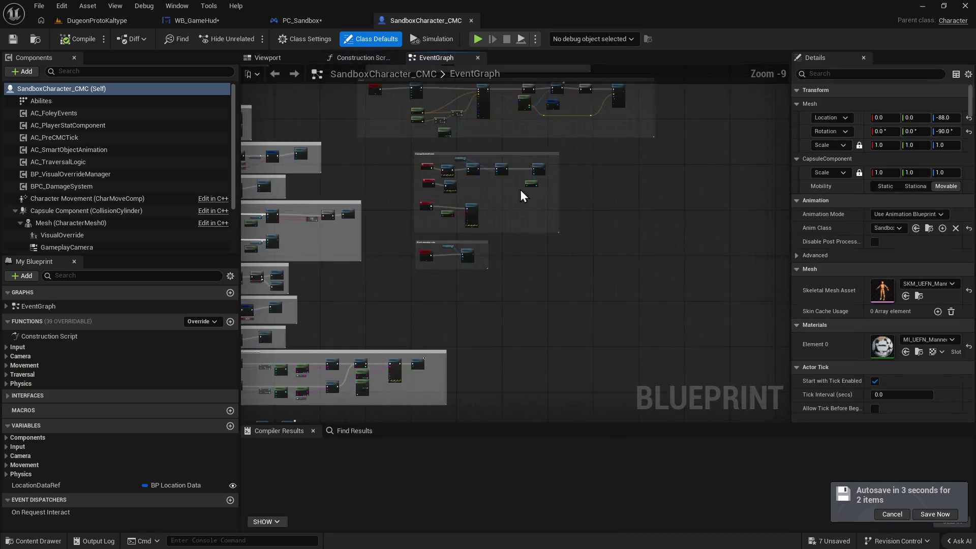
pyautogui.scroll(6, 535, 238)
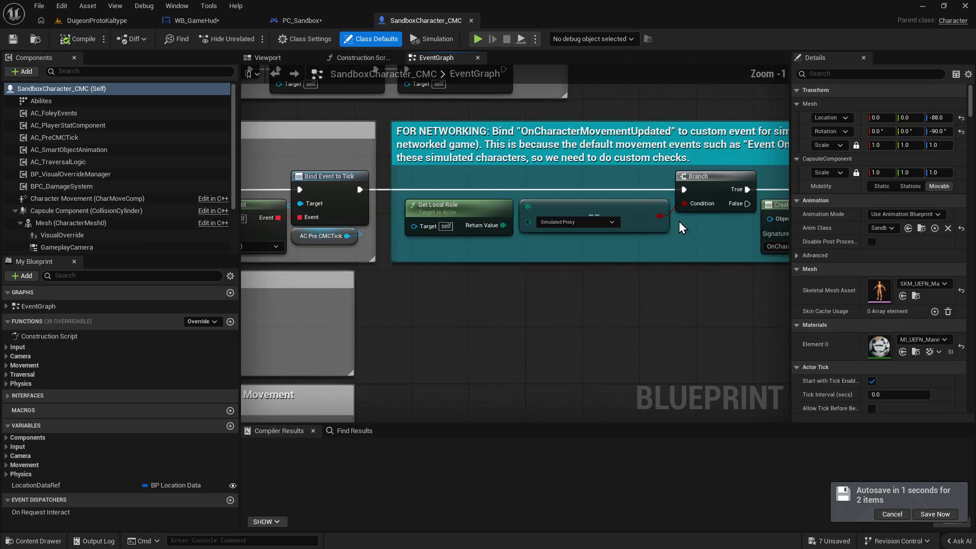
pyautogui.scroll(-3, 674, 274)
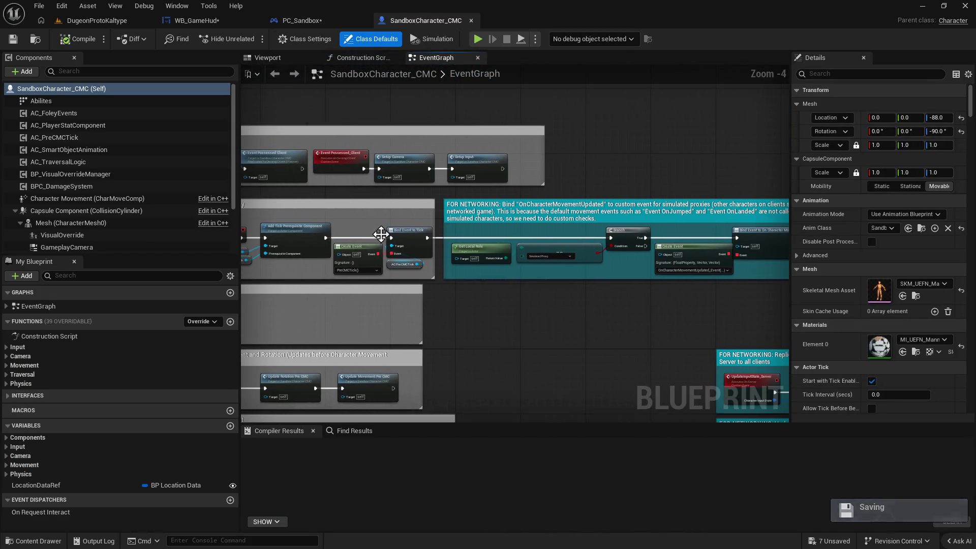
pyautogui.moveTo(466, 289); pyautogui.dragTo(485, 292)
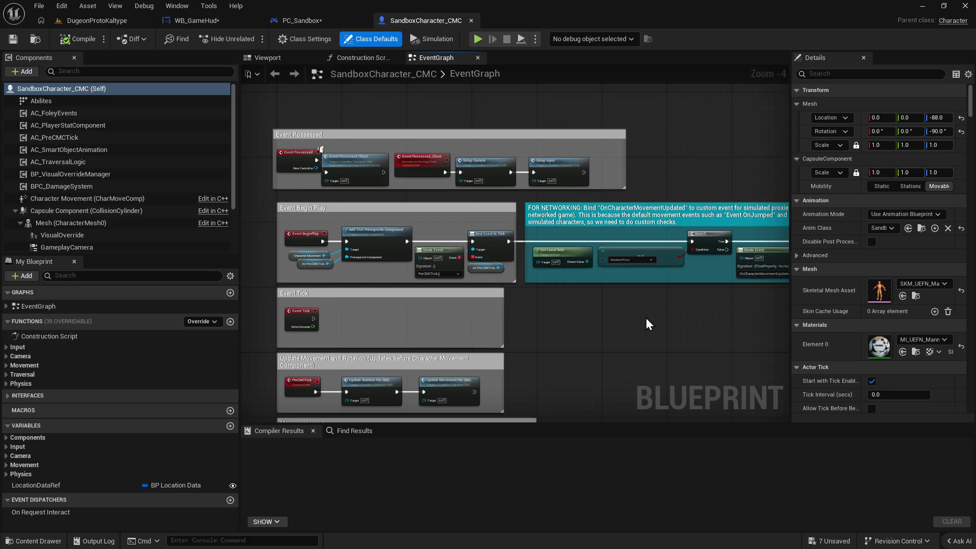
pyautogui.moveTo(621, 301)
pyautogui.mouseDown()
pyautogui.moveTo(506, 222)
pyautogui.moveTo(457, 283)
pyautogui.moveTo(670, 267)
pyautogui.moveTo(602, 96)
pyautogui.moveTo(592, 316)
pyautogui.moveTo(588, 251)
pyautogui.moveTo(615, 255)
pyautogui.moveTo(419, 288)
pyautogui.moveTo(458, 287)
pyautogui.moveTo(516, 257)
pyautogui.moveTo(542, 259)
pyautogui.mouseUp()
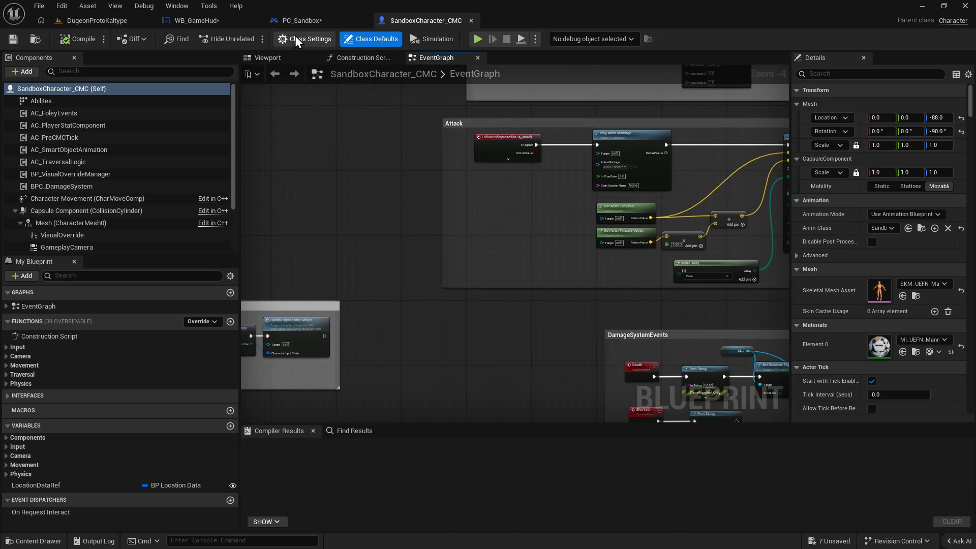
pyautogui.click(296, 22)
pyautogui.moveTo(454, 189); pyautogui.dragTo(606, 142)
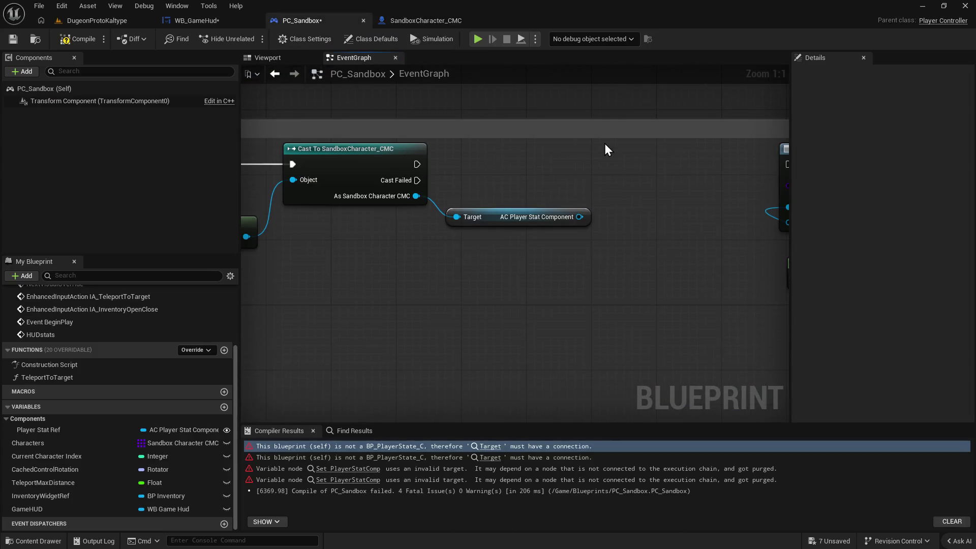
# Browse CoreGameFiles in the Content Drawer, close it, and switch to WB_GameHud's UpdatesStatsUI graph.
pyautogui.hotkey('ctrl', 'space')
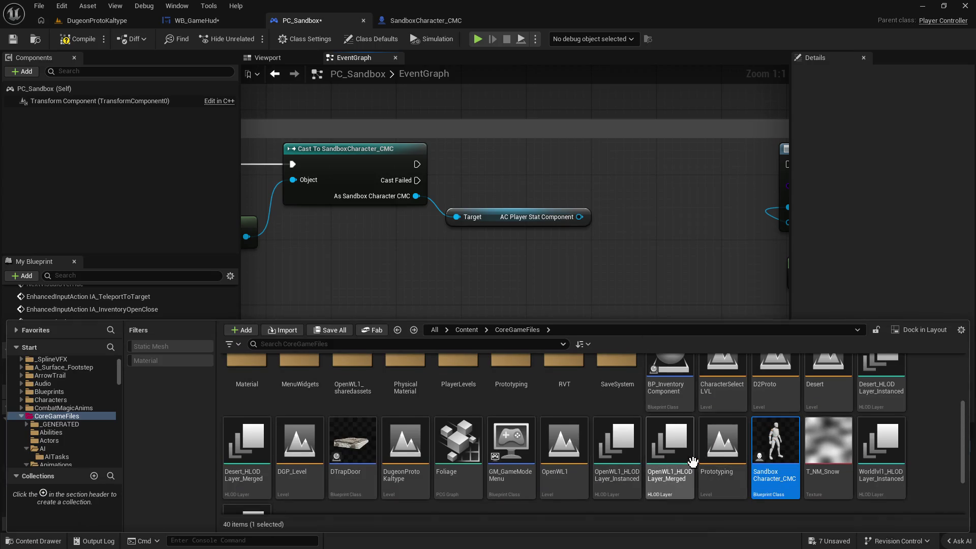
pyautogui.scroll(2, 628, 442)
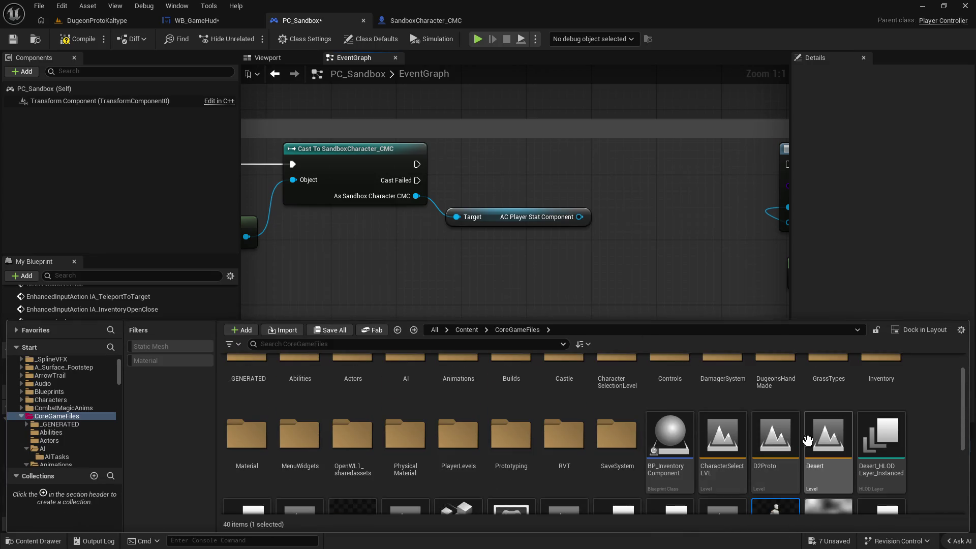
pyautogui.scroll(-1, 295, 491)
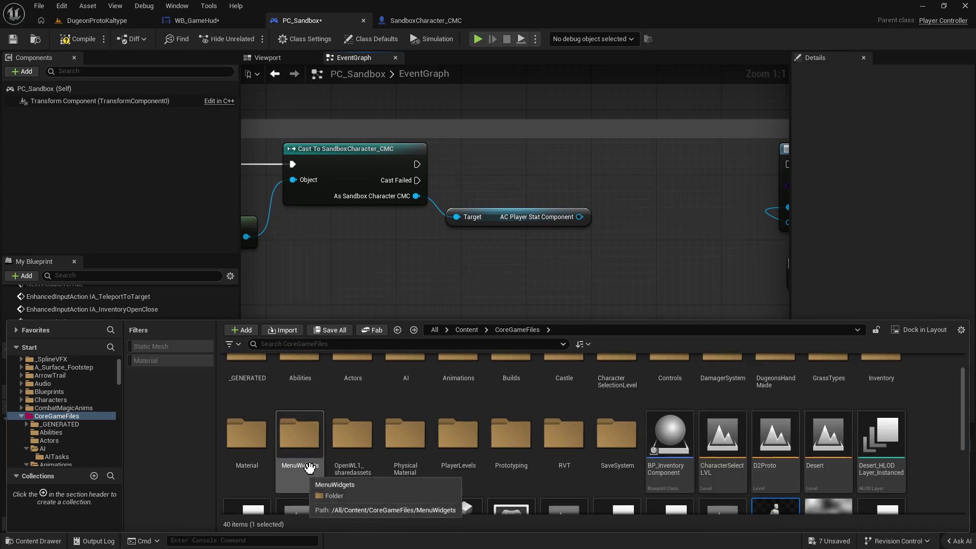
pyautogui.click(924, 435)
pyautogui.scroll(-3, 923, 434)
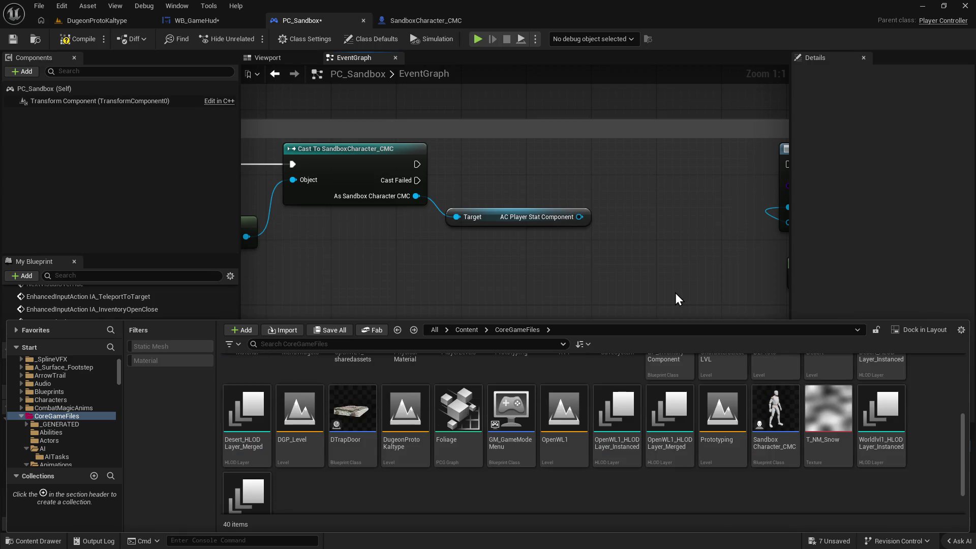
pyautogui.click(676, 295)
pyautogui.click(190, 18)
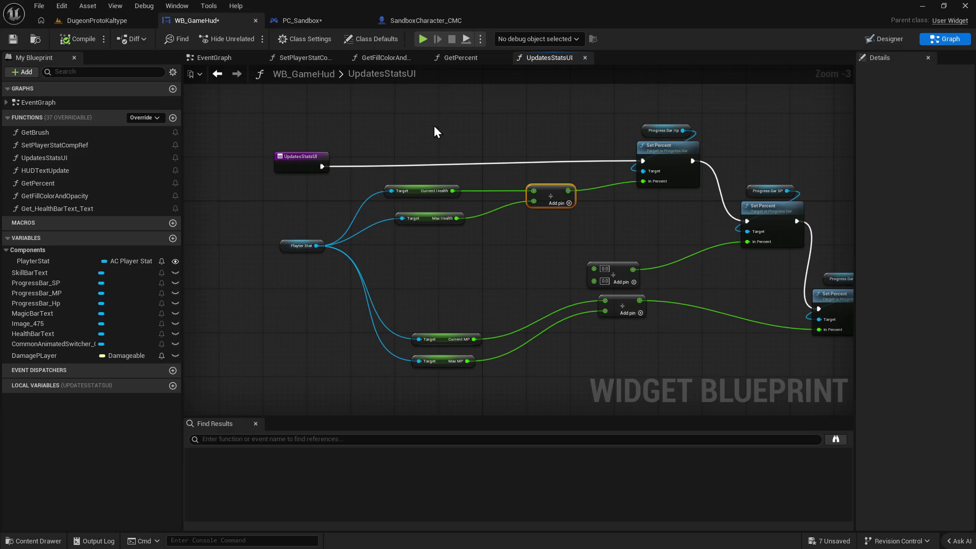
# Inspect SandboxCharacter_CMC's EventGraph around the Spawn Emitter node, then view its Construction Script.
pyautogui.click(423, 21)
pyautogui.scroll(-7, 537, 230)
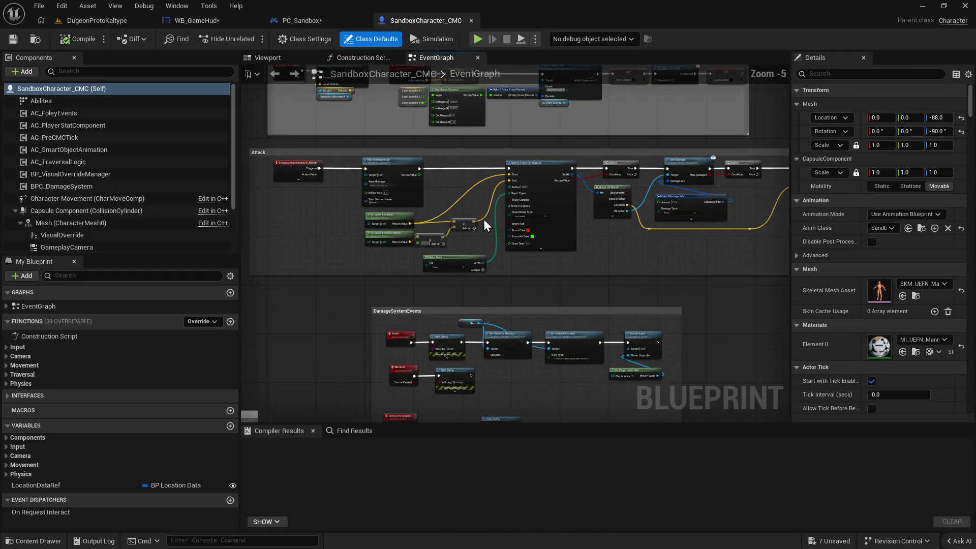
pyautogui.scroll(6, 468, 209)
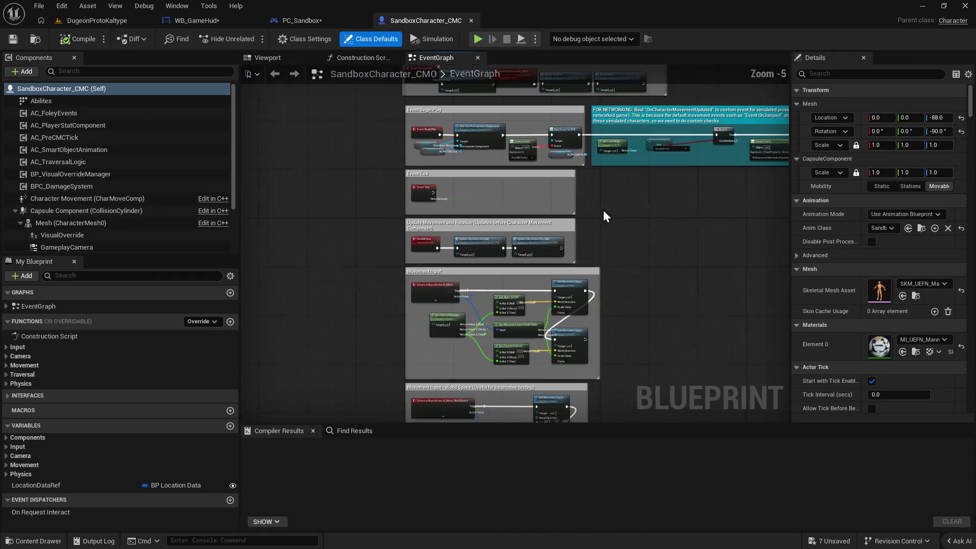
pyautogui.scroll(2, 457, 254)
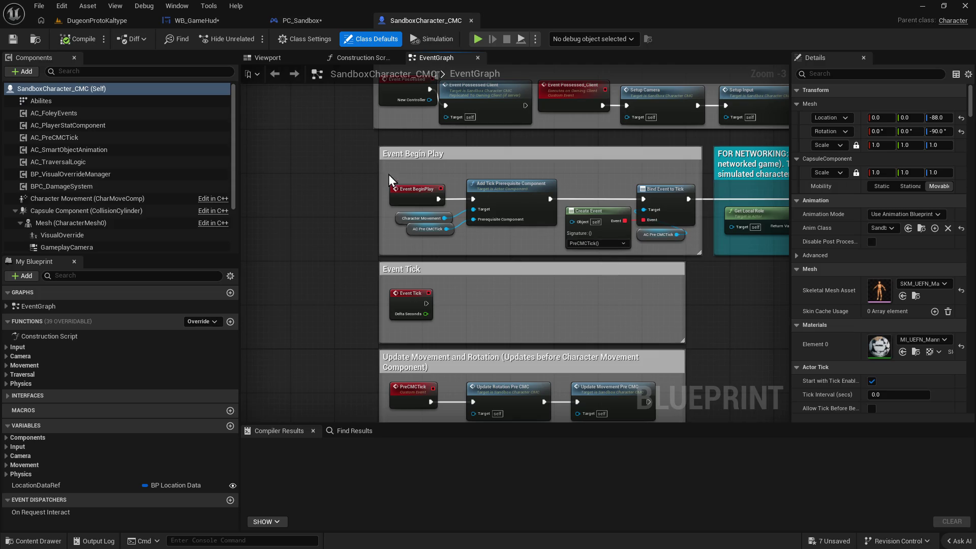
pyautogui.scroll(-4, 552, 275)
pyautogui.scroll(4, 514, 201)
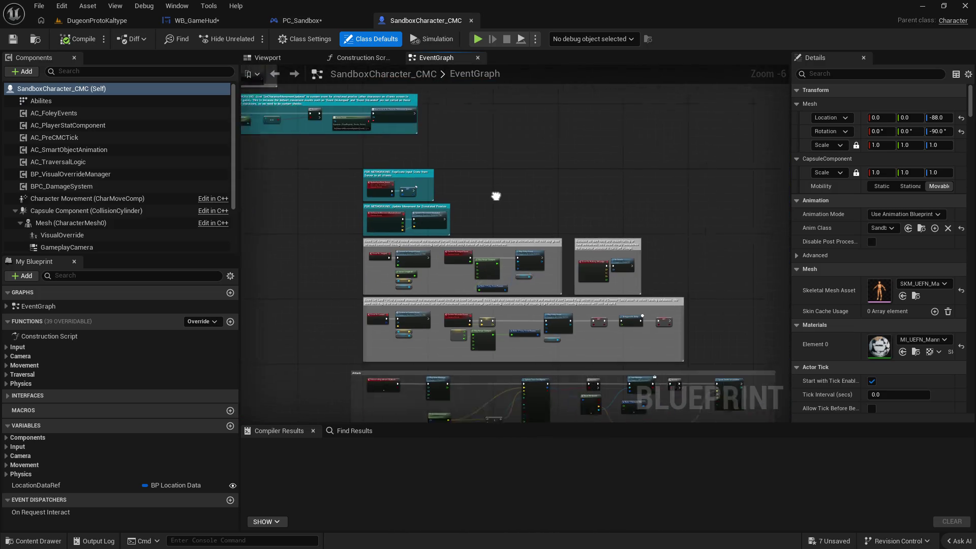
pyautogui.scroll(-4, 542, 300)
pyautogui.scroll(2, 544, 264)
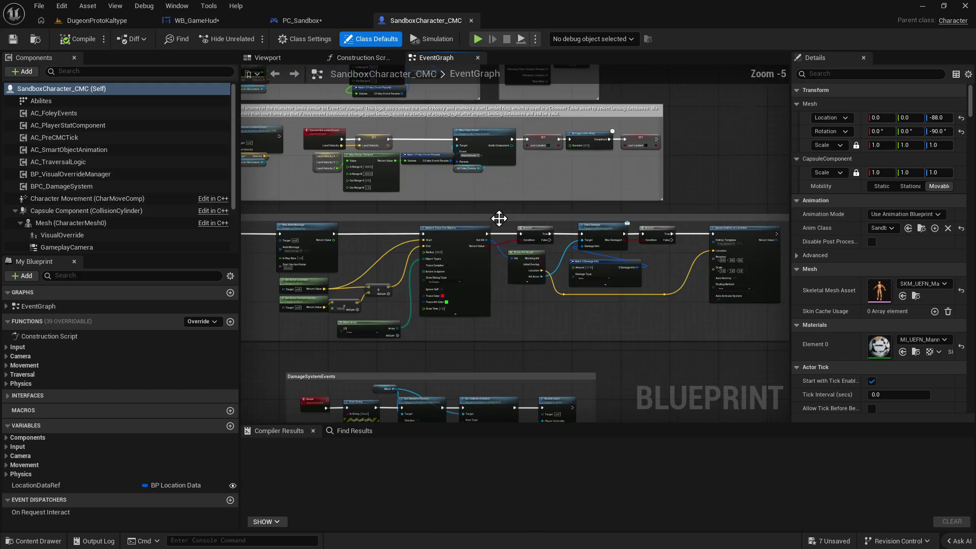
pyautogui.scroll(2, 535, 301)
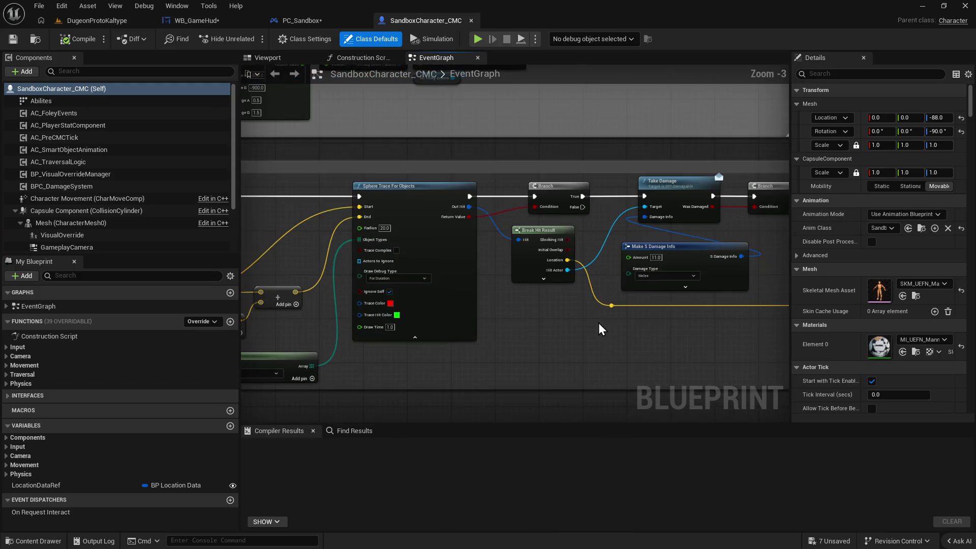
pyautogui.moveTo(599, 312); pyautogui.dragTo(562, 326)
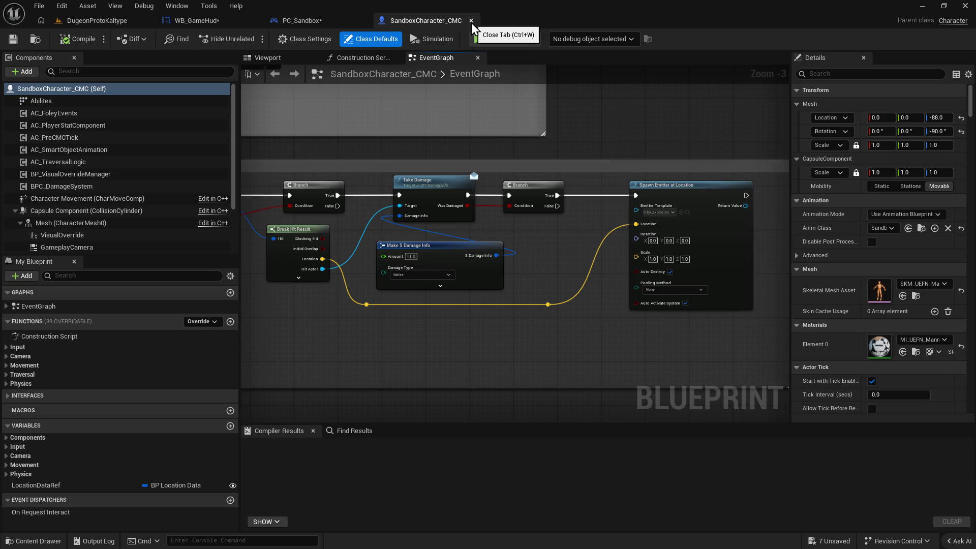
pyautogui.click(362, 57)
pyautogui.scroll(-2, 432, 383)
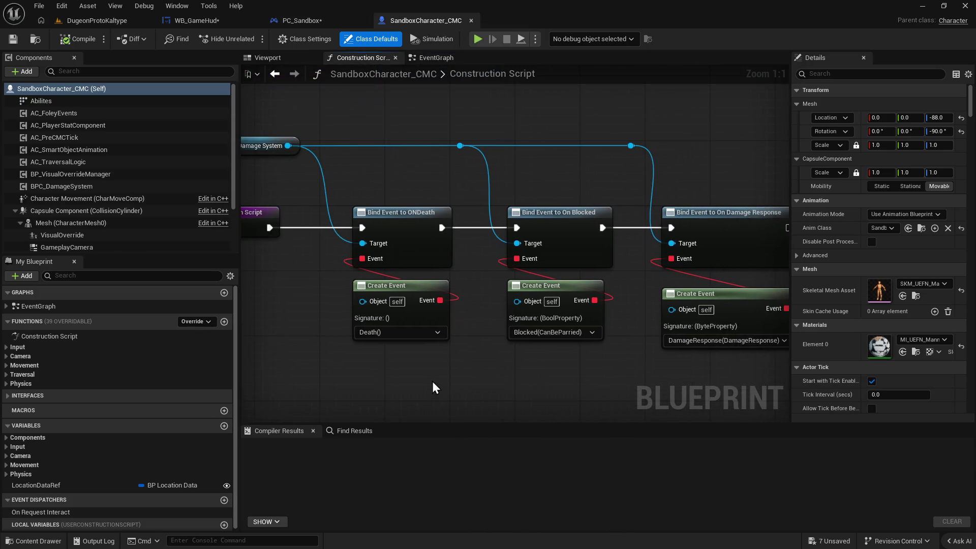
# Inspect AC_PlayerStatComponent in the construction script, then close the SandboxCharacter_CMC blueprint.
pyautogui.moveTo(464, 333)
pyautogui.mouseDown()
pyautogui.moveTo(483, 307)
pyautogui.moveTo(513, 349)
pyautogui.mouseUp()
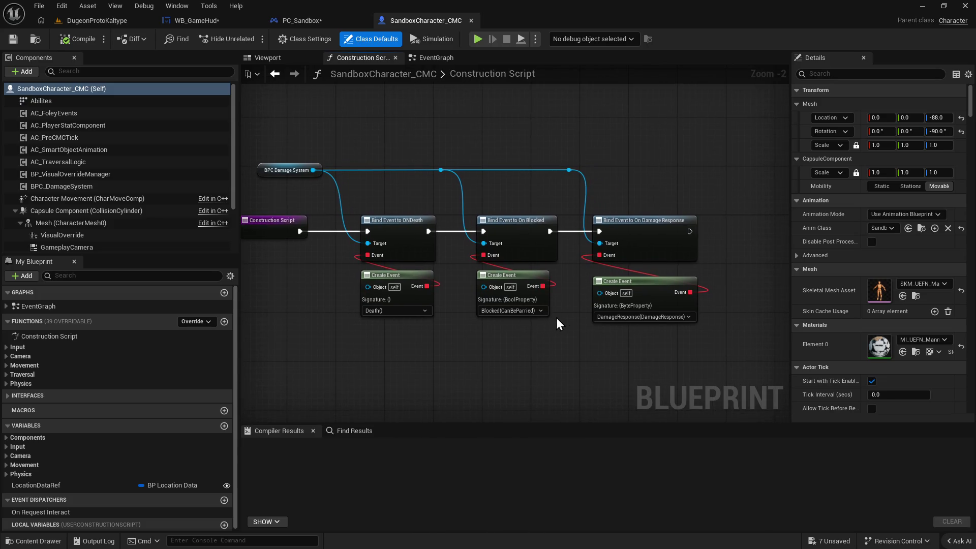
pyautogui.moveTo(534, 350)
pyautogui.mouseDown()
pyautogui.moveTo(550, 348)
pyautogui.moveTo(515, 333)
pyautogui.moveTo(531, 333)
pyautogui.mouseUp()
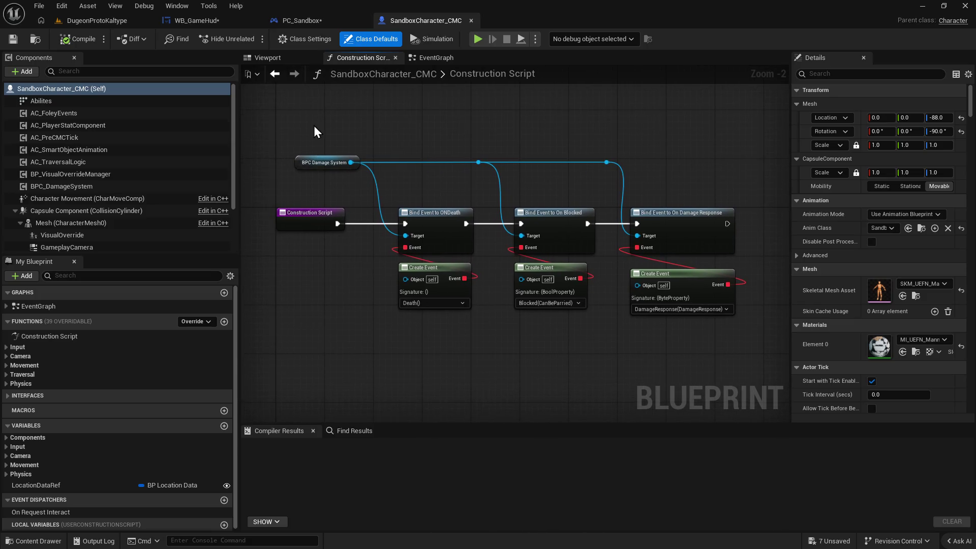
pyautogui.click(102, 125)
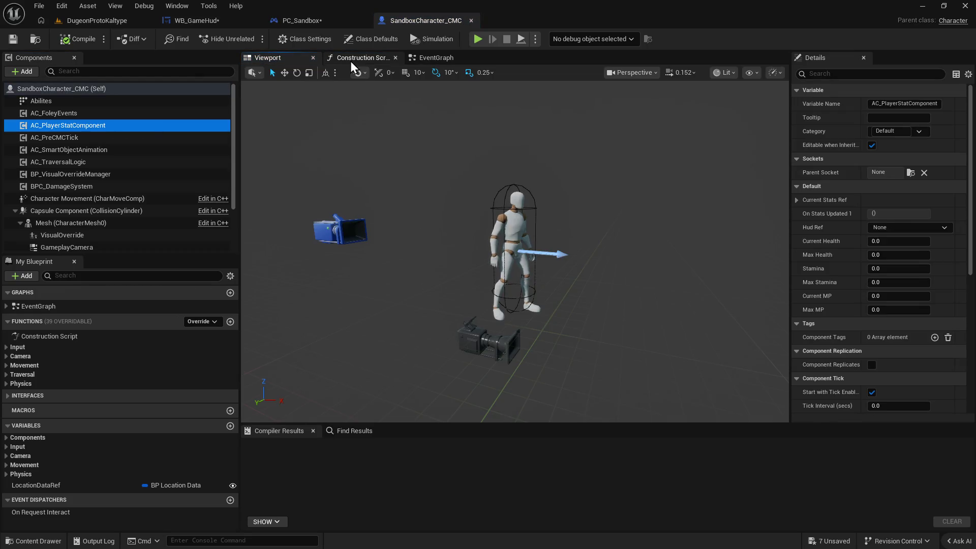
pyautogui.rightClick(123, 126)
pyautogui.moveTo(196, 153)
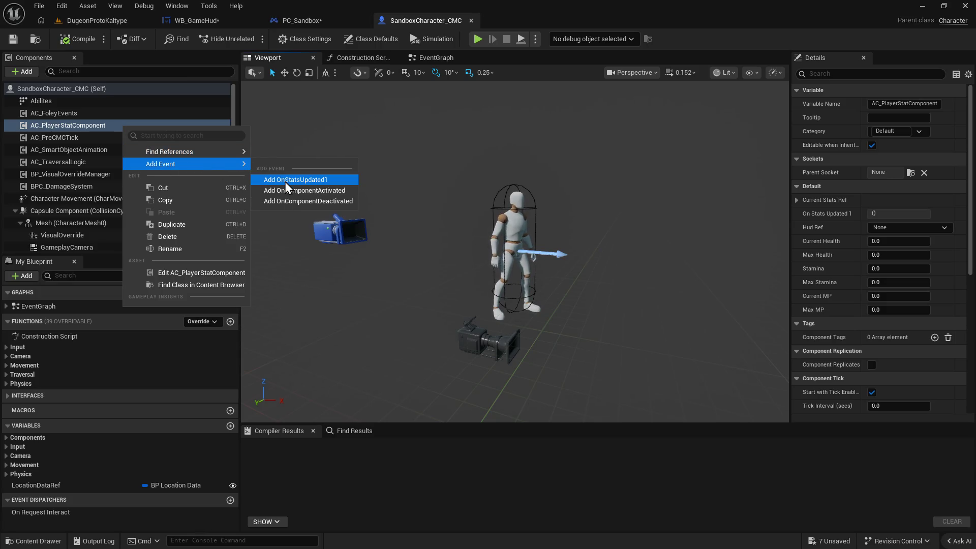
pyautogui.click(469, 23)
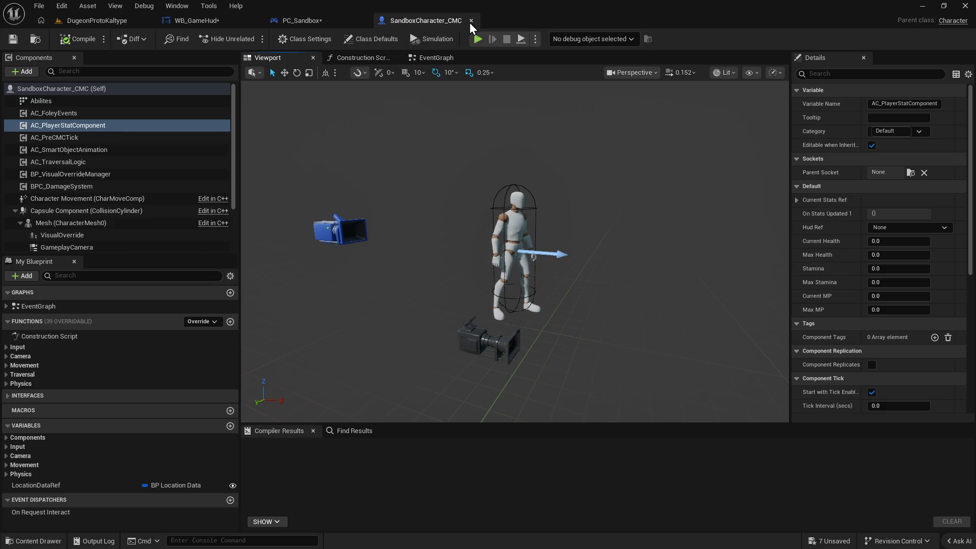
pyautogui.click(470, 21)
pyautogui.scroll(-3, 465, 281)
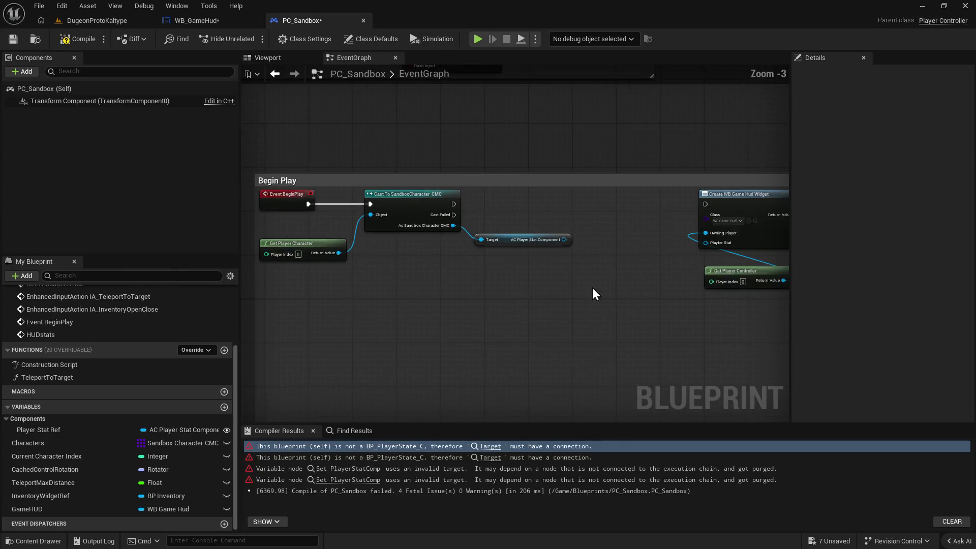
# Chain the cast's execution output into Create WB Game Hud Widget in PC_Sandbox.
pyautogui.moveTo(290, 214); pyautogui.dragTo(544, 215)
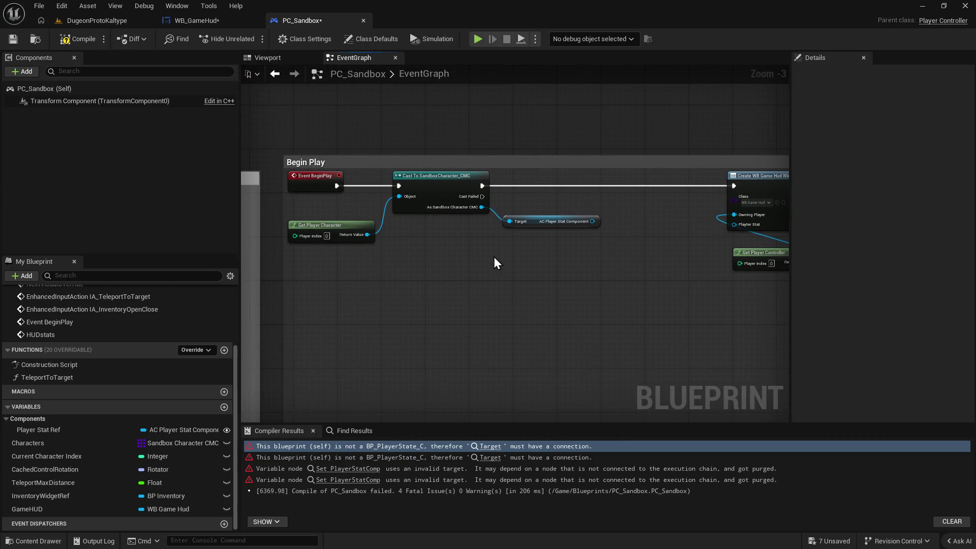
pyautogui.scroll(-2, 490, 292)
pyautogui.scroll(2, 526, 295)
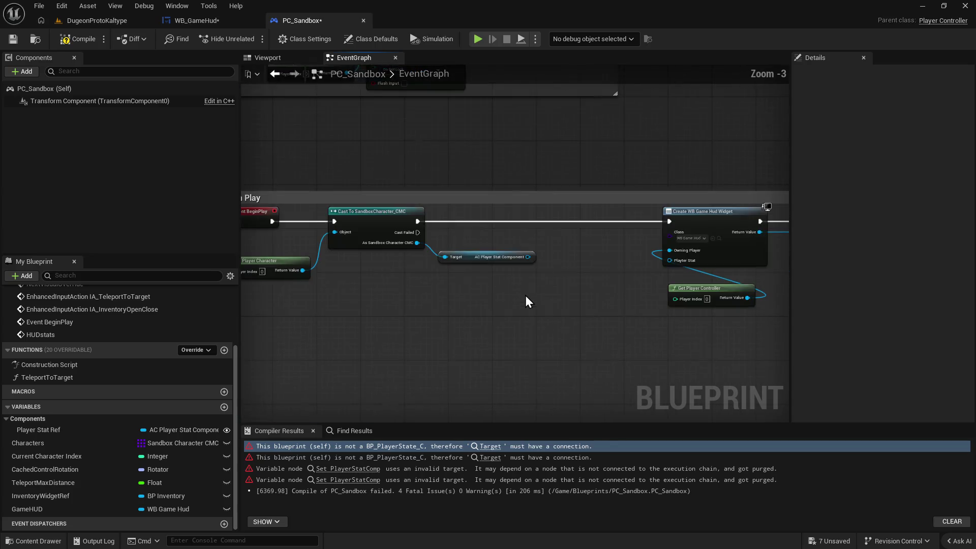
pyautogui.moveTo(526, 295); pyautogui.dragTo(554, 257)
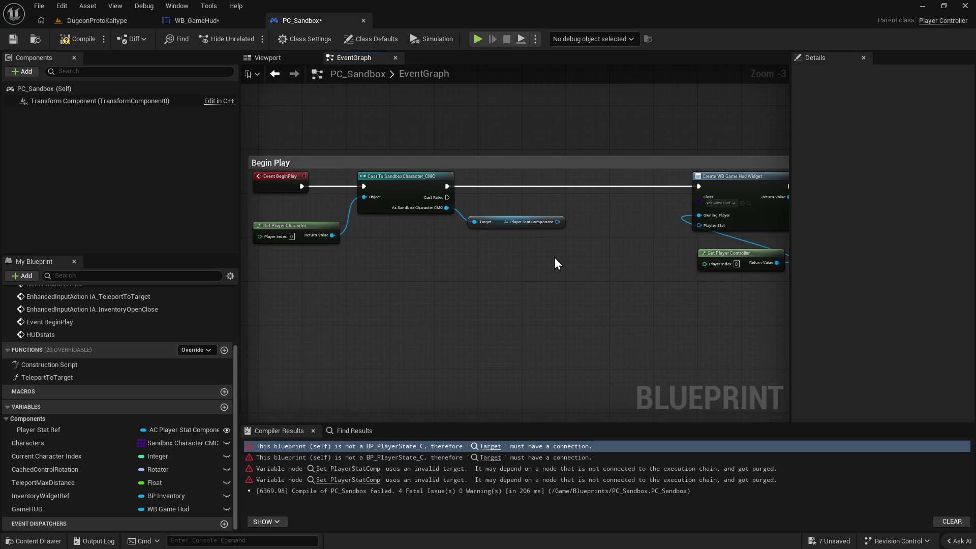
# Review the Add to Viewport and HUDstats nodes, then switch to WB_GameHud.
pyautogui.scroll(-1, 555, 264)
pyautogui.moveTo(597, 290); pyautogui.dragTo(251, 278)
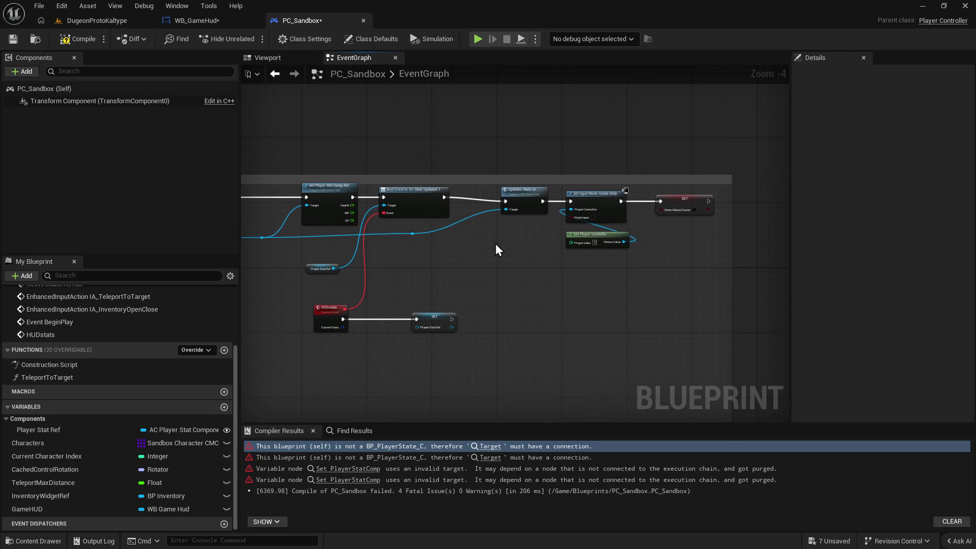
pyautogui.moveTo(487, 270); pyautogui.dragTo(525, 263)
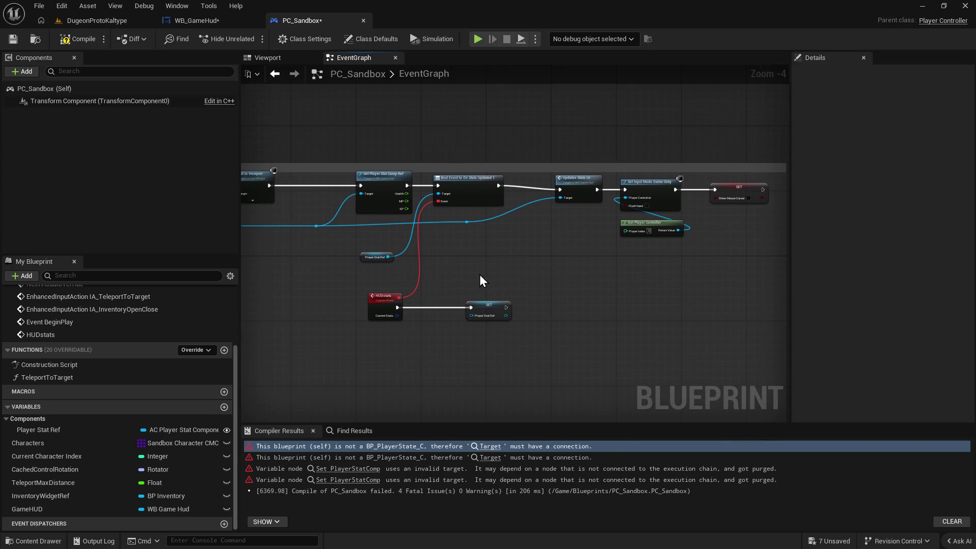
pyautogui.moveTo(460, 284)
pyautogui.mouseDown()
pyautogui.moveTo(538, 332)
pyautogui.moveTo(471, 282)
pyautogui.mouseUp()
pyautogui.click(203, 9)
pyautogui.click(187, 21)
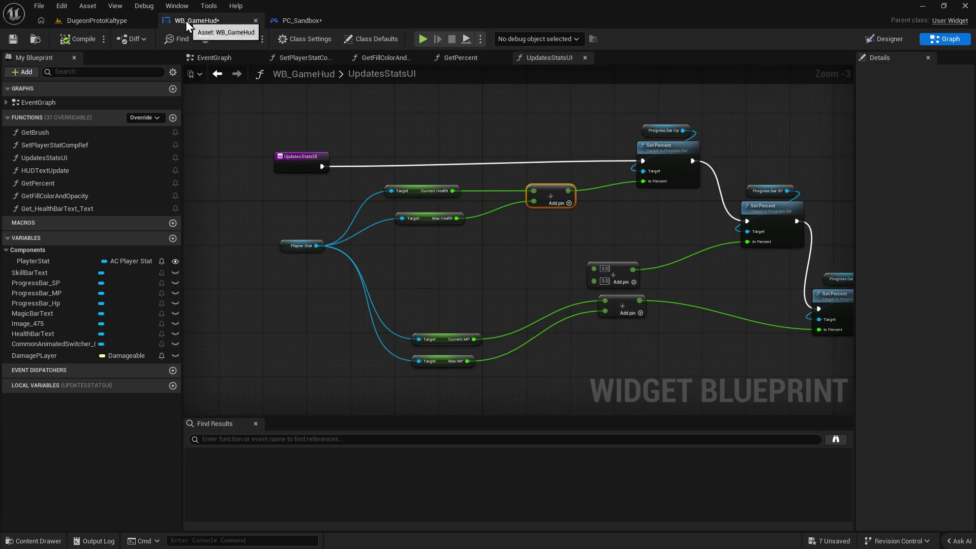
# Flip through the PC_Sandbox and WB_GameHud blueprints, then switch to the DugeonProtoKaltype level.
pyautogui.click(313, 25)
pyautogui.click(226, 21)
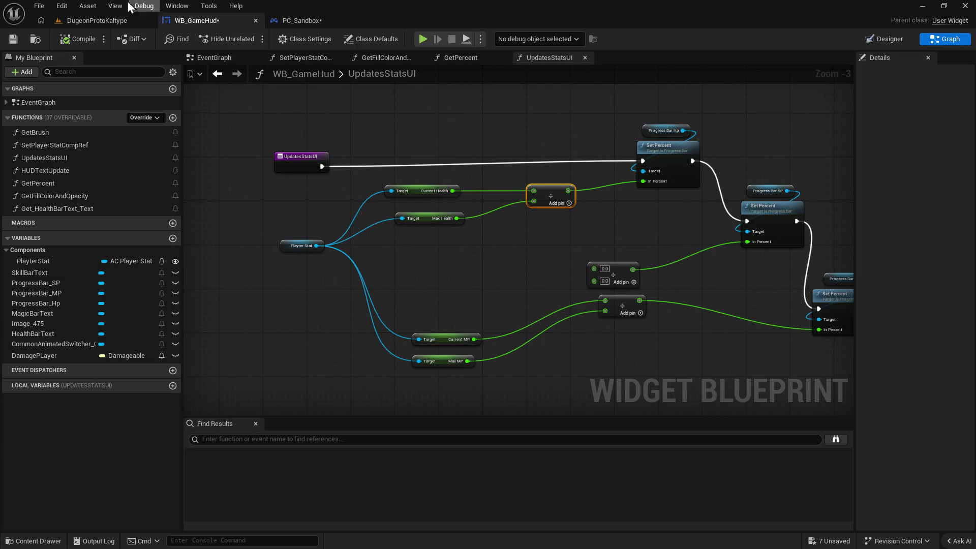
pyautogui.click(117, 23)
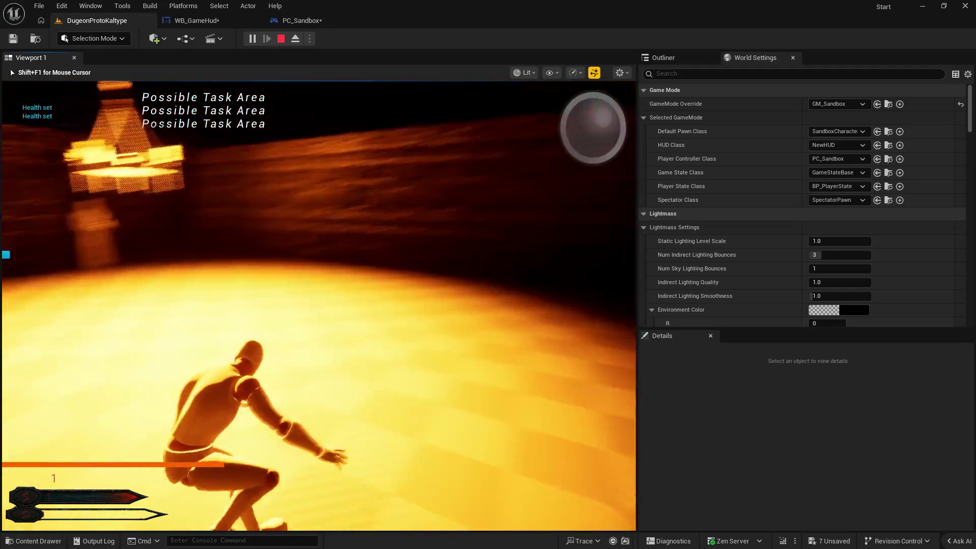
# End the play session and follow the Player Stat Ref Accessed None error into PC_Sandbox.
pyautogui.press('Escape')
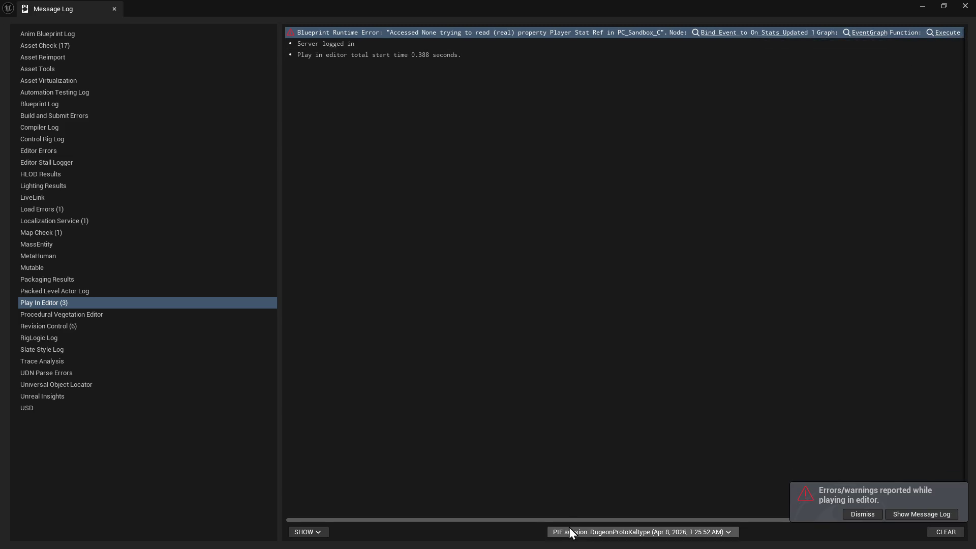
pyautogui.moveTo(569, 520); pyautogui.dragTo(923, 224)
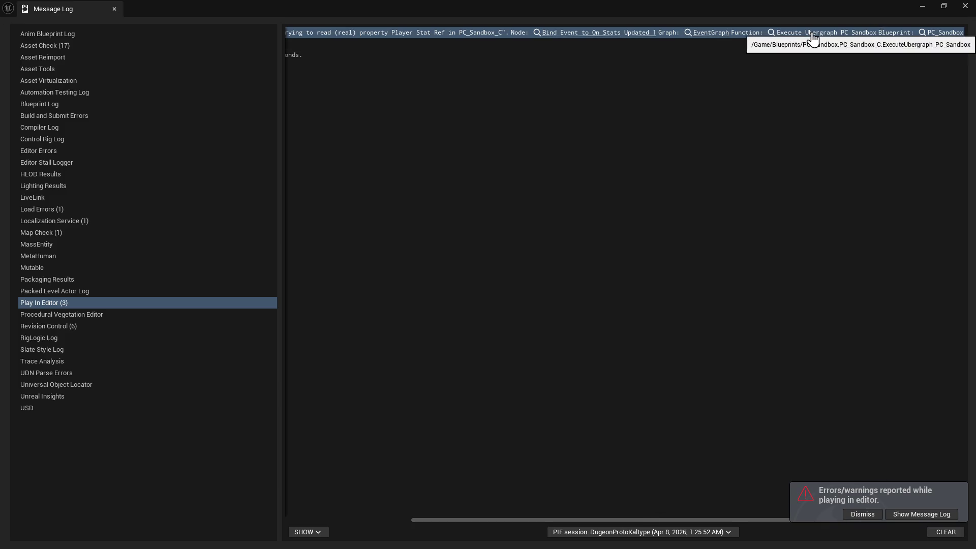
pyautogui.click(958, 12)
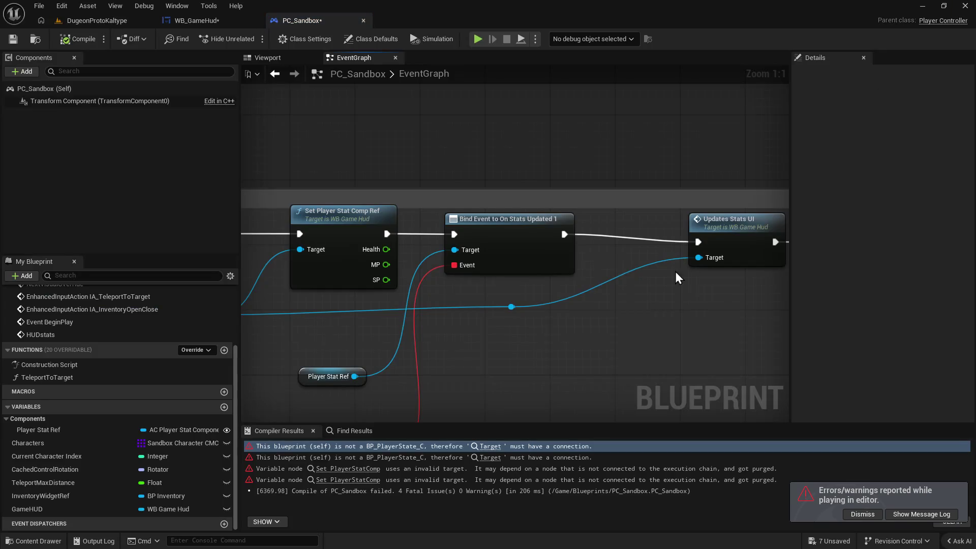
# Rearrange the Set Player Stat Comp Ref and Player Stat Ref nodes near HUDstats.
pyautogui.scroll(-1, 580, 275)
pyautogui.moveTo(579, 275)
pyautogui.mouseDown()
pyautogui.moveTo(665, 305)
pyautogui.moveTo(449, 227)
pyautogui.mouseUp()
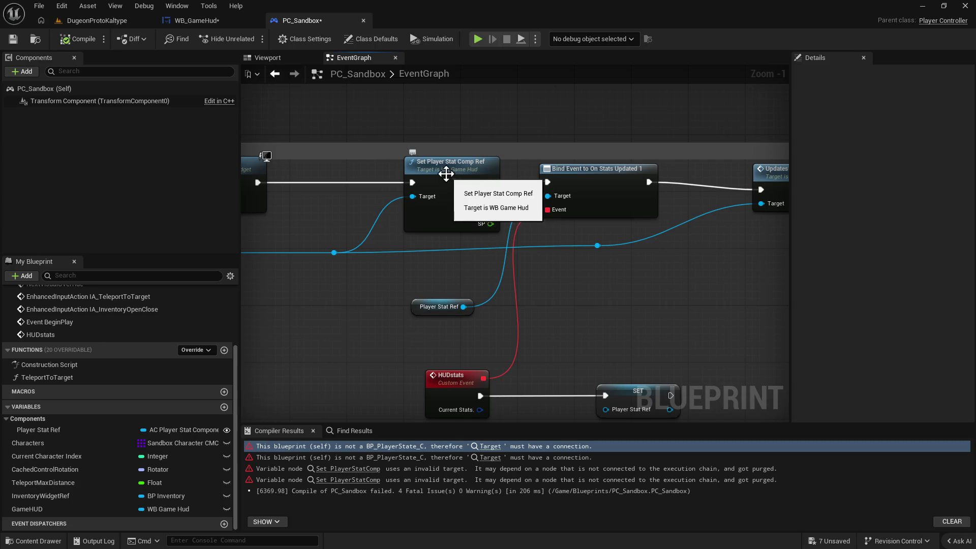
pyautogui.moveTo(454, 186); pyautogui.dragTo(432, 186)
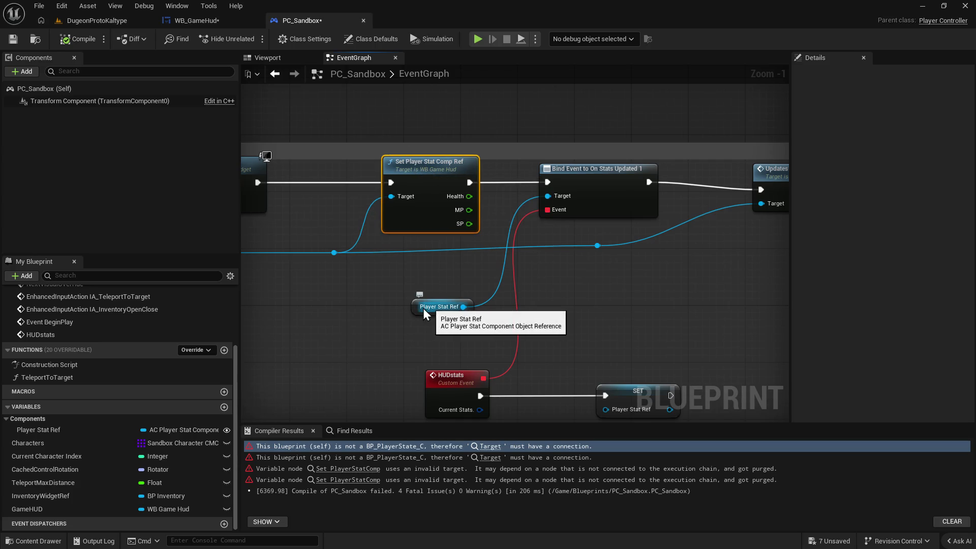
pyautogui.moveTo(413, 308)
pyautogui.mouseDown()
pyautogui.moveTo(325, 305)
pyautogui.moveTo(610, 311)
pyautogui.mouseUp()
pyautogui.moveTo(459, 333); pyautogui.dragTo(592, 341)
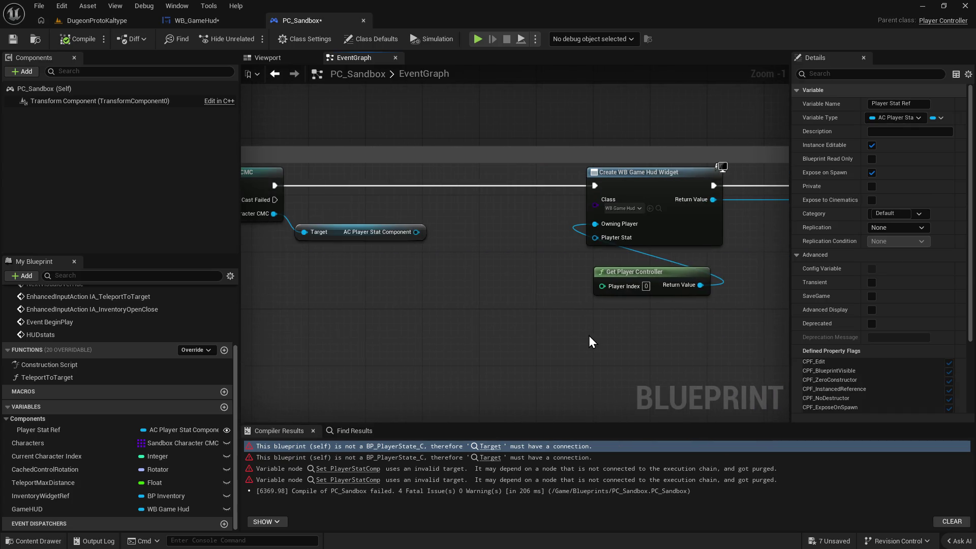
# Connect AC Player Stat Component's Target to the cast's As Sandbox Character CMC output.
pyautogui.moveTo(304, 232)
pyautogui.mouseDown()
pyautogui.moveTo(358, 273)
pyautogui.moveTo(310, 273)
pyautogui.moveTo(274, 213)
pyautogui.mouseUp()
pyautogui.moveTo(301, 272); pyautogui.dragTo(514, 281)
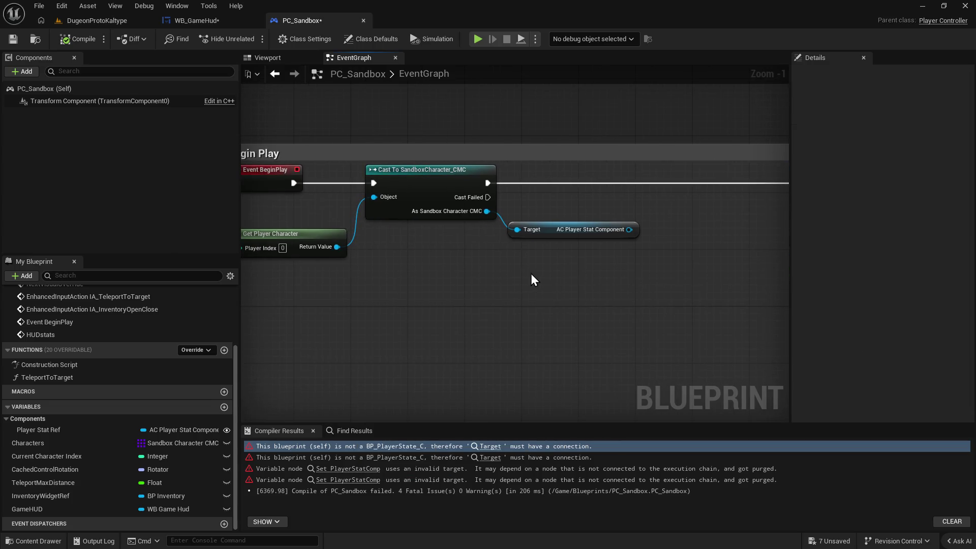
pyautogui.moveTo(649, 280)
pyautogui.mouseDown()
pyautogui.moveTo(682, 277)
pyautogui.moveTo(242, 281)
pyautogui.mouseUp()
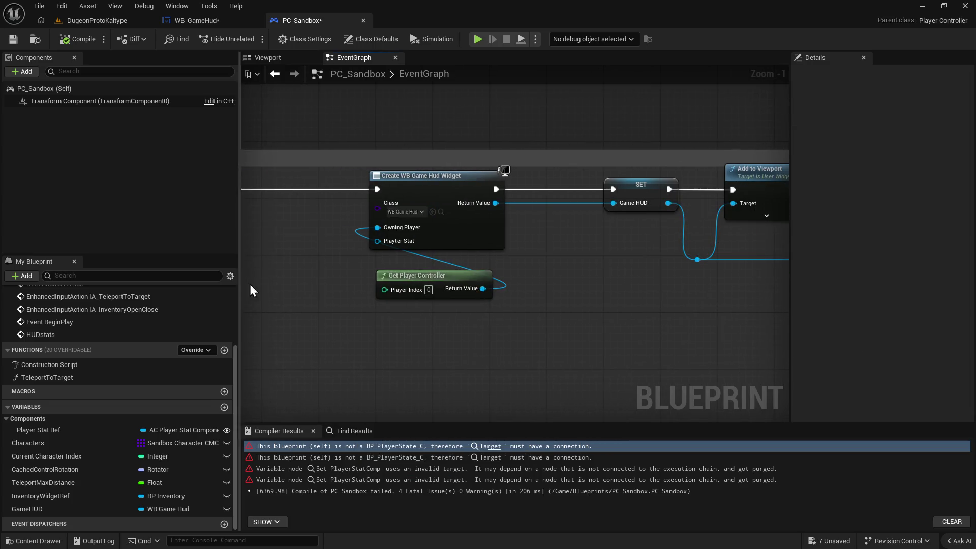
pyautogui.moveTo(600, 292); pyautogui.dragTo(714, 273)
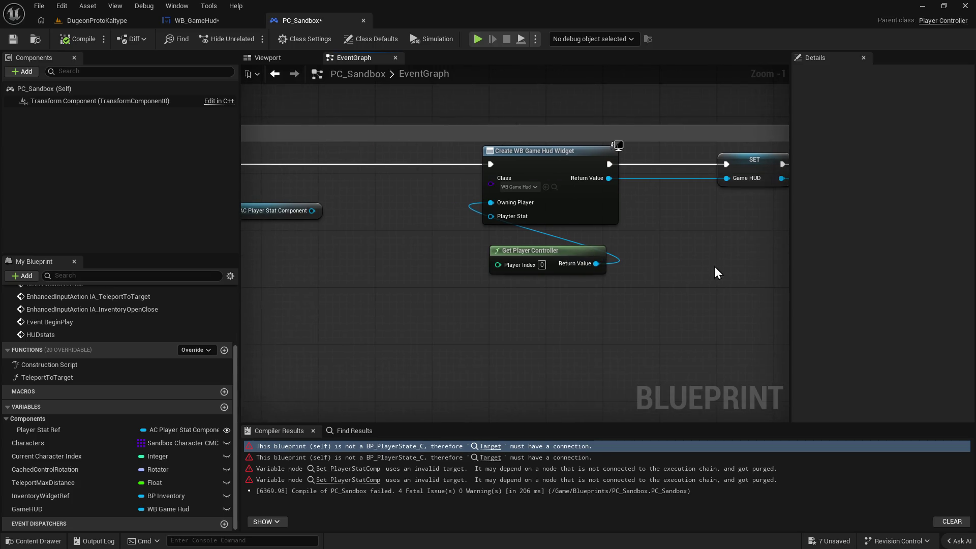
pyautogui.moveTo(485, 219)
pyautogui.mouseDown()
pyautogui.moveTo(571, 229)
pyautogui.moveTo(398, 215)
pyautogui.mouseUp()
# Compile PC_Sandbox and start a play test in the DugeonProtoKaltype level.
pyautogui.click(77, 39)
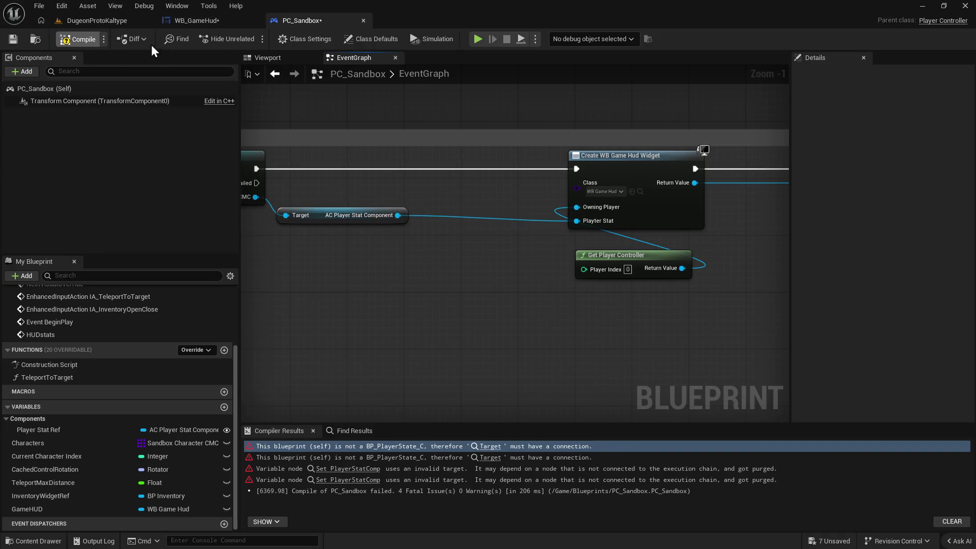
pyautogui.click(102, 20)
pyautogui.click(252, 38)
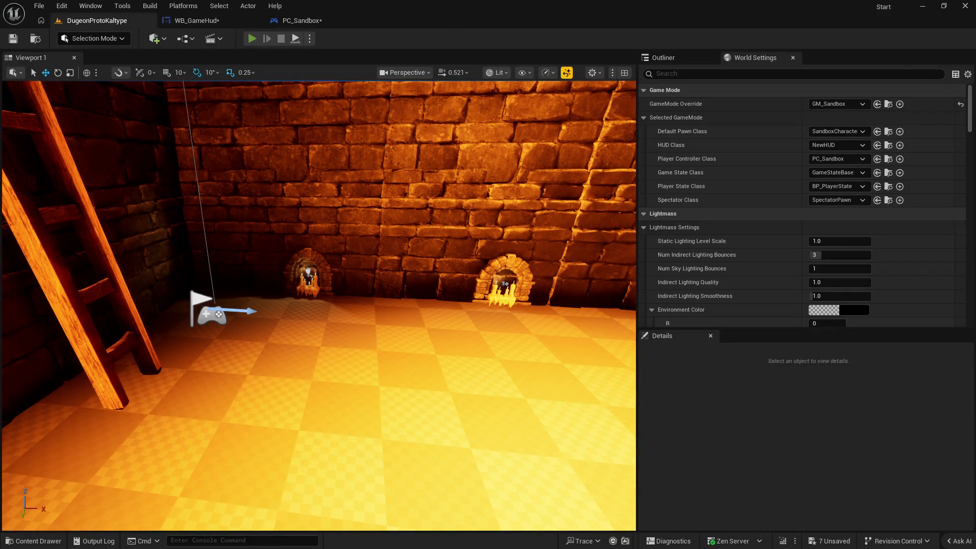
# Stop the test play, close the Message Log, and go back to PC_Sandbox via WB_GameHud.
pyautogui.press('Escape')
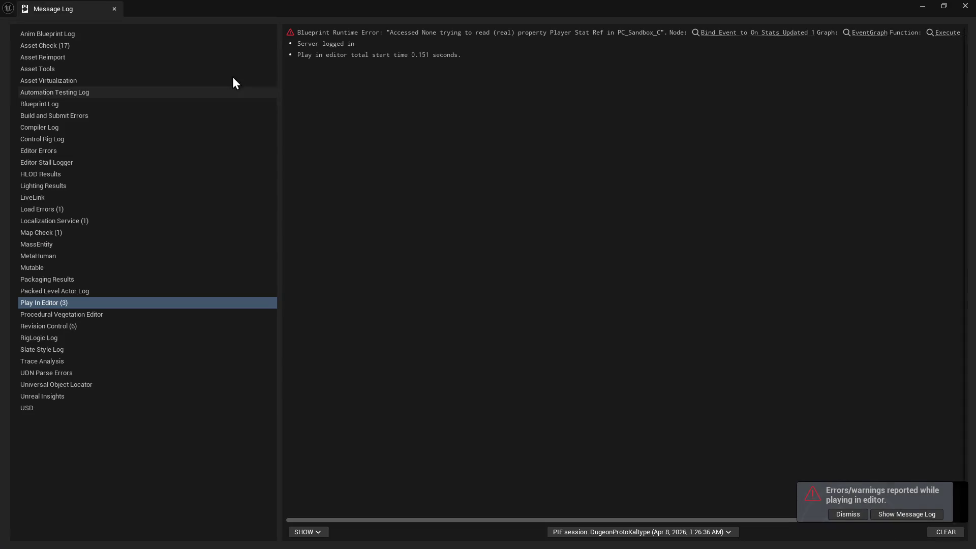
pyautogui.click(965, 6)
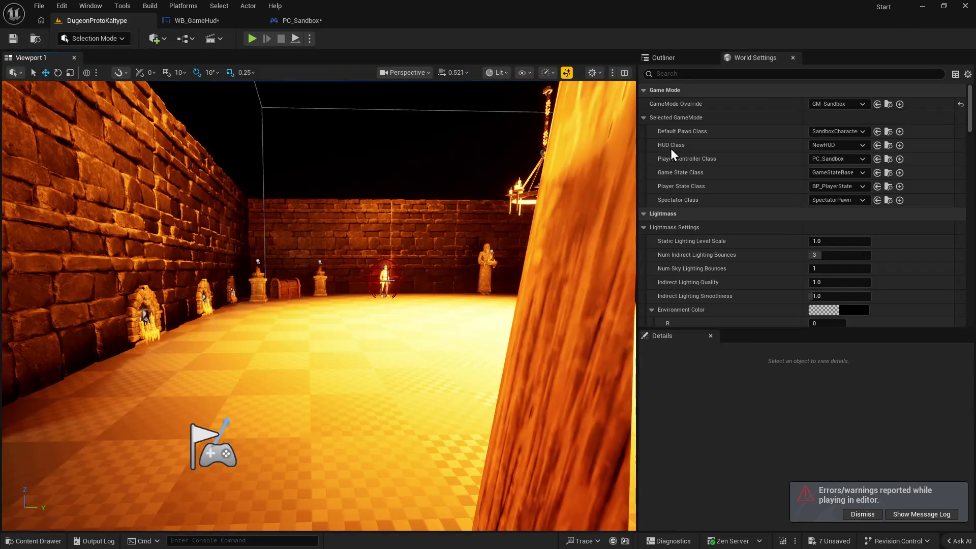
pyautogui.click(209, 22)
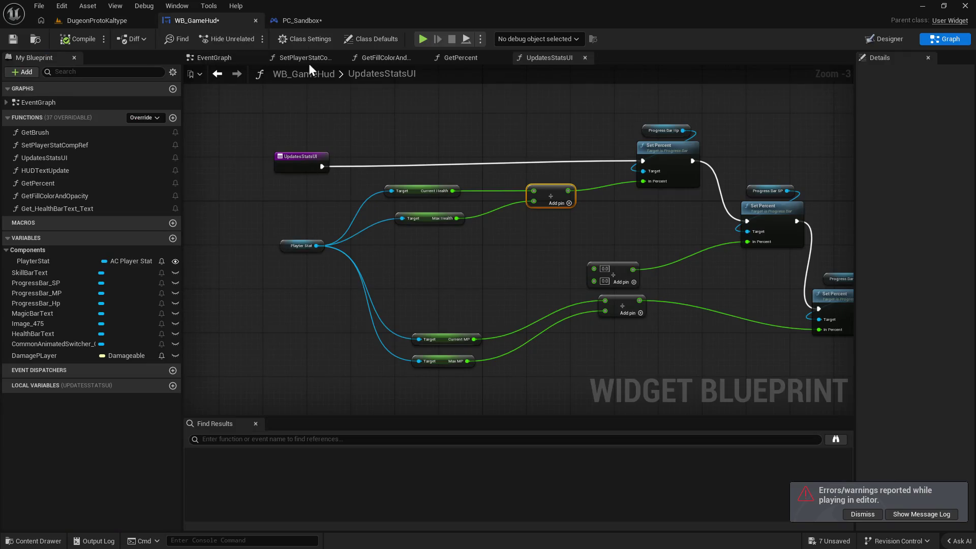
pyautogui.click(297, 20)
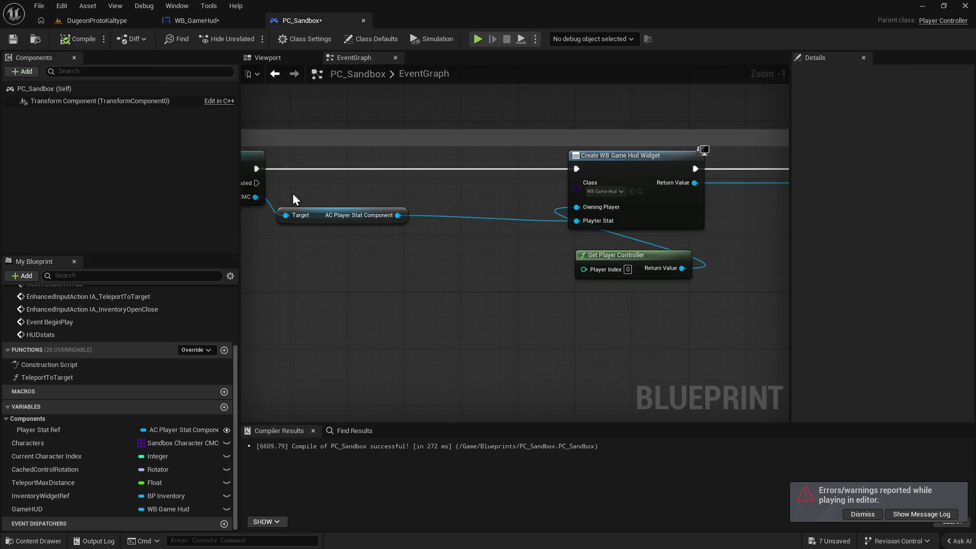
# Add a SET Player Stat Ref node near the cast and Create WB Game Hud Widget nodes.
pyautogui.click(325, 218)
pyautogui.moveTo(524, 294)
pyautogui.mouseDown()
pyautogui.moveTo(407, 300)
pyautogui.moveTo(534, 246)
pyautogui.moveTo(348, 277)
pyautogui.moveTo(552, 301)
pyautogui.mouseUp()
pyautogui.moveTo(398, 242); pyautogui.dragTo(457, 265)
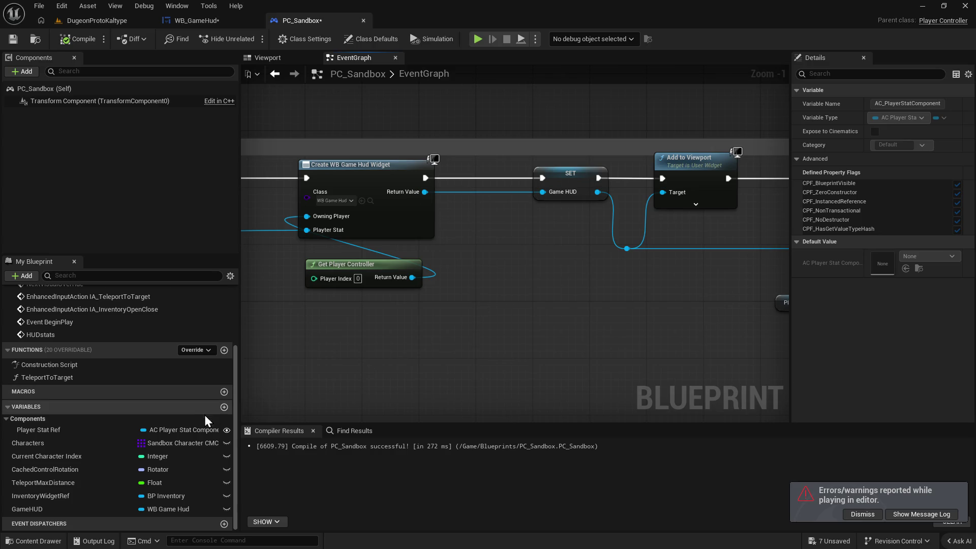
pyautogui.moveTo(87, 430)
pyautogui.mouseDown()
pyautogui.moveTo(505, 315)
pyautogui.moveTo(370, 298)
pyautogui.moveTo(349, 254)
pyautogui.moveTo(654, 222)
pyautogui.moveTo(617, 196)
pyautogui.moveTo(672, 198)
pyautogui.mouseUp()
pyautogui.click(510, 356)
# Wire the SET after the cast with the stat component, feeding Player Stat Ref into Playter Stat.
pyautogui.moveTo(497, 195)
pyautogui.mouseDown()
pyautogui.moveTo(367, 214)
pyautogui.moveTo(521, 212)
pyautogui.moveTo(505, 212)
pyautogui.mouseUp()
pyautogui.moveTo(476, 251); pyautogui.dragTo(502, 229)
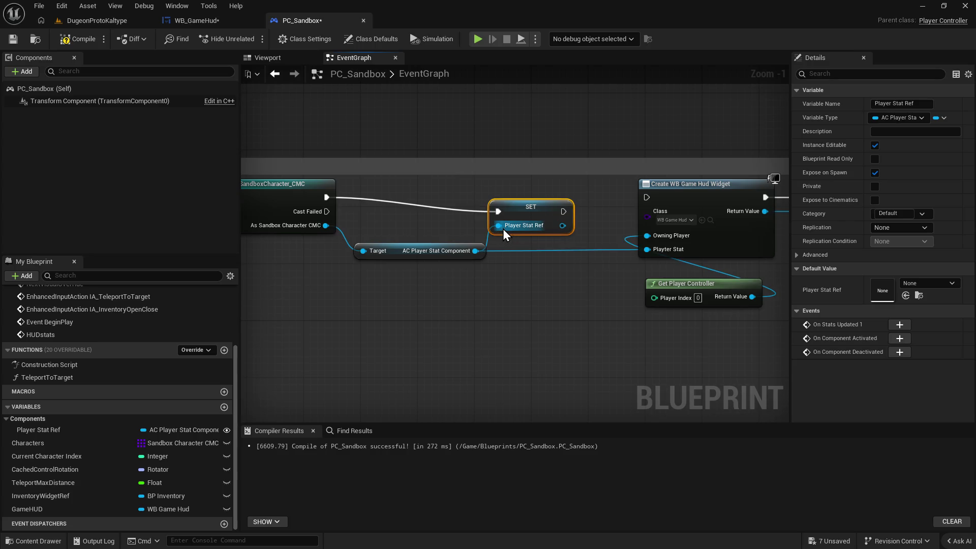
pyautogui.moveTo(563, 226)
pyautogui.mouseDown()
pyautogui.moveTo(643, 251)
pyautogui.moveTo(654, 192)
pyautogui.moveTo(647, 197)
pyautogui.mouseUp()
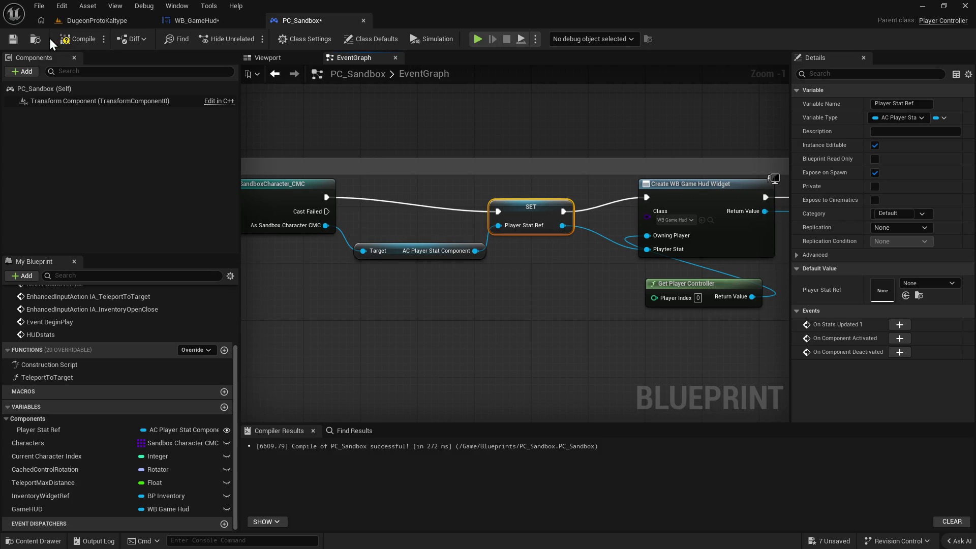
pyautogui.click(207, 21)
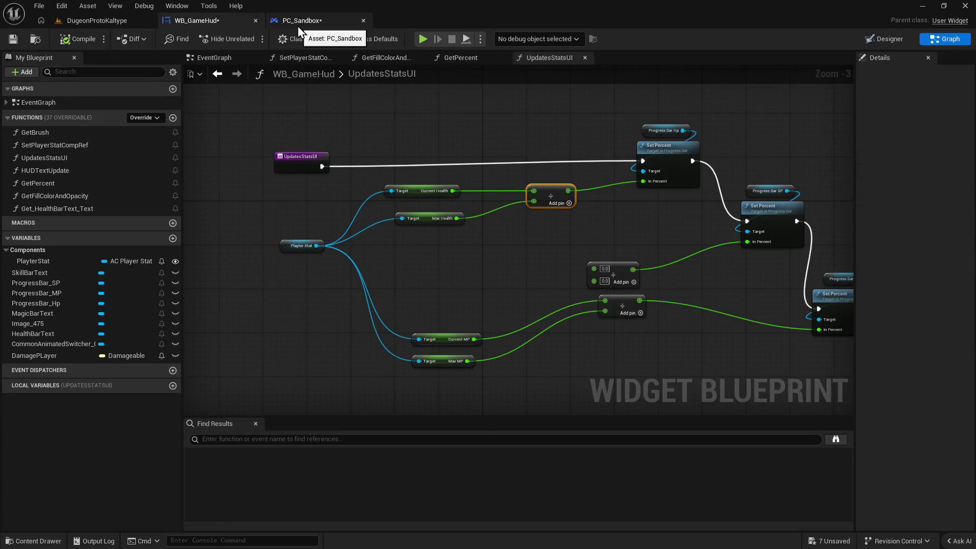
pyautogui.click(93, 22)
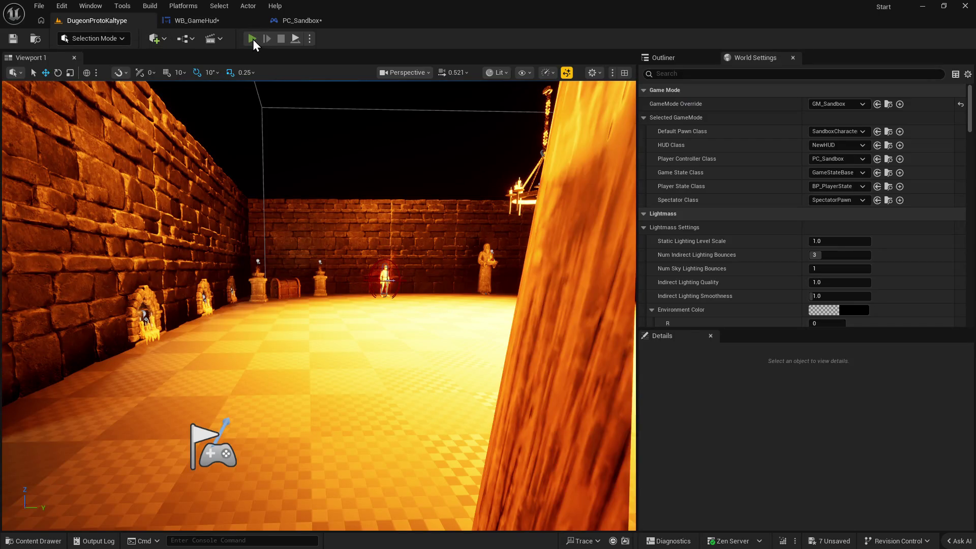
# Run a quick play test, then open WB_GameHud's EventGraph around the Event Construct chain.
pyautogui.click(252, 39)
pyautogui.press('Escape')
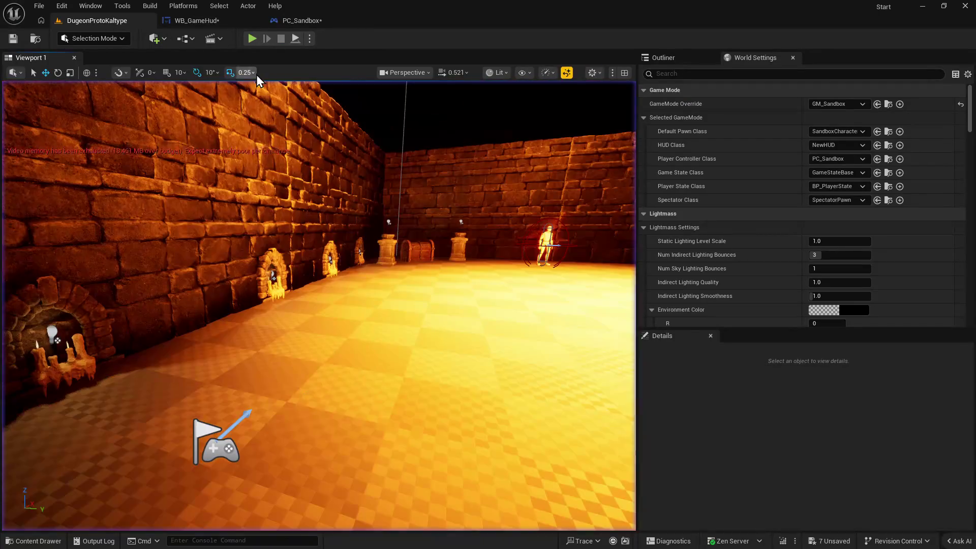
pyautogui.click(201, 20)
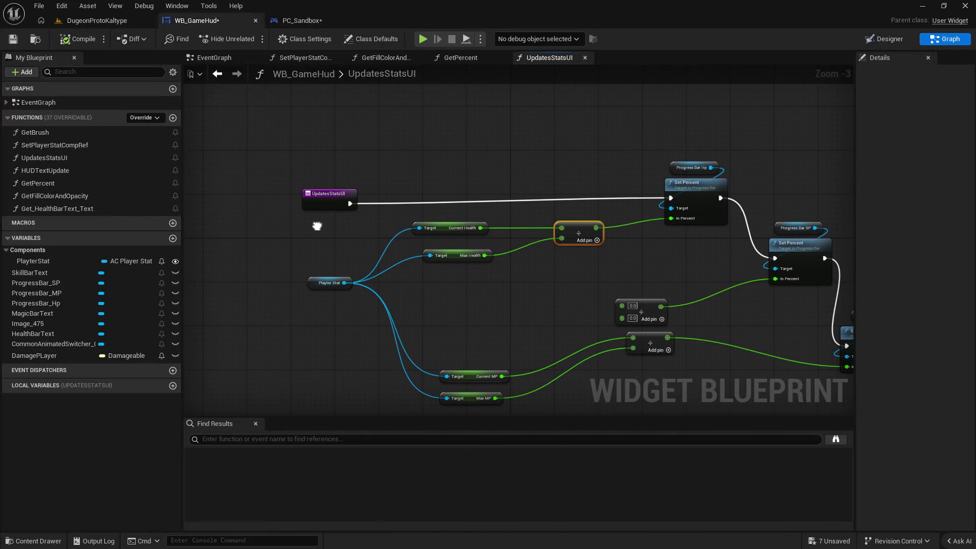
pyautogui.moveTo(334, 196); pyautogui.dragTo(329, 185)
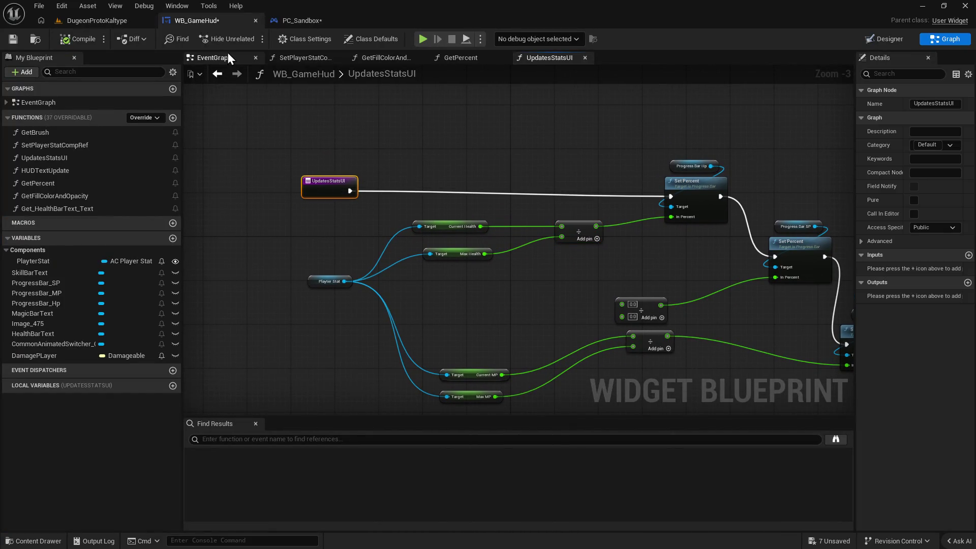
pyautogui.click(212, 57)
pyautogui.moveTo(396, 214); pyautogui.dragTo(315, 227)
pyautogui.moveTo(583, 256); pyautogui.dragTo(540, 249)
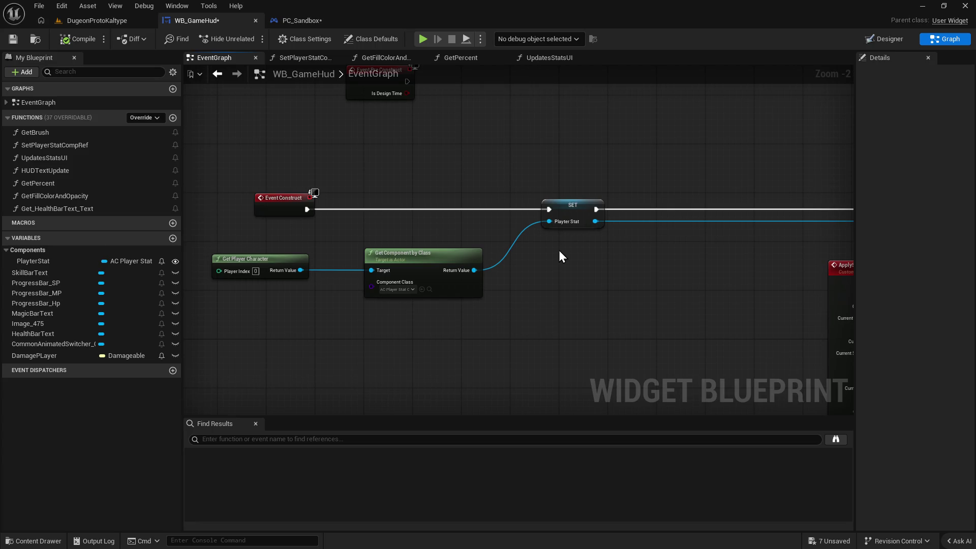
# Delete the Get Player Character, Get Component by Class and old SET nodes.
pyautogui.moveTo(200, 246); pyautogui.dragTo(637, 340)
pyautogui.press('Delete')
pyautogui.click(576, 214)
pyautogui.press('Delete')
# Add a Playter Stat getter and connect it to Bind Event's Target.
pyautogui.moveTo(122, 261)
pyautogui.mouseDown()
pyautogui.moveTo(93, 255)
pyautogui.moveTo(486, 184)
pyautogui.moveTo(448, 281)
pyautogui.moveTo(367, 227)
pyautogui.mouseUp()
pyautogui.click(514, 195)
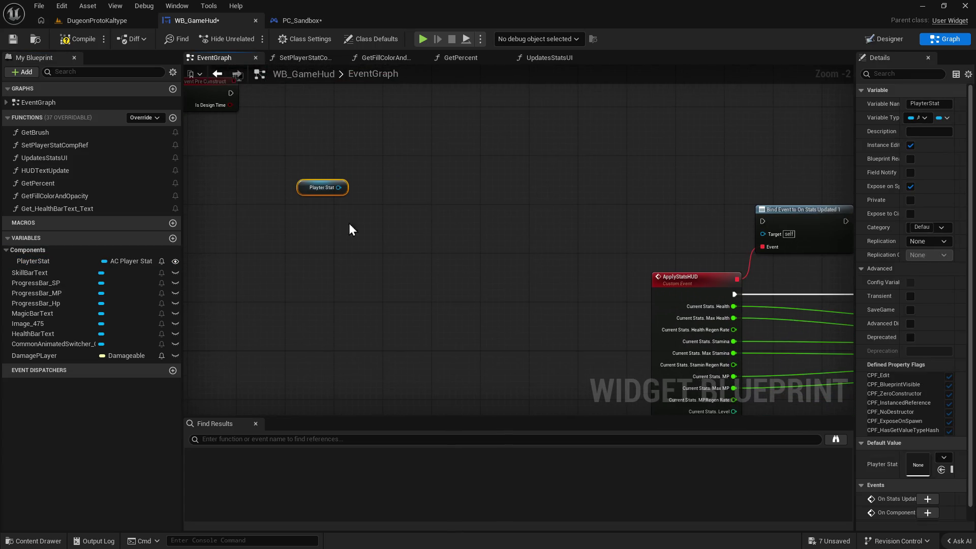
pyautogui.moveTo(304, 188)
pyautogui.mouseDown()
pyautogui.moveTo(407, 243)
pyautogui.moveTo(773, 248)
pyautogui.moveTo(768, 236)
pyautogui.mouseUp()
pyautogui.moveTo(305, 229)
pyautogui.mouseDown()
pyautogui.moveTo(467, 235)
pyautogui.moveTo(423, 237)
pyautogui.moveTo(792, 228)
pyautogui.mouseUp()
pyautogui.click(109, 21)
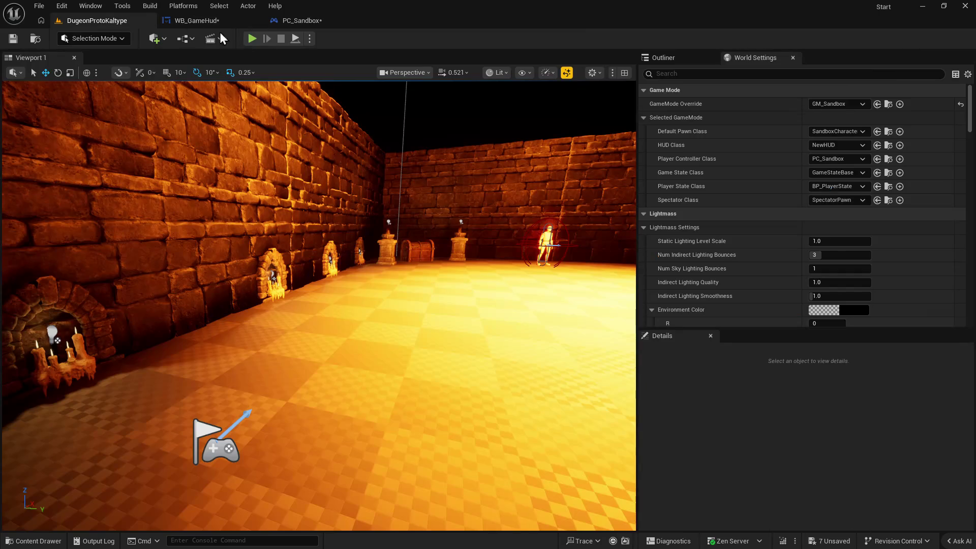
# Play-test the HUD, then return to WB_GameHud's event graph.
pyautogui.click(252, 39)
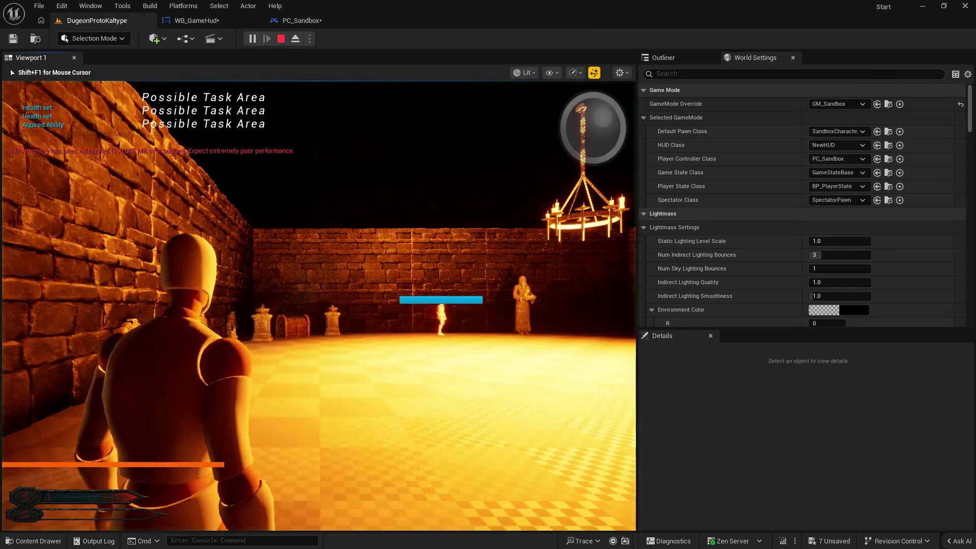
pyautogui.press('Escape')
pyautogui.click(200, 21)
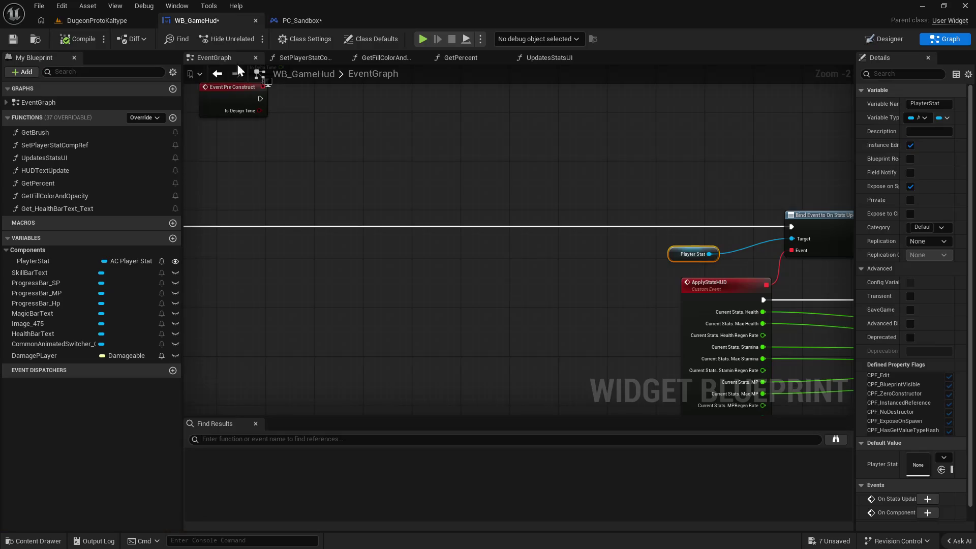
pyautogui.scroll(-1, 547, 313)
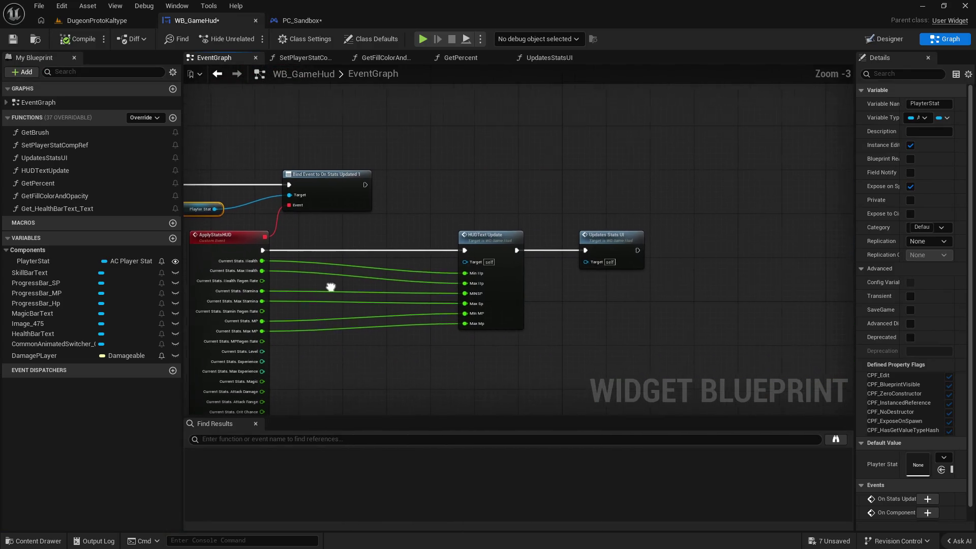
# Move the Playter Stat node left, closer to Event Construct.
pyautogui.rightClick(458, 320)
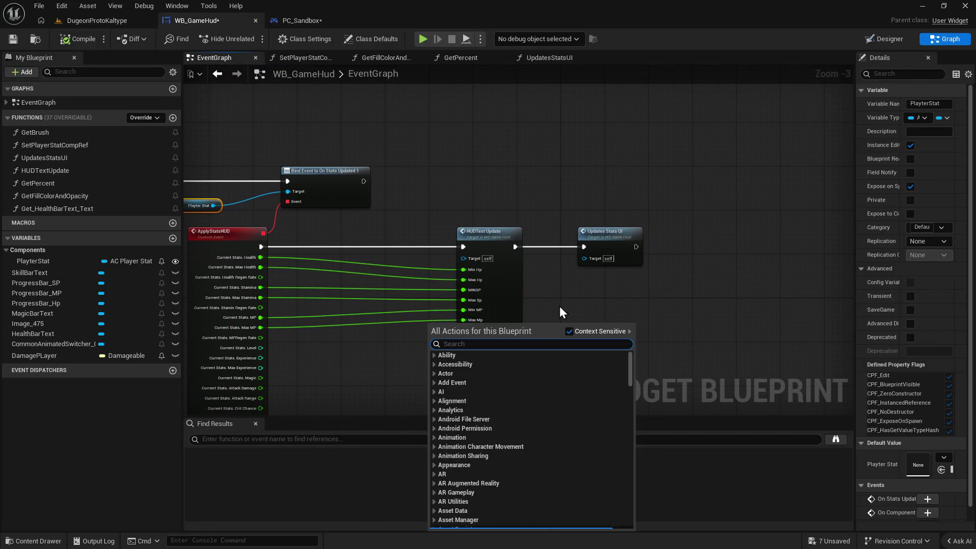
pyautogui.click(574, 301)
pyautogui.moveTo(406, 273)
pyautogui.mouseDown()
pyautogui.moveTo(724, 273)
pyautogui.moveTo(574, 281)
pyautogui.mouseUp()
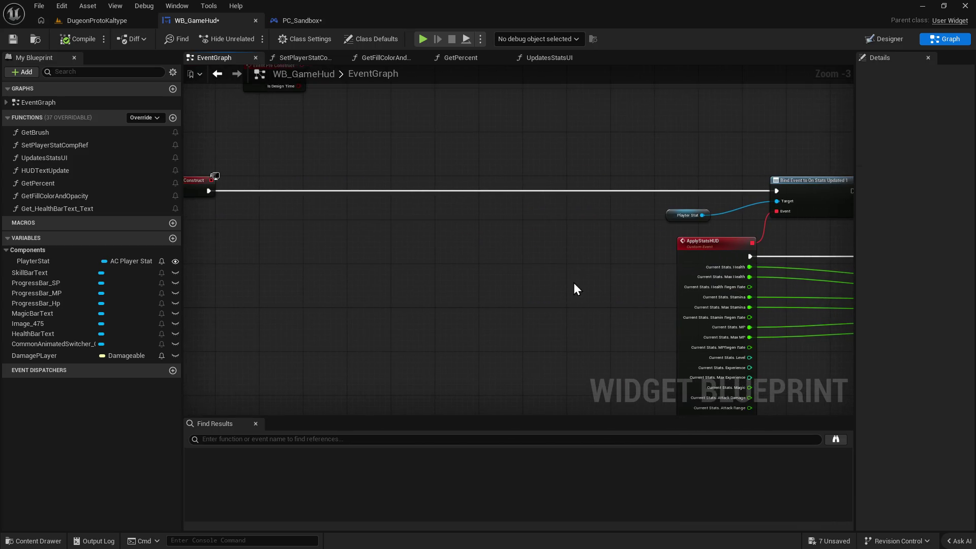
pyautogui.moveTo(674, 215)
pyautogui.mouseDown()
pyautogui.moveTo(485, 237)
pyautogui.moveTo(428, 215)
pyautogui.mouseUp()
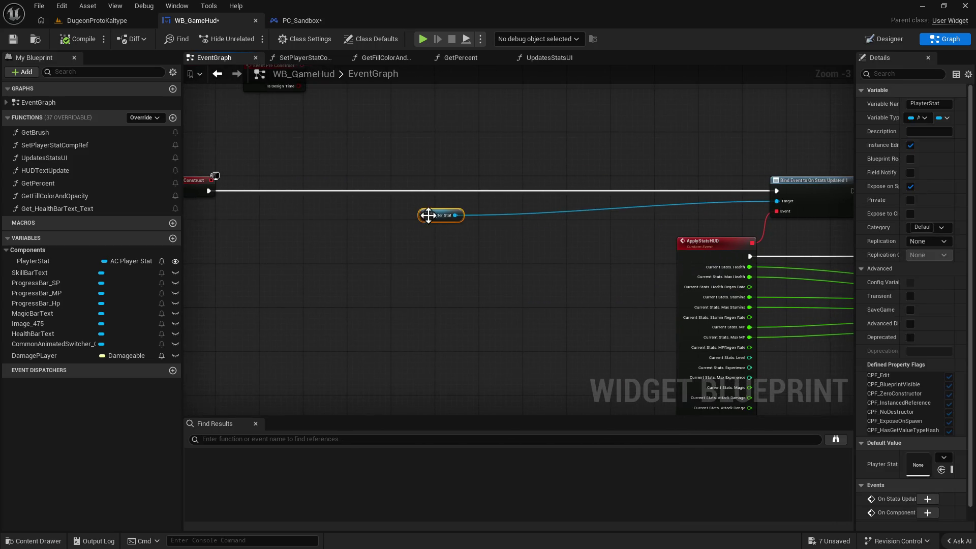
pyautogui.moveTo(353, 267); pyautogui.dragTo(460, 267)
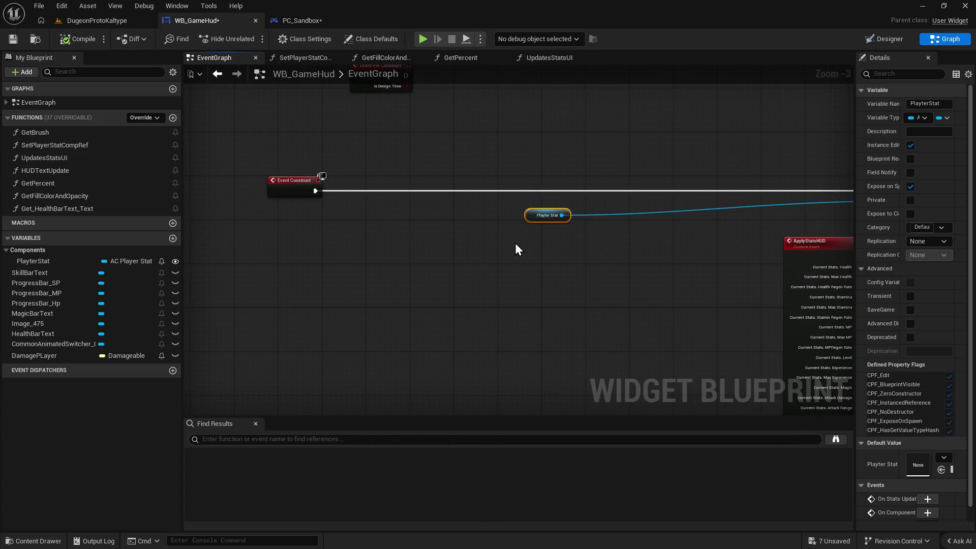
pyautogui.moveTo(509, 243); pyautogui.dragTo(435, 253)
pyautogui.click(298, 55)
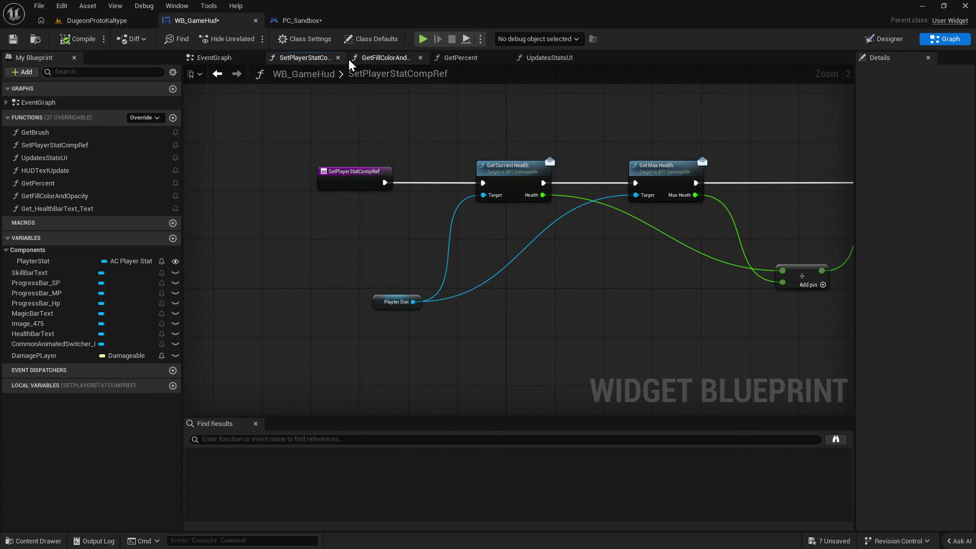
# Tidy the Playter Stat nodes in SetPlayerStatCompRef and GetFillColorAndOpacity.
pyautogui.moveTo(538, 270)
pyautogui.mouseDown()
pyautogui.moveTo(416, 254)
pyautogui.moveTo(423, 286)
pyautogui.moveTo(331, 288)
pyautogui.mouseUp()
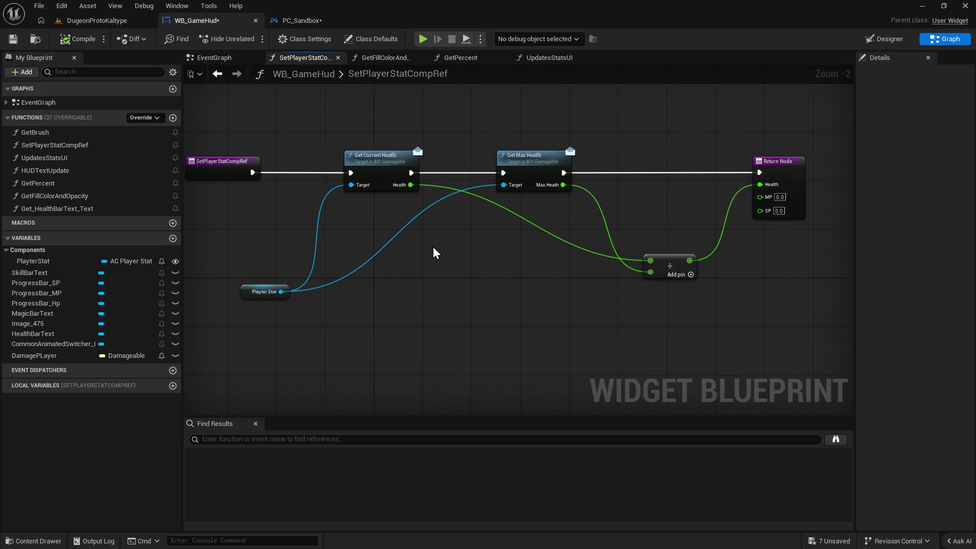
pyautogui.moveTo(420, 252); pyautogui.dragTo(489, 267)
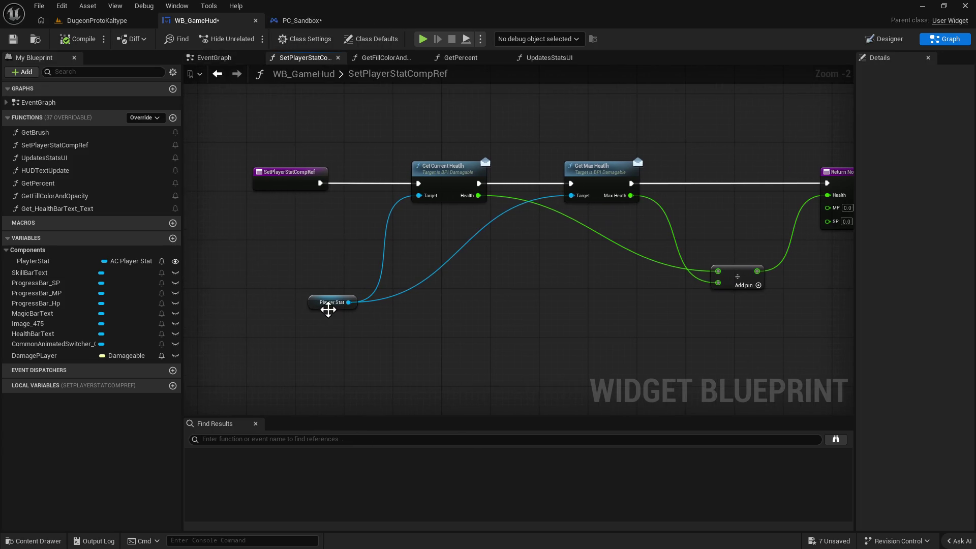
pyautogui.moveTo(325, 303); pyautogui.dragTo(279, 297)
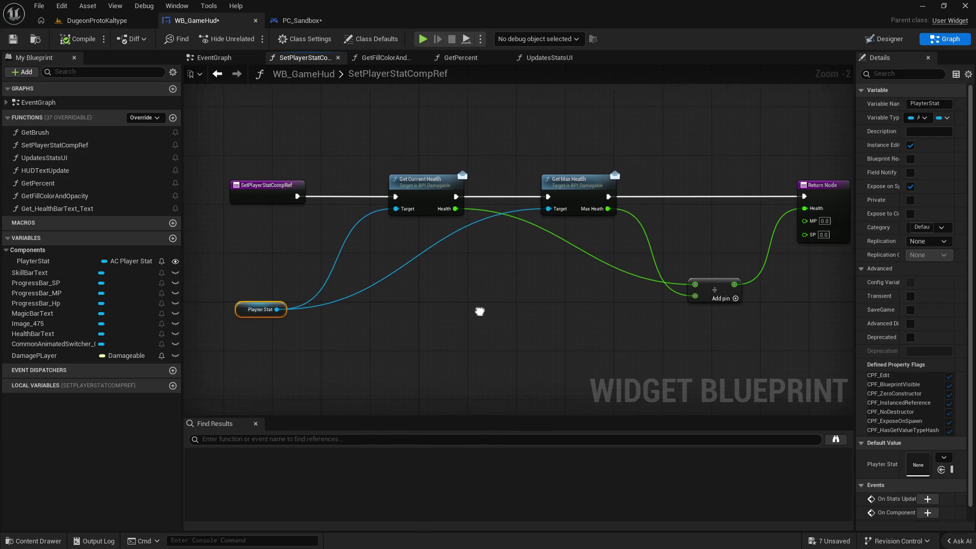
pyautogui.click(386, 57)
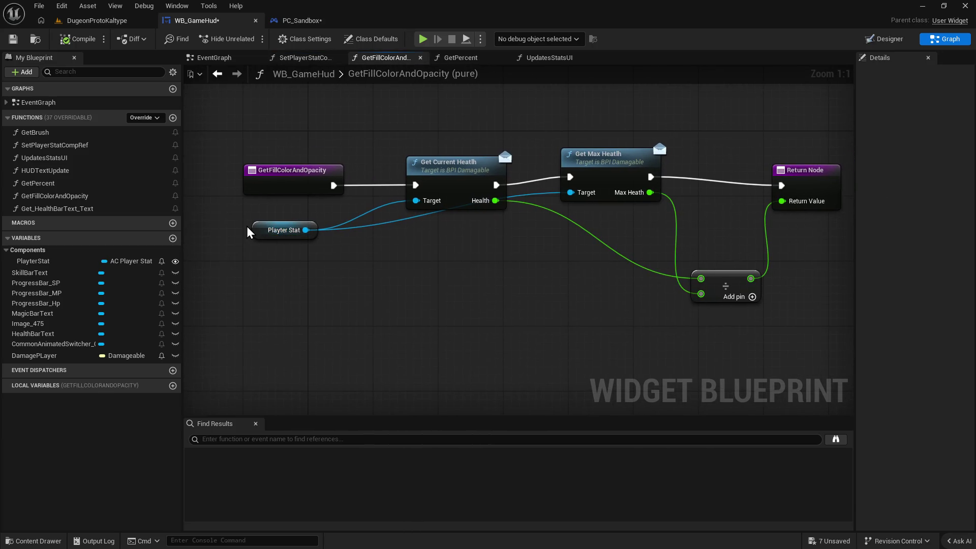
pyautogui.moveTo(258, 227); pyautogui.dragTo(256, 275)
# Review GetPercent and UpdatesStatsUI, nudging the entry node and viewing the set percent nodes.
pyautogui.click(460, 57)
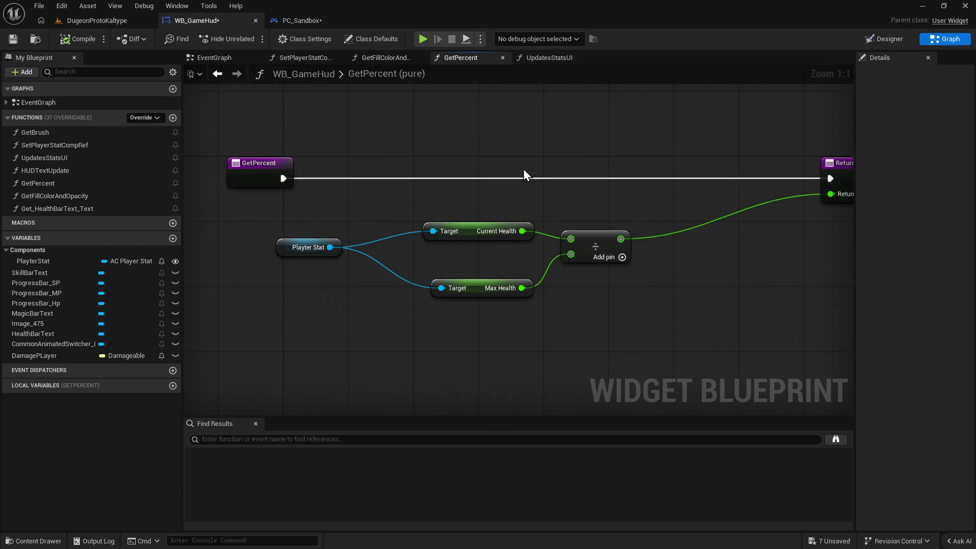
pyautogui.click(558, 60)
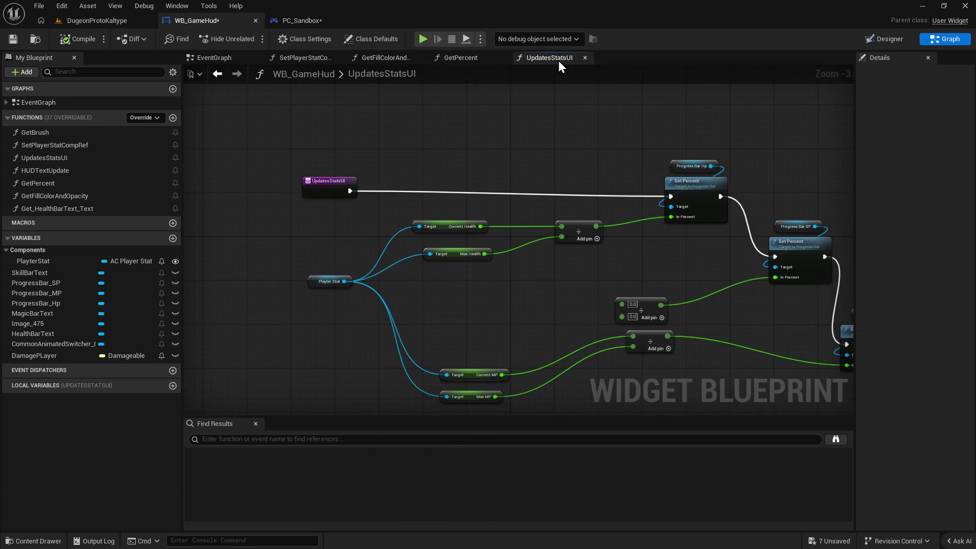
pyautogui.click(212, 152)
pyautogui.moveTo(210, 157); pyautogui.dragTo(242, 151)
pyautogui.moveTo(383, 202); pyautogui.dragTo(486, 191)
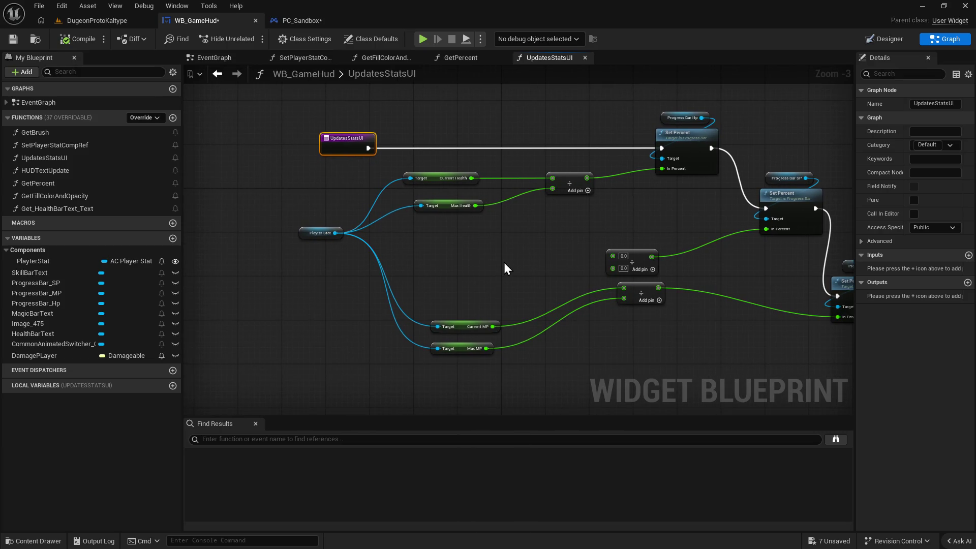
pyautogui.moveTo(517, 275); pyautogui.dragTo(457, 276)
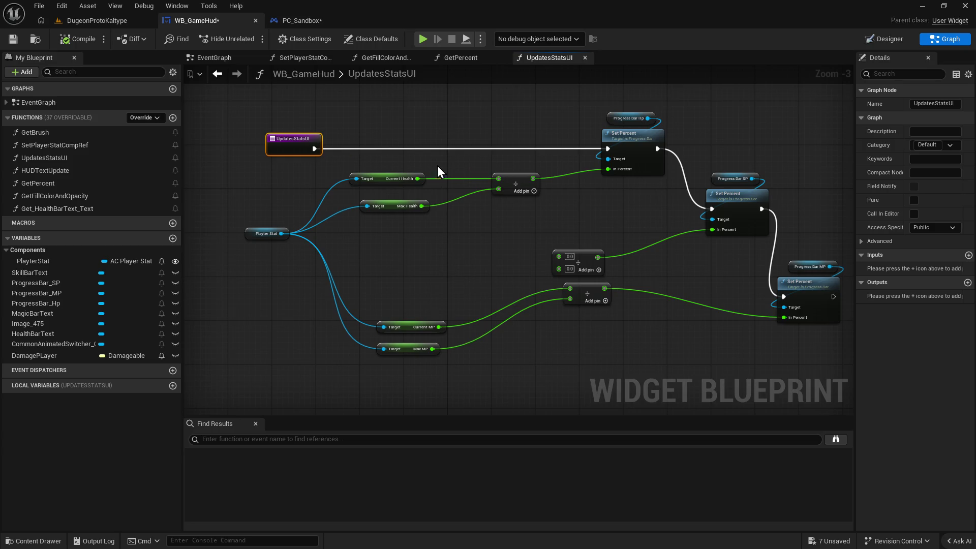
pyautogui.moveTo(425, 248); pyautogui.dragTo(436, 251)
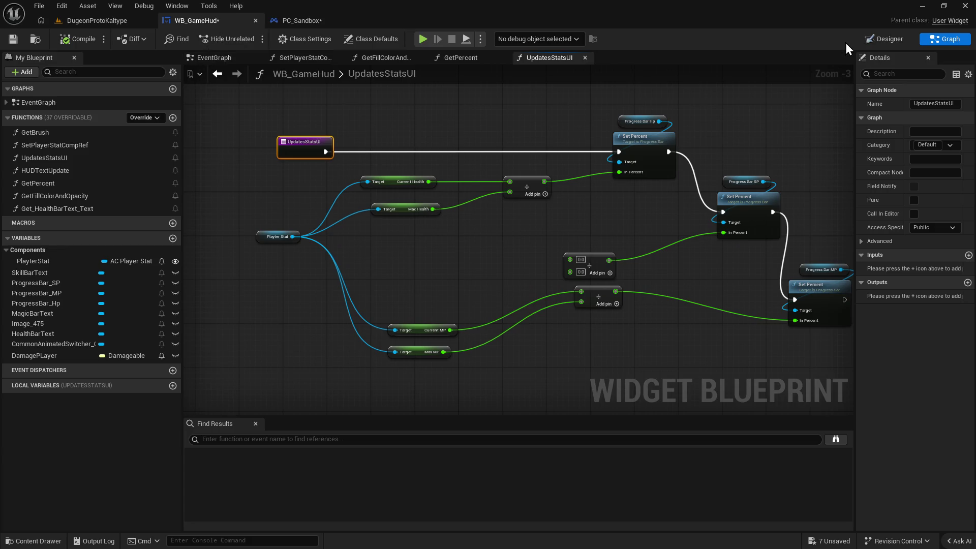
pyautogui.click(891, 44)
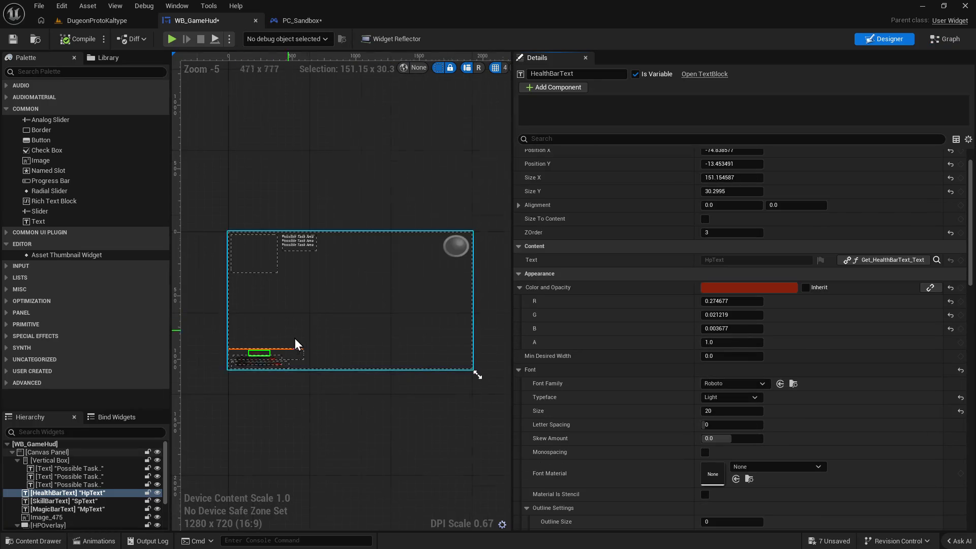
# Select the ProgressBar_Hp health bar and open its GetPercent binding.
pyautogui.scroll(3, 294, 336)
pyautogui.scroll(7, 296, 337)
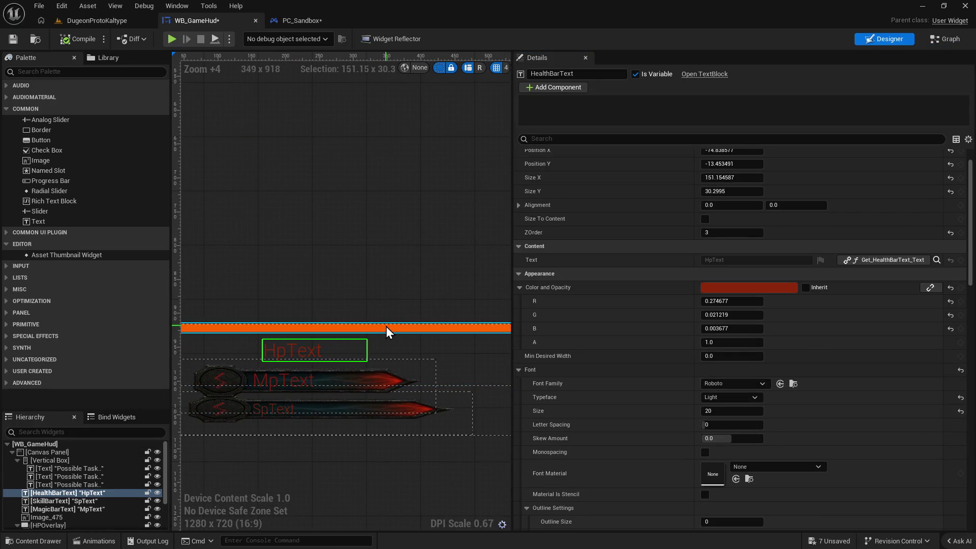
pyautogui.click(386, 327)
pyautogui.scroll(-2, 814, 381)
pyautogui.scroll(3, 915, 379)
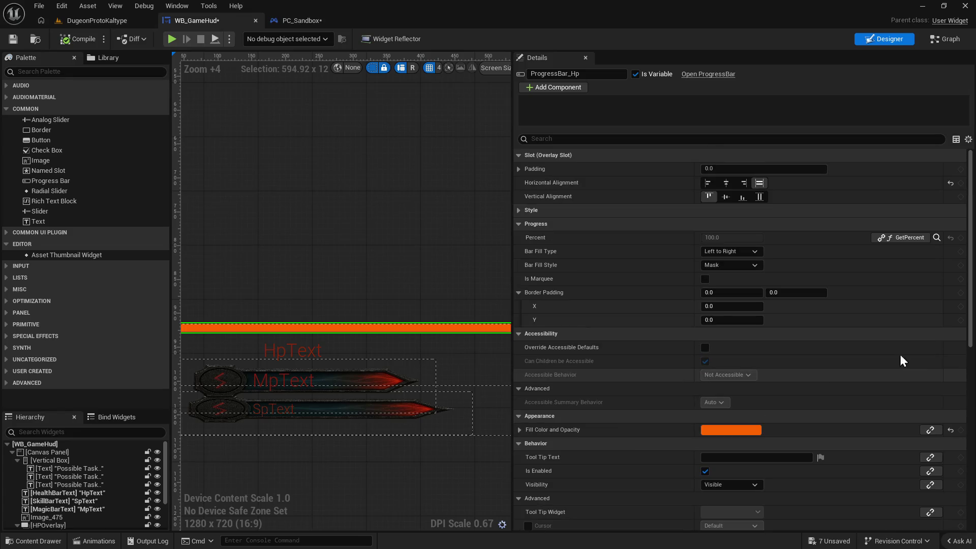
pyautogui.click(937, 237)
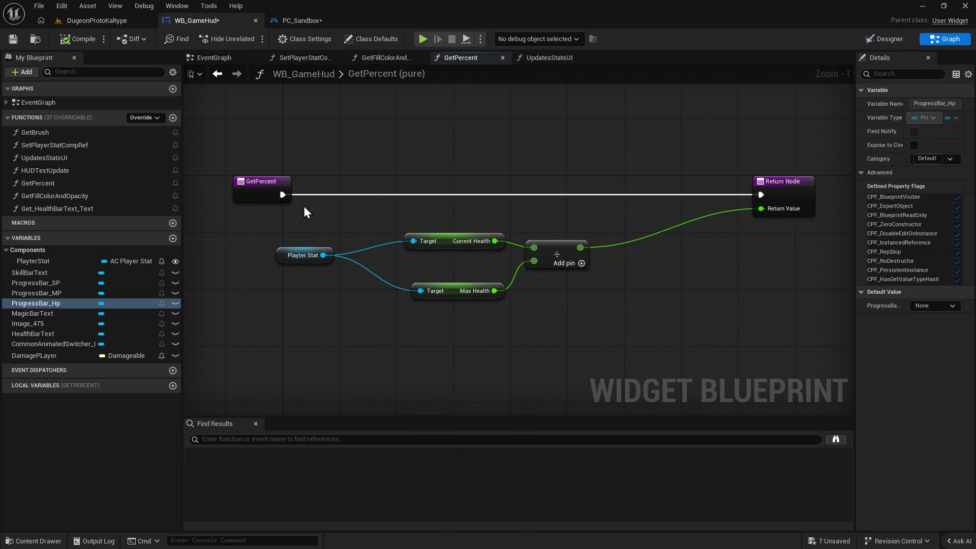
# Connect GetPercent's division result to the Return Value, discarding the trial call nodes.
pyautogui.moveTo(259, 181); pyautogui.dragTo(328, 187)
pyautogui.moveTo(243, 317); pyautogui.dragTo(373, 320)
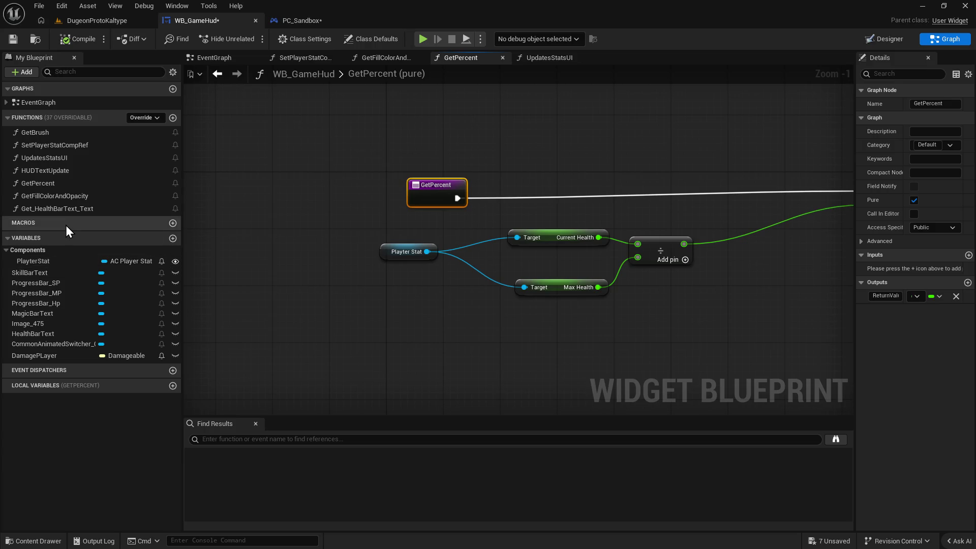
pyautogui.moveTo(65, 211); pyautogui.dragTo(286, 173)
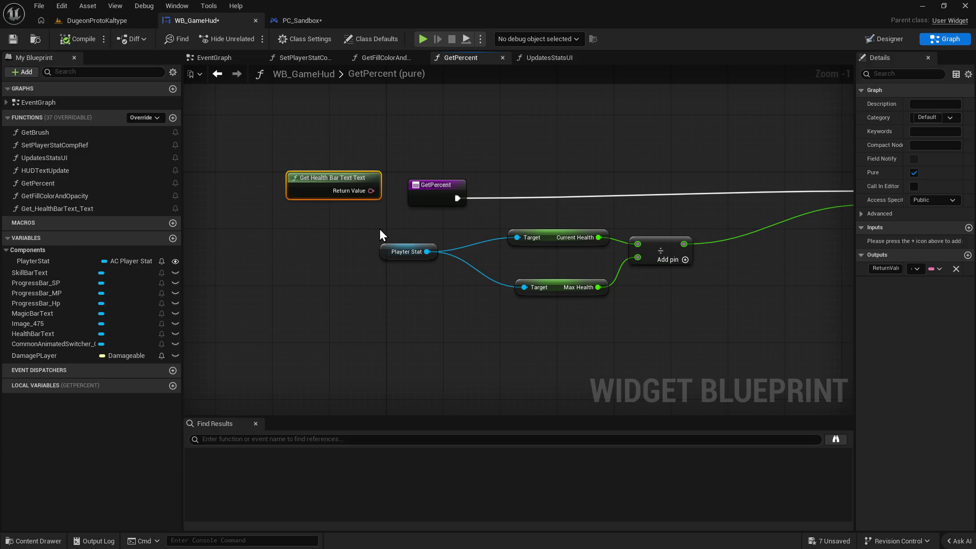
pyautogui.press('Delete')
pyautogui.moveTo(62, 184)
pyautogui.mouseDown()
pyautogui.moveTo(290, 192)
pyautogui.moveTo(344, 147)
pyautogui.mouseUp()
pyautogui.press('Home')
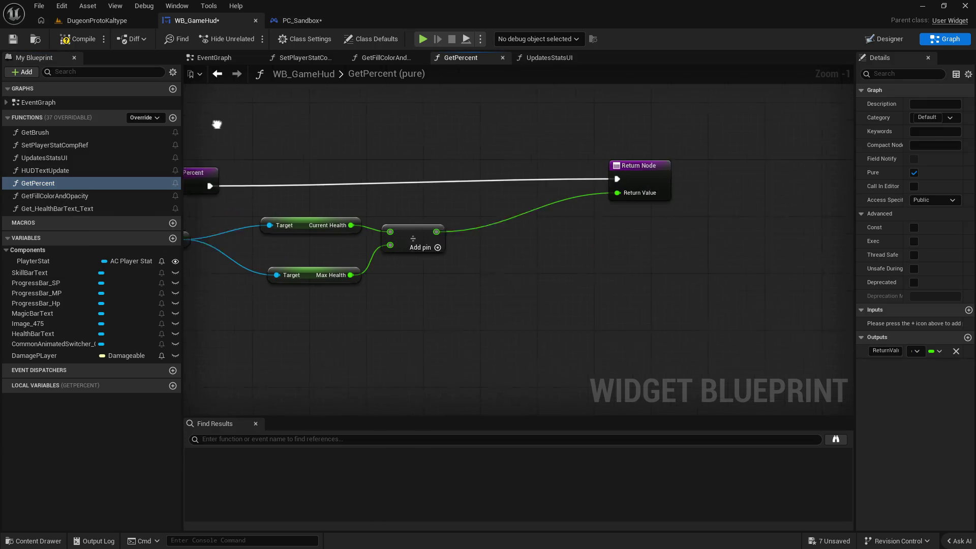
pyautogui.moveTo(228, 169)
pyautogui.mouseDown()
pyautogui.moveTo(666, 206)
pyautogui.moveTo(690, 226)
pyautogui.moveTo(796, 182)
pyautogui.mouseUp()
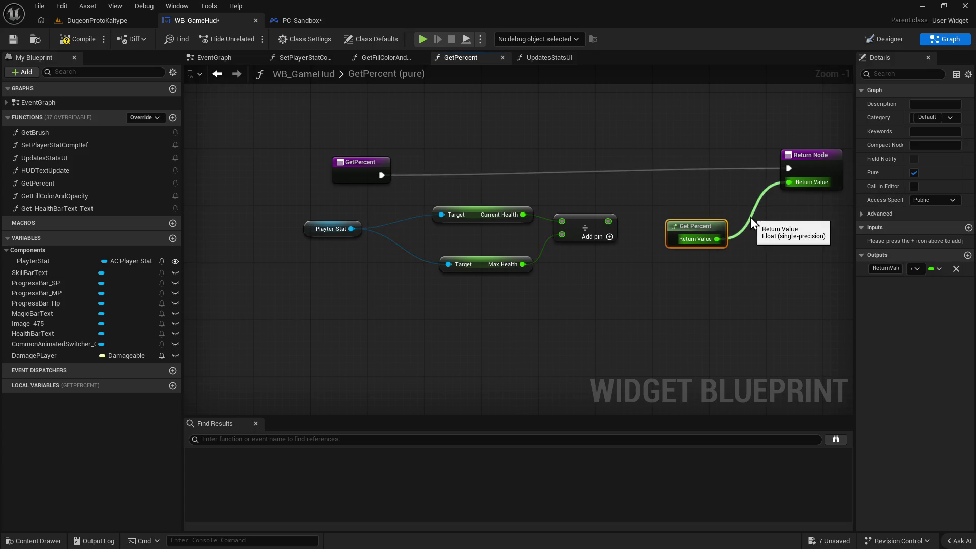
pyautogui.press('Delete')
pyautogui.moveTo(608, 221); pyautogui.dragTo(789, 187)
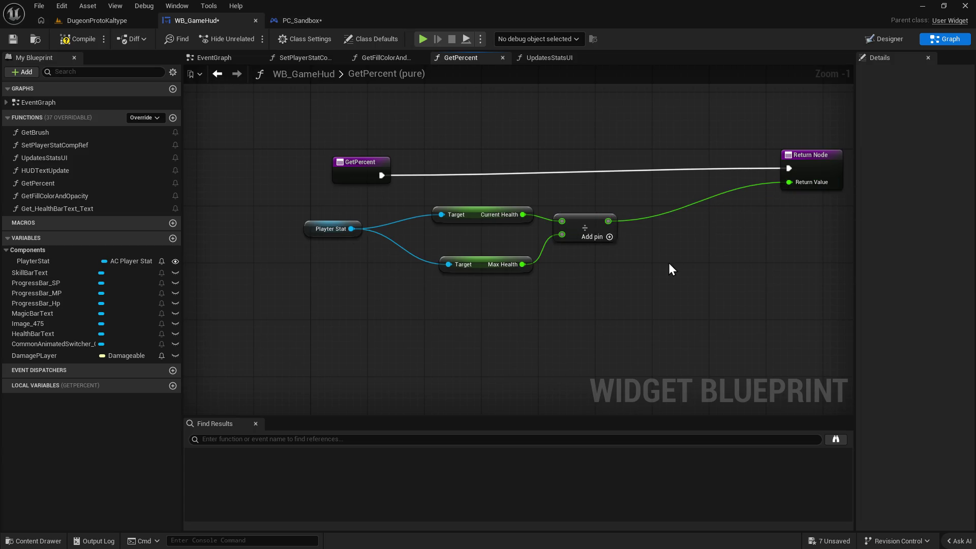
# Shift GetPercent's four health calculation nodes to the right.
pyautogui.click(74, 182)
pyautogui.moveTo(224, 197); pyautogui.dragTo(671, 316)
pyautogui.moveTo(338, 229); pyautogui.dragTo(424, 234)
pyautogui.moveTo(242, 253); pyautogui.dragTo(270, 246)
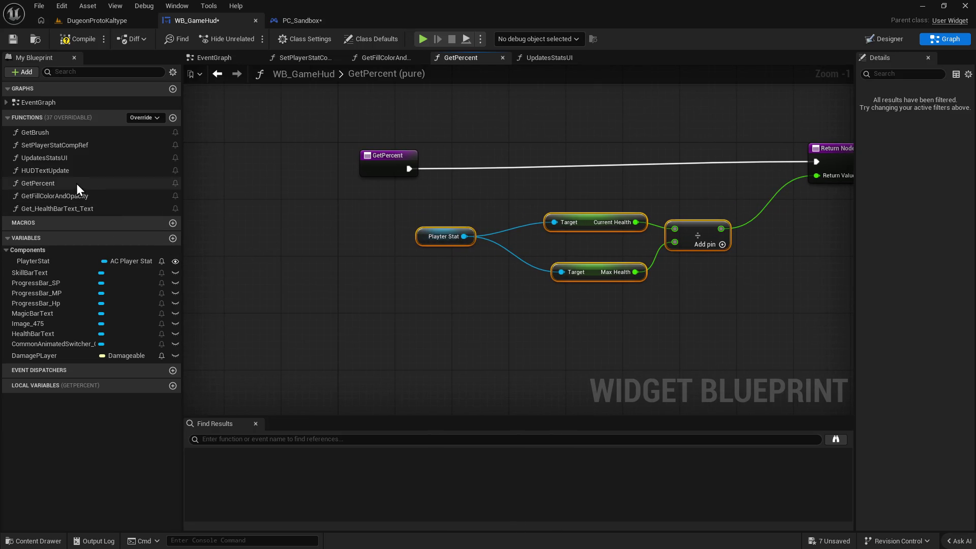
pyautogui.click(74, 184)
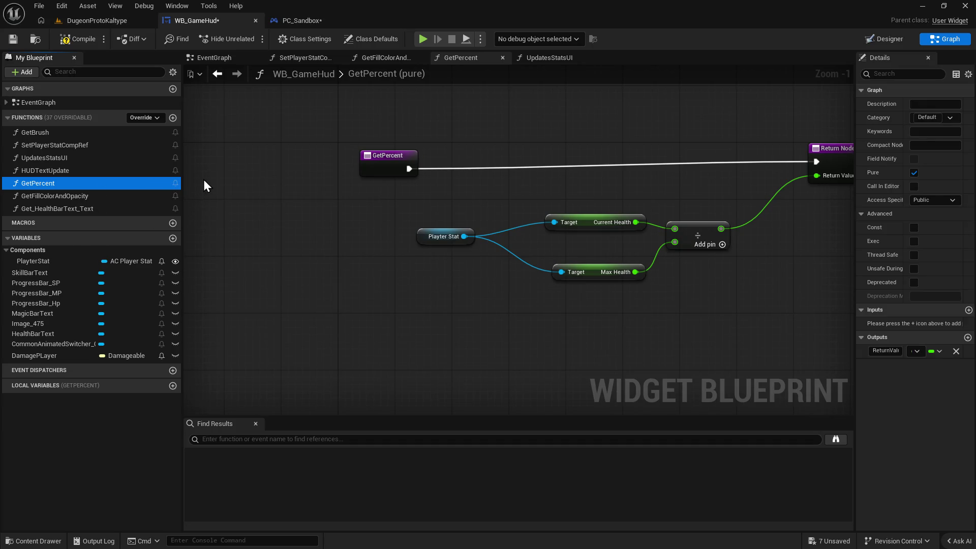
# Select HealthBarText in the Designer and open its Get_HealthBarText_Text binding.
pyautogui.click(878, 42)
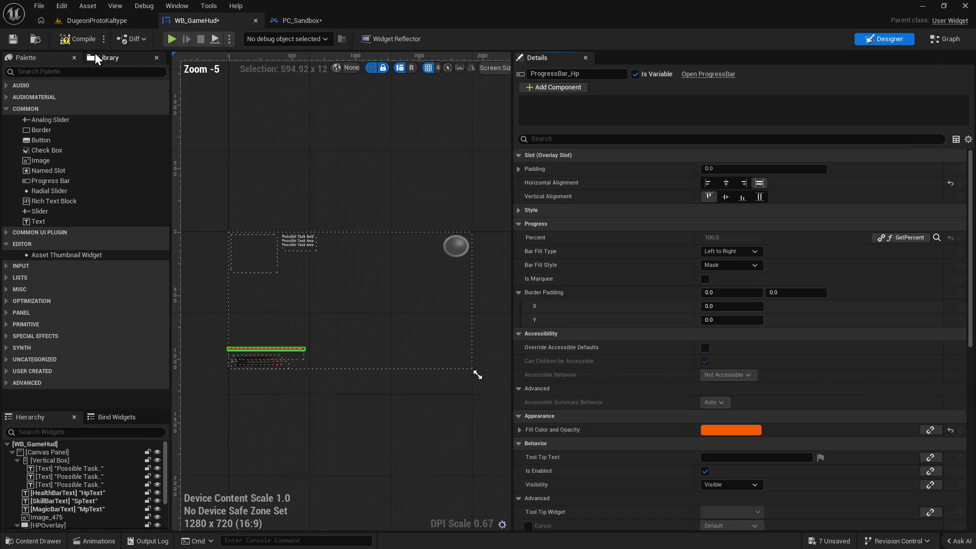
pyautogui.scroll(5, 239, 364)
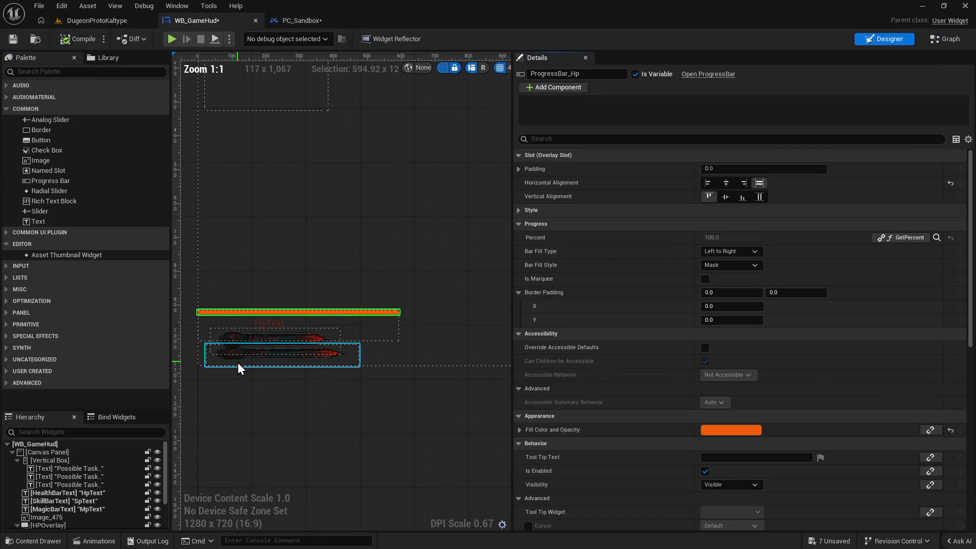
pyautogui.click(268, 327)
pyautogui.click(937, 292)
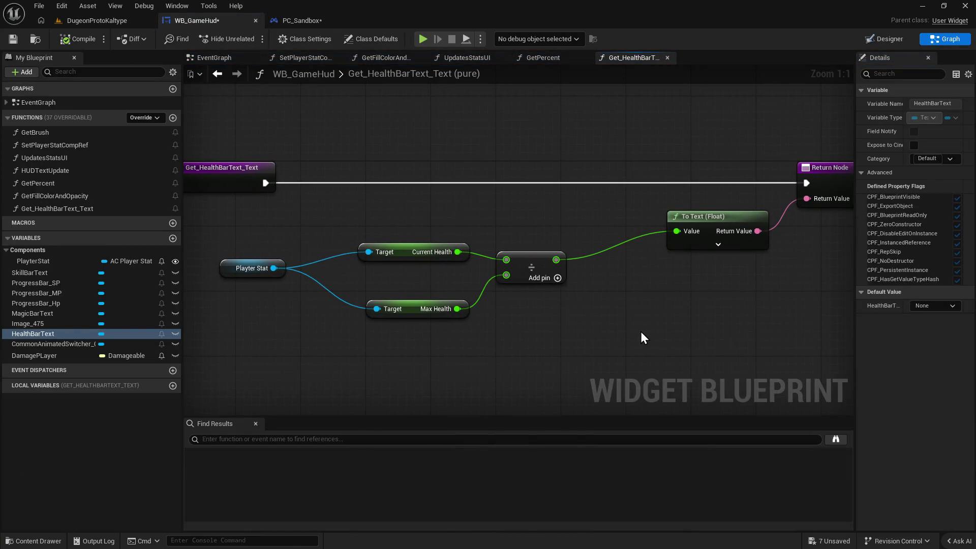
# Delete the DamagePlayer variable, cancelling the attempt to delete PlayterStat.
pyautogui.click(48, 344)
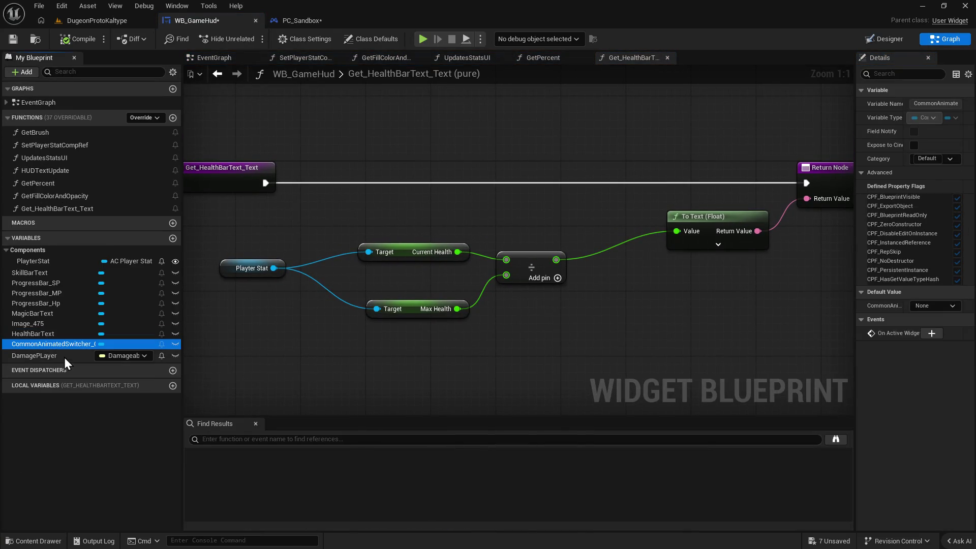
pyautogui.click(64, 358)
pyautogui.press('Delete')
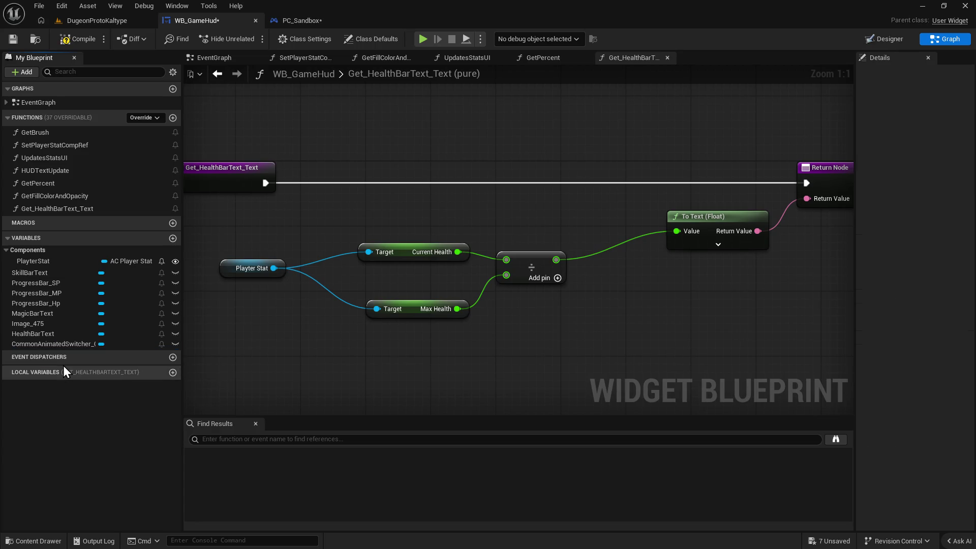
pyautogui.click(70, 262)
pyautogui.press('Delete')
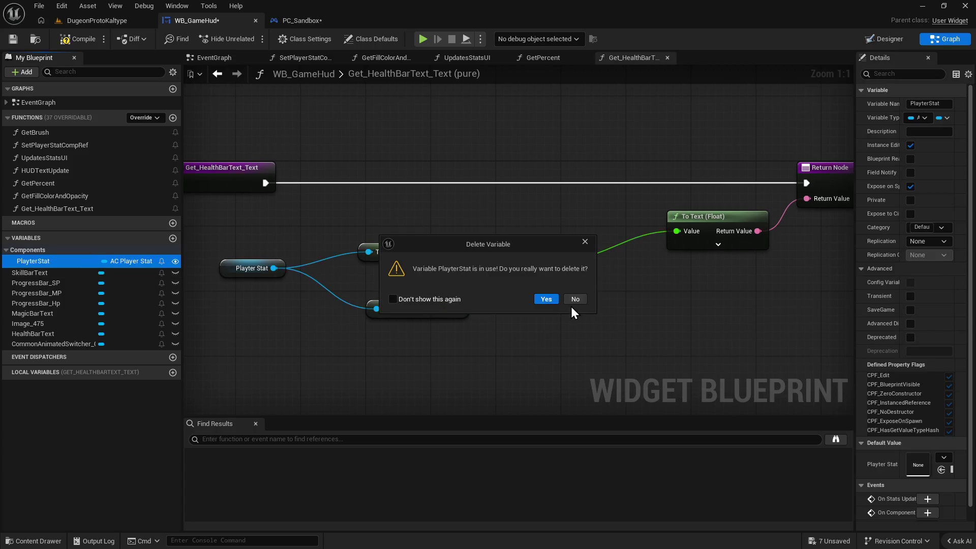
pyautogui.click(573, 300)
# In PC_Sandbox, back out of deleting Player Stat Ref, then return to WB_GameHud.
pyautogui.click(301, 19)
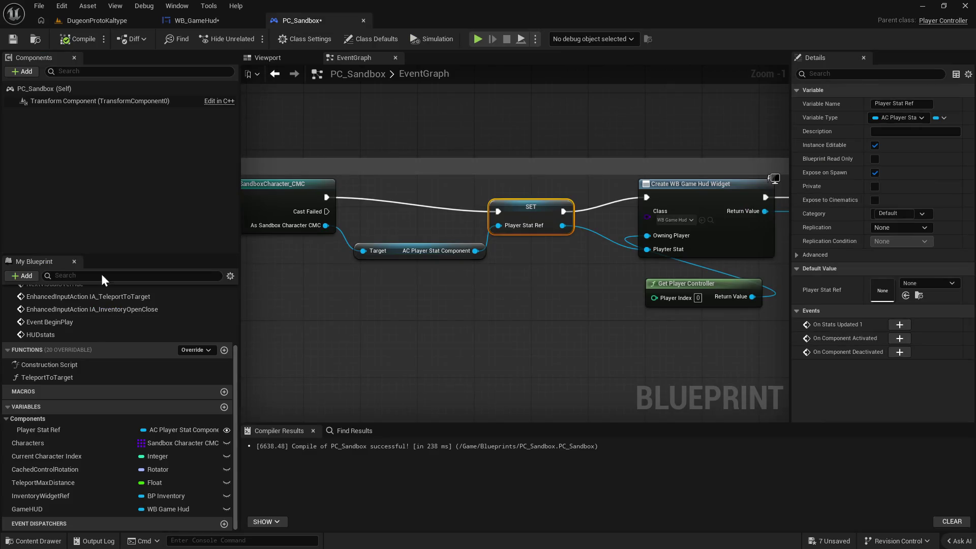
pyautogui.click(61, 431)
pyautogui.press('Delete')
pyautogui.click(581, 299)
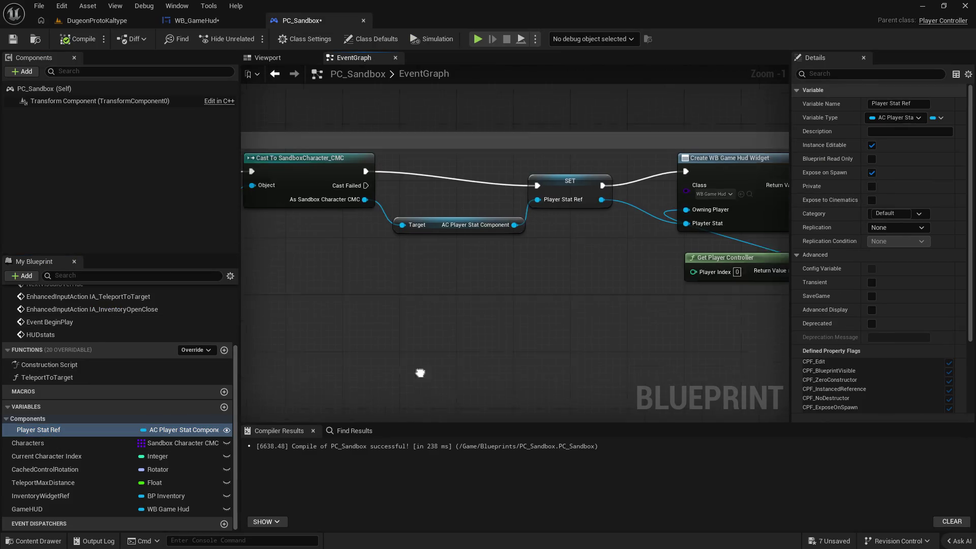
pyautogui.click(193, 22)
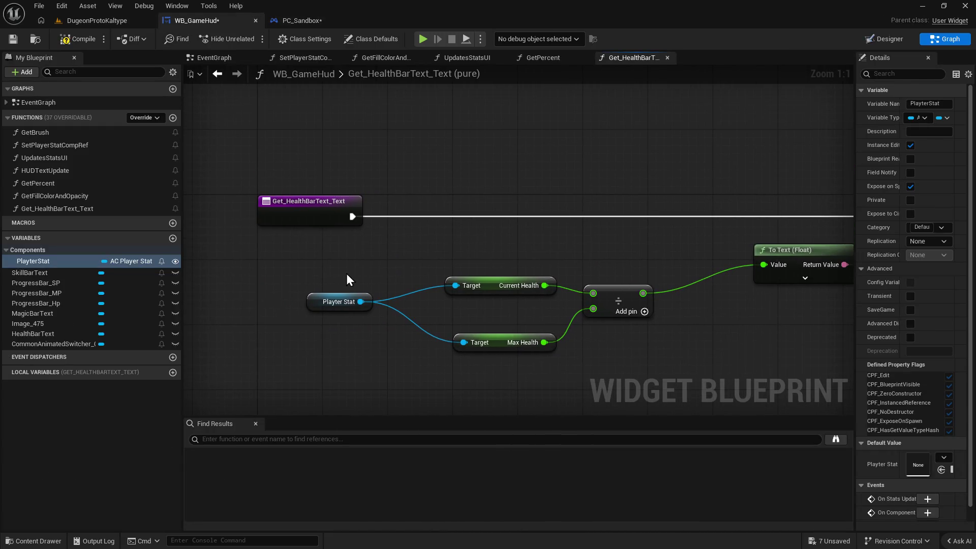
pyautogui.rightClick(325, 256)
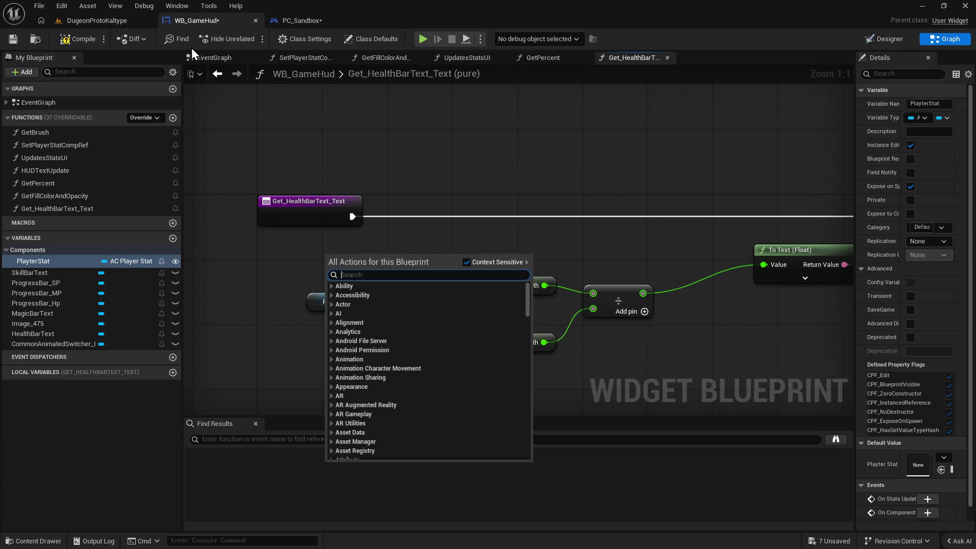
# Add a Player Stat Ref getter to WB_GameHud's EventGraph with context sensitivity off.
pyautogui.click(211, 58)
pyautogui.rightClick(279, 252)
pyautogui.write('get')
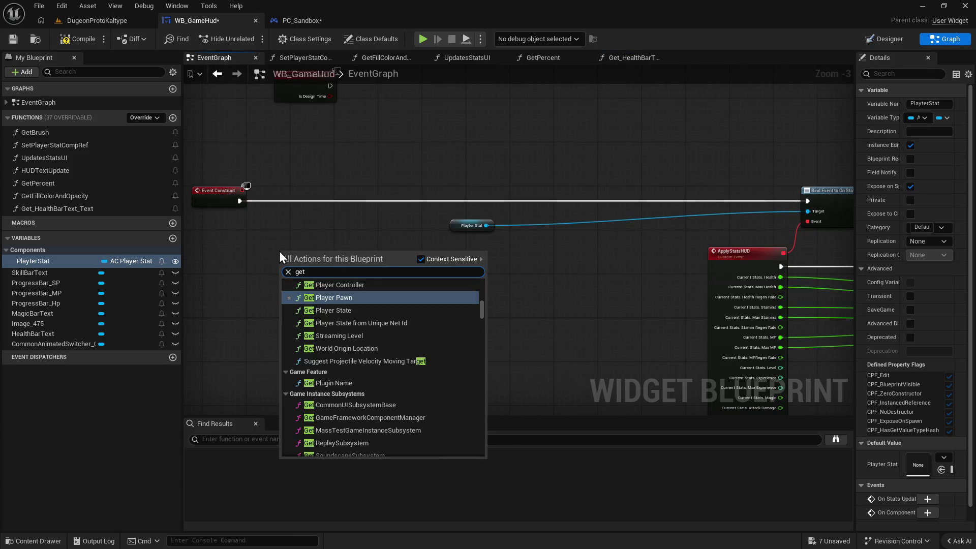
pyautogui.write(' player stat ref')
pyautogui.click(420, 259)
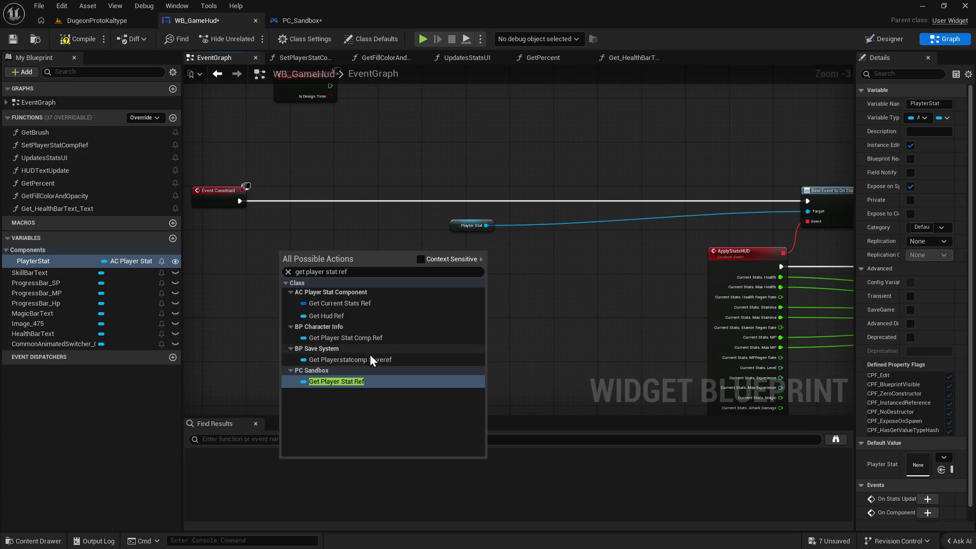
pyautogui.click(352, 383)
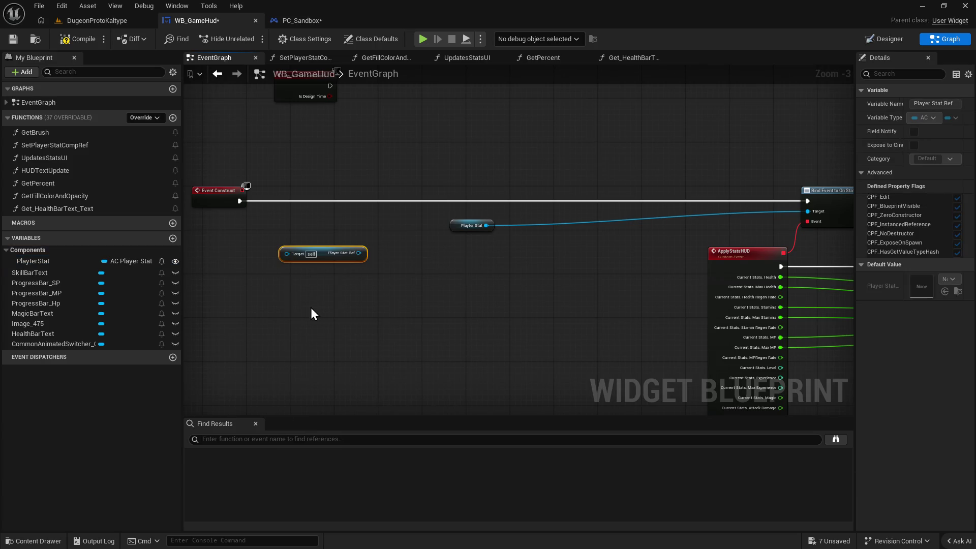
pyautogui.scroll(3, 311, 314)
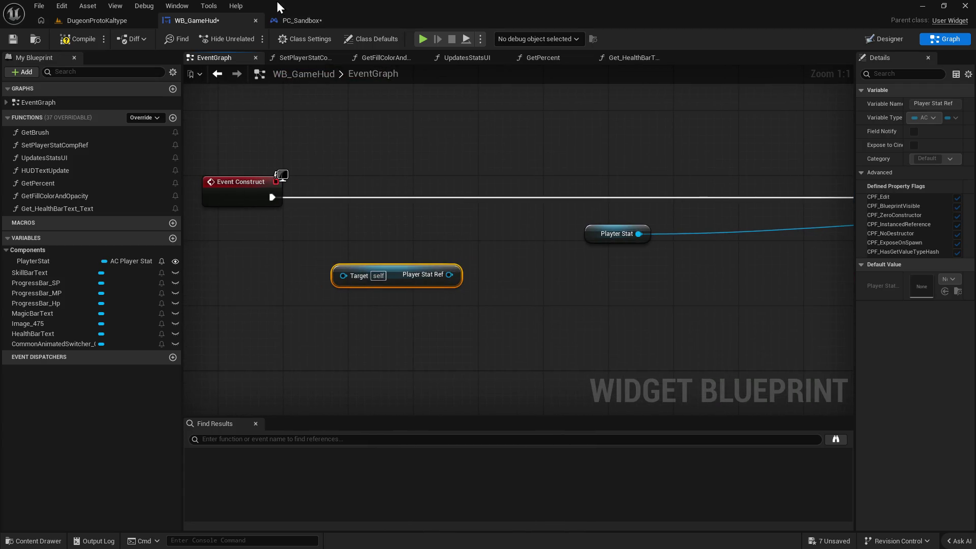
# Check PC_Sandbox, then add a Get Owner node for the getter's Target.
pyautogui.click(300, 20)
pyautogui.scroll(2, 644, 187)
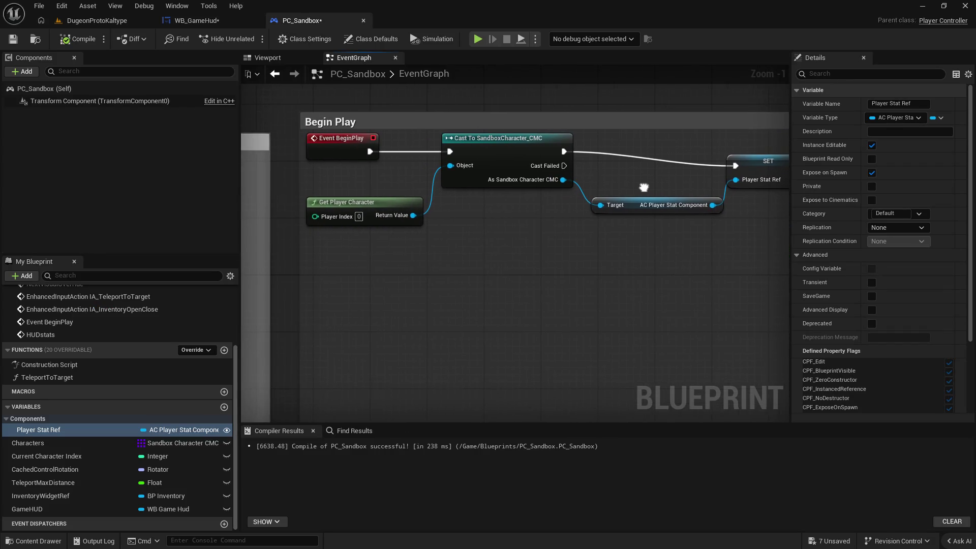
pyautogui.click(202, 20)
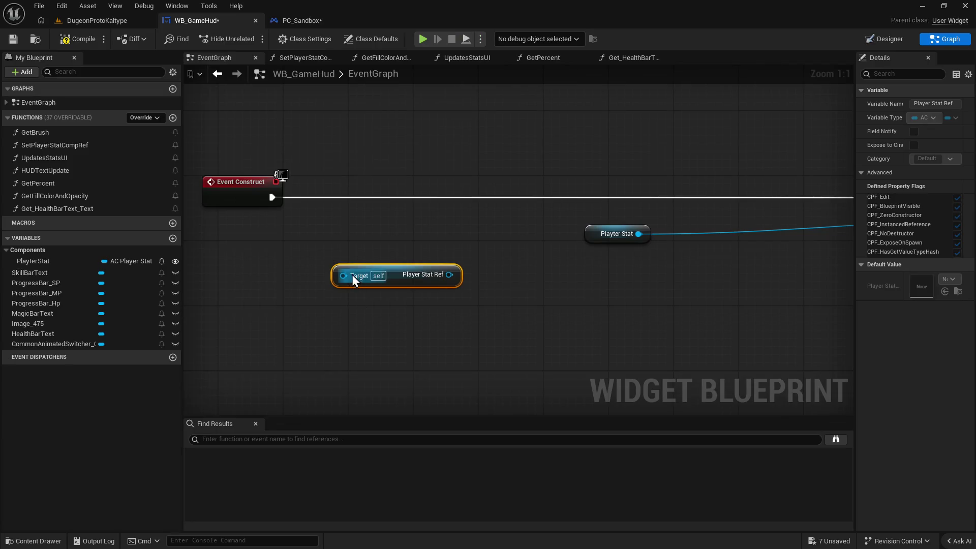
pyautogui.moveTo(343, 274); pyautogui.dragTo(224, 323)
pyautogui.write('get owner')
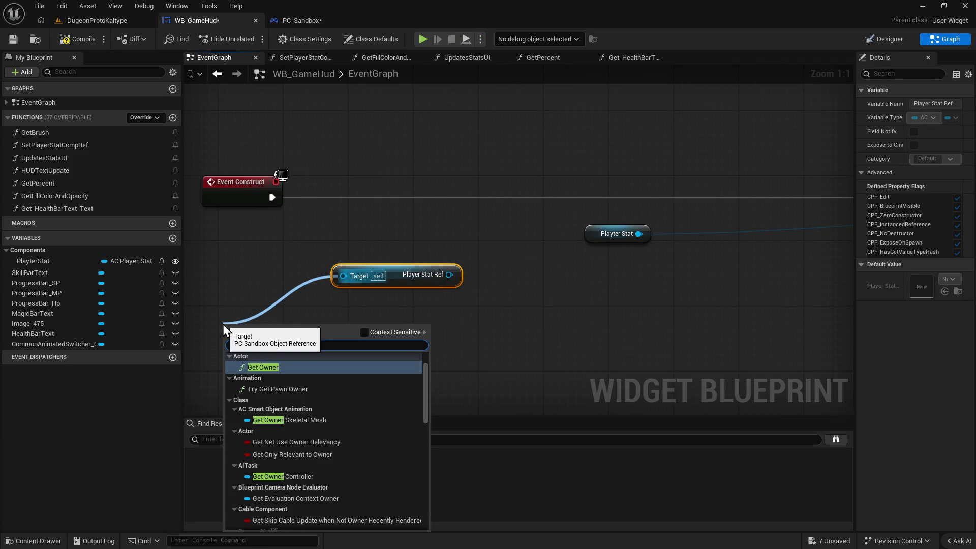
pyautogui.click(288, 366)
pyautogui.moveTo(537, 292)
pyautogui.mouseDown()
pyautogui.moveTo(490, 301)
pyautogui.moveTo(562, 280)
pyautogui.mouseUp()
# Remove the extra Player Stat Ref getter and the old Player Stat node.
pyautogui.moveTo(354, 337); pyautogui.dragTo(466, 345)
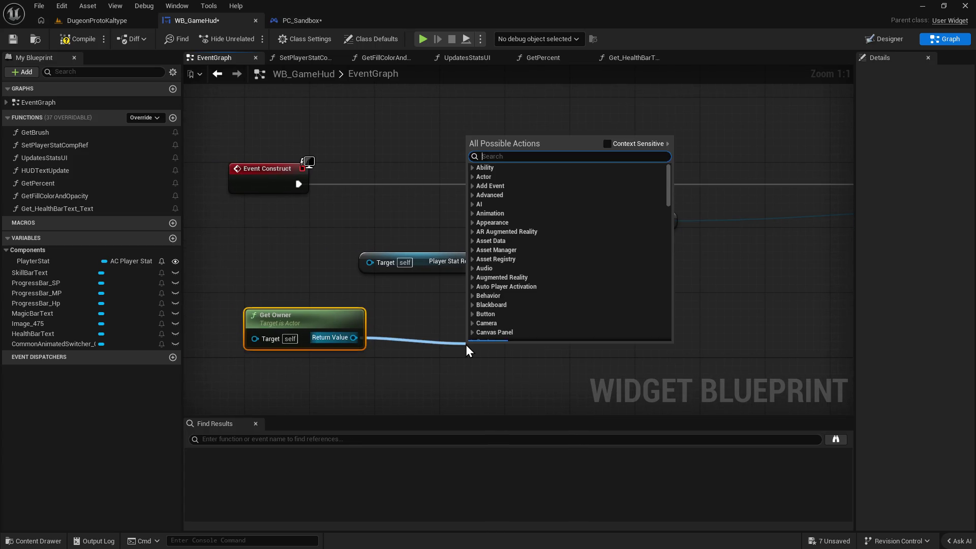
pyautogui.write('get player stat ref')
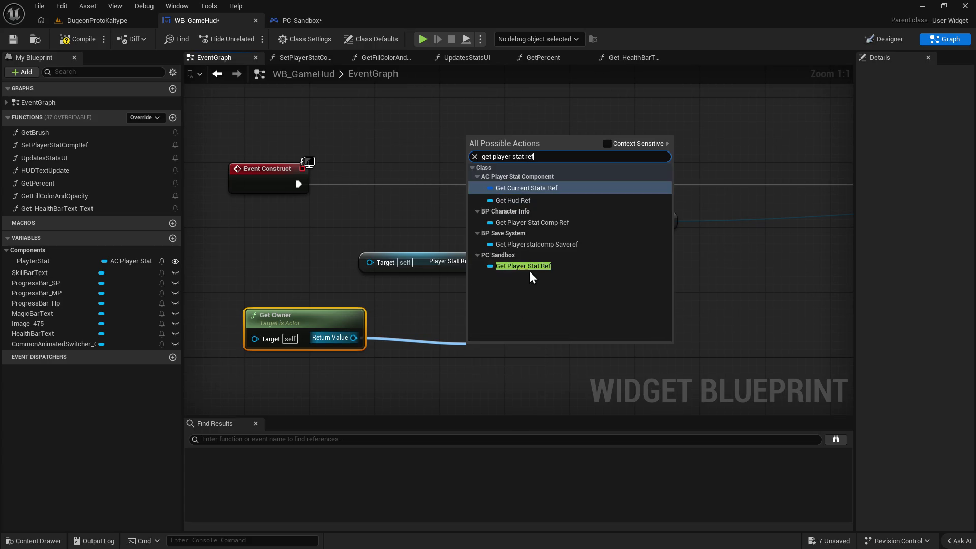
pyautogui.click(524, 266)
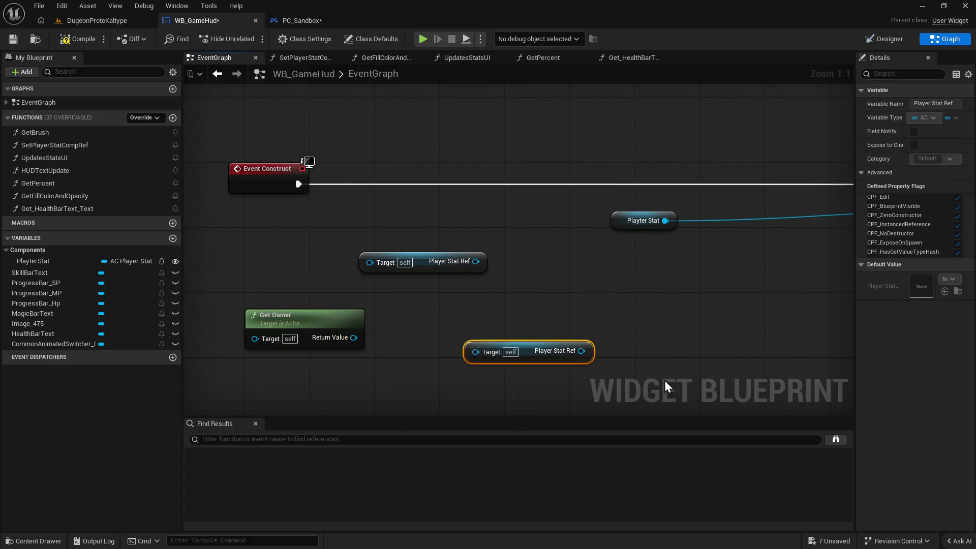
pyautogui.press('Delete')
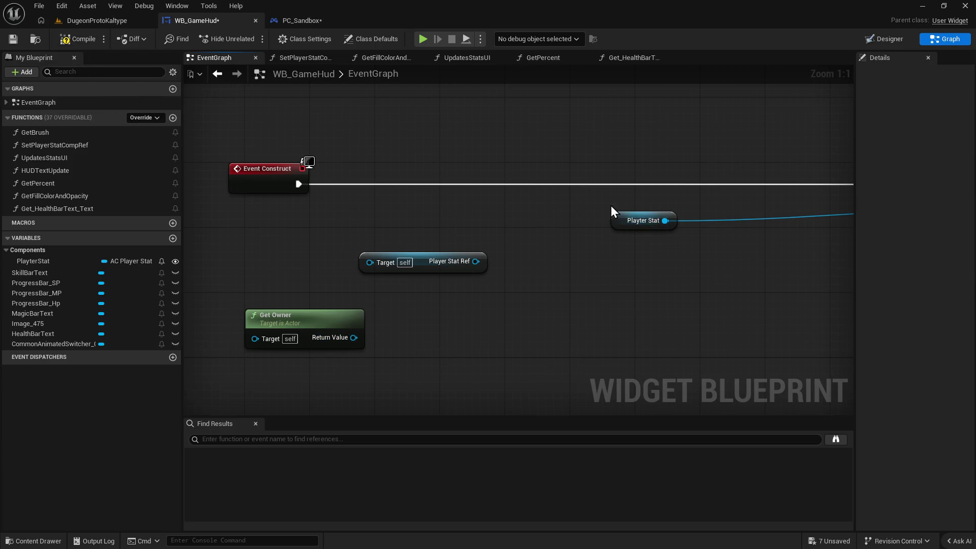
pyautogui.click(625, 224)
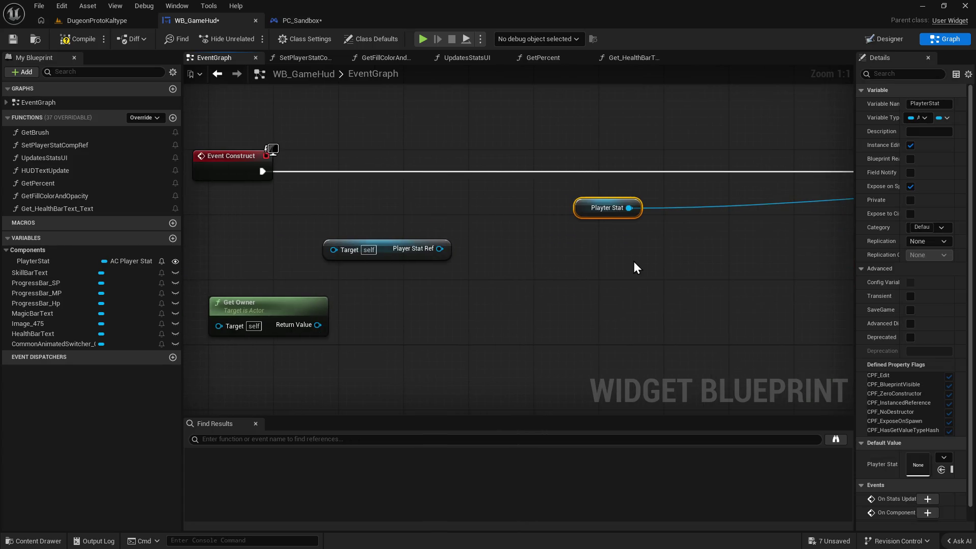
pyautogui.press('Delete')
# Set PlayterStat from Player Stat Ref on Event Construct, chain it into Bind Event, and compile.
pyautogui.moveTo(117, 258)
pyautogui.mouseDown()
pyautogui.moveTo(404, 257)
pyautogui.moveTo(563, 219)
pyautogui.moveTo(564, 180)
pyautogui.mouseUp()
pyautogui.click(527, 270)
pyautogui.moveTo(429, 248)
pyautogui.mouseDown()
pyautogui.moveTo(480, 235)
pyautogui.moveTo(523, 206)
pyautogui.mouseUp()
pyautogui.moveTo(261, 172); pyautogui.dragTo(520, 187)
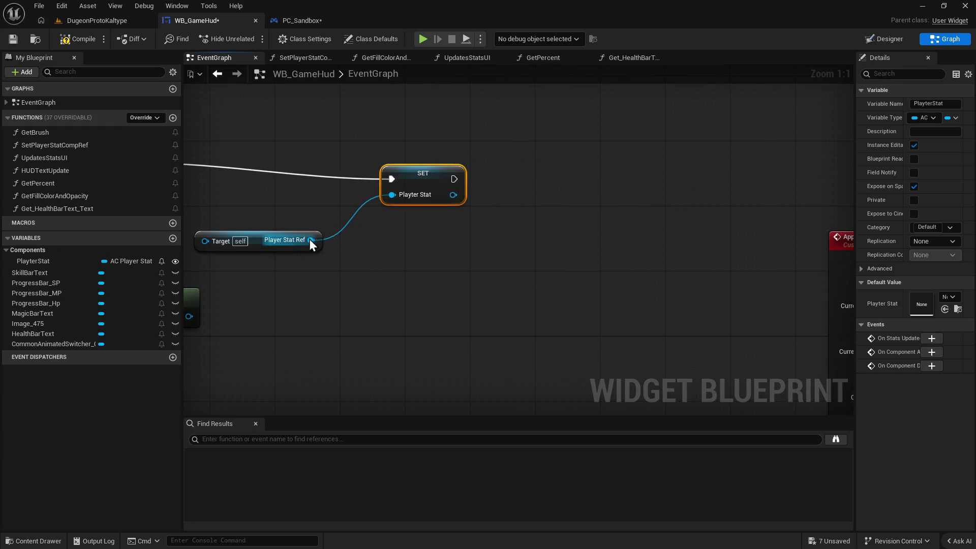
pyautogui.moveTo(454, 179)
pyautogui.mouseDown()
pyautogui.moveTo(848, 183)
pyautogui.moveTo(791, 160)
pyautogui.moveTo(810, 162)
pyautogui.mouseUp()
pyautogui.moveTo(288, 195)
pyautogui.mouseDown()
pyautogui.moveTo(717, 196)
pyautogui.moveTo(812, 180)
pyautogui.mouseUp()
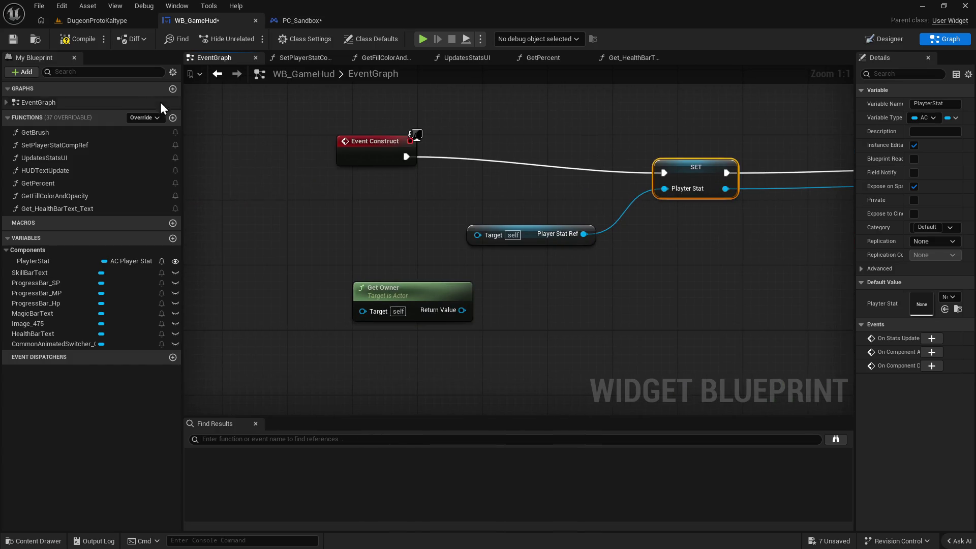
pyautogui.click(79, 39)
# Delete the Get Owner node and try a Self reference for the getter's Target.
pyautogui.click(382, 310)
pyautogui.press('Delete')
pyautogui.moveTo(477, 235); pyautogui.dragTo(426, 252)
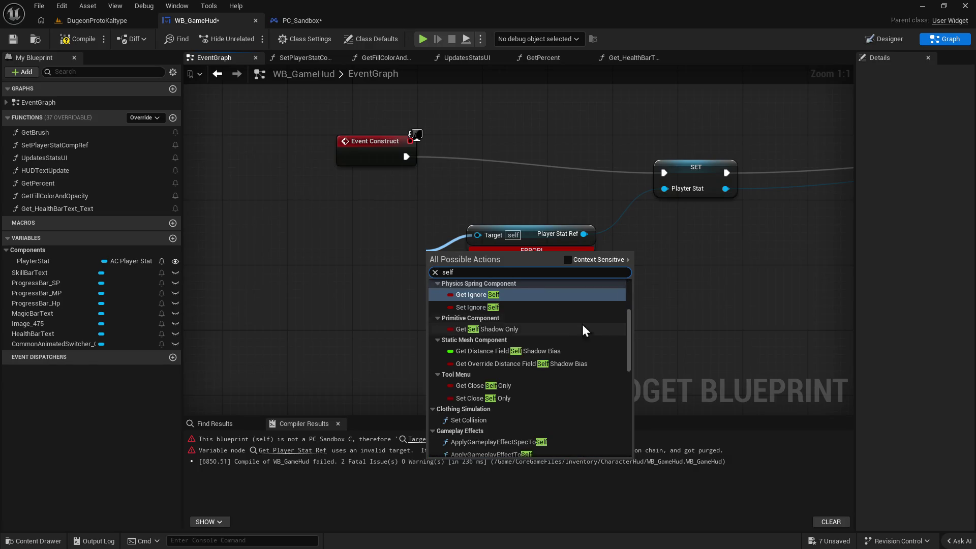
pyautogui.scroll(4, 564, 369)
pyautogui.scroll(-3, 563, 368)
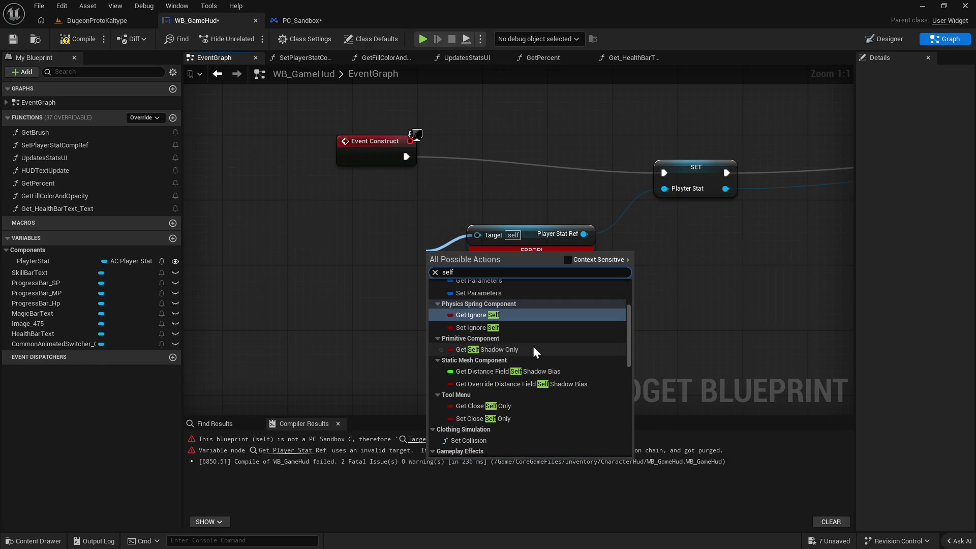
pyautogui.press('BackSpace')
pyautogui.press('BackSpace')
pyautogui.press('BackSpace')
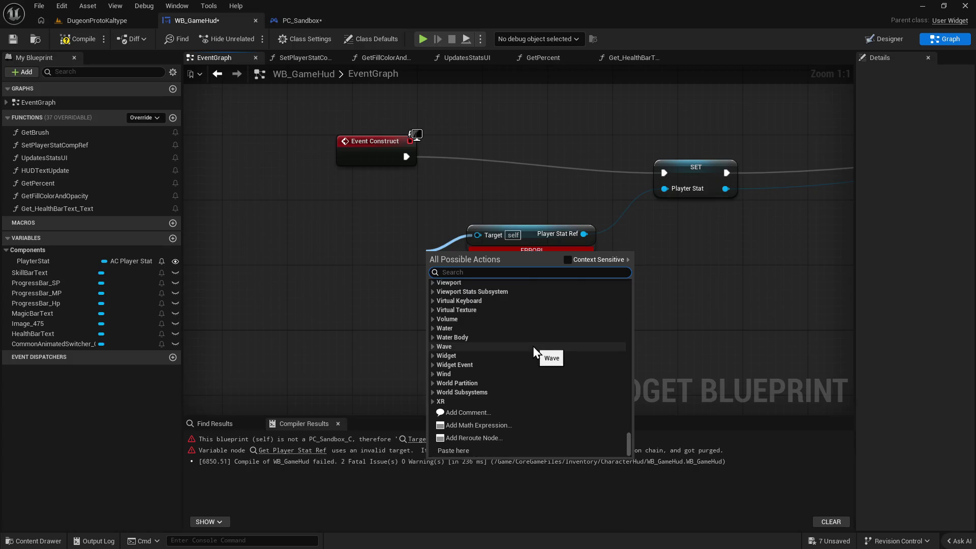
pyautogui.write('self')
pyautogui.click(508, 297)
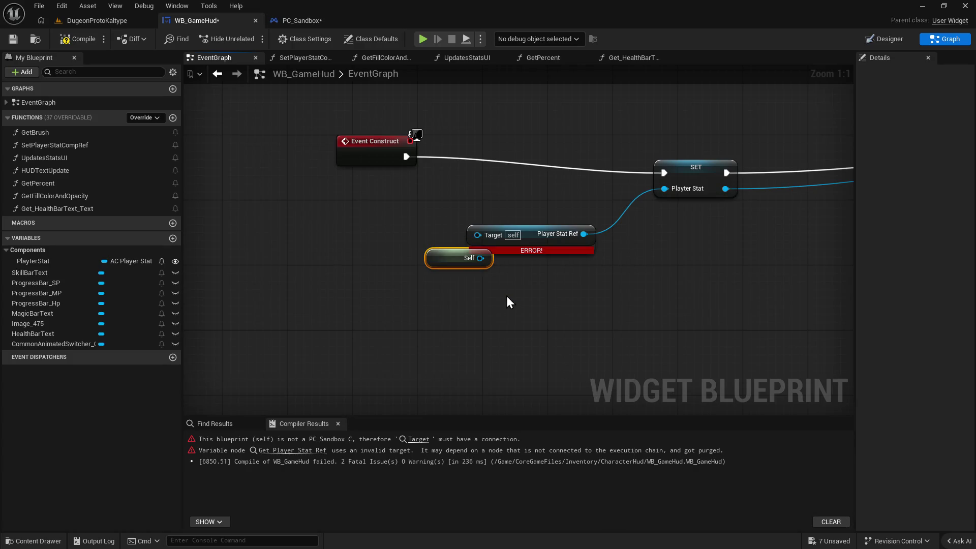
pyautogui.moveTo(432, 253); pyautogui.dragTo(311, 230)
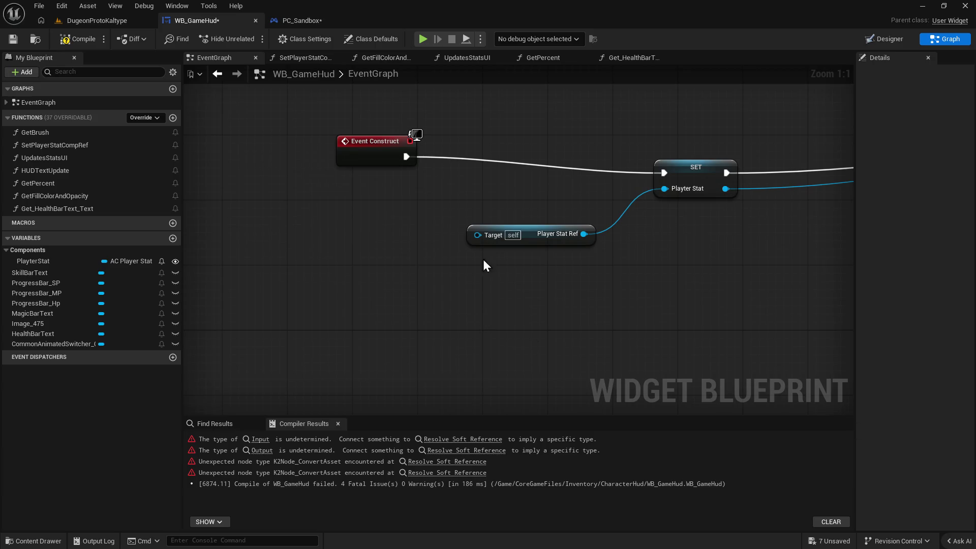
# Try a Get Player Pawn node feeding a Player Stat Ref getter, then delete the getter.
pyautogui.moveTo(477, 235); pyautogui.dragTo(389, 254)
pyautogui.write('pawn')
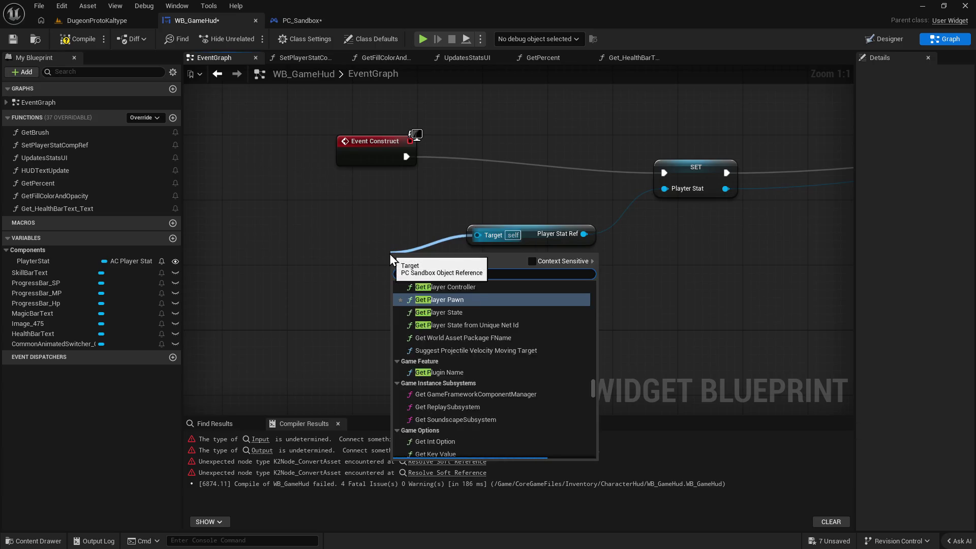
pyautogui.click(467, 296)
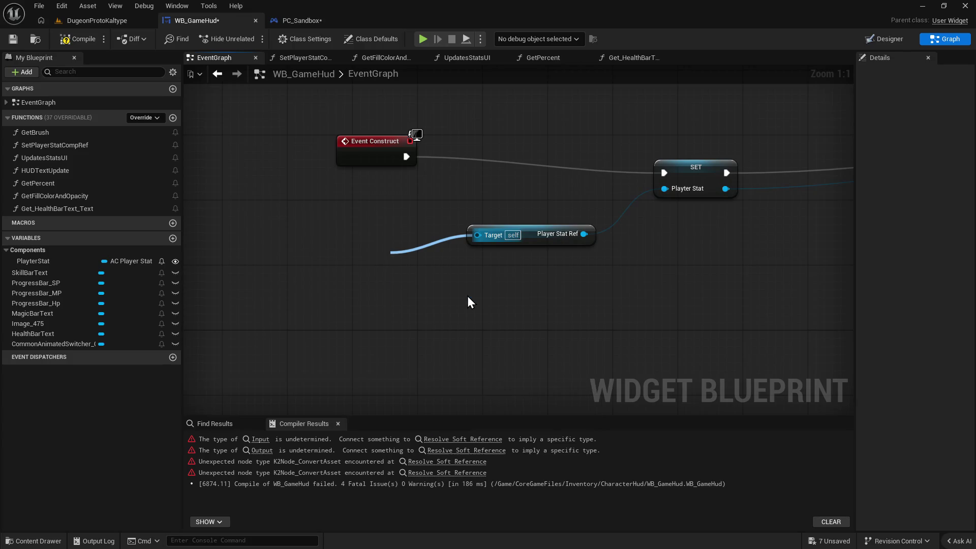
pyautogui.moveTo(453, 260); pyautogui.dragTo(350, 249)
pyautogui.moveTo(405, 262); pyautogui.dragTo(484, 288)
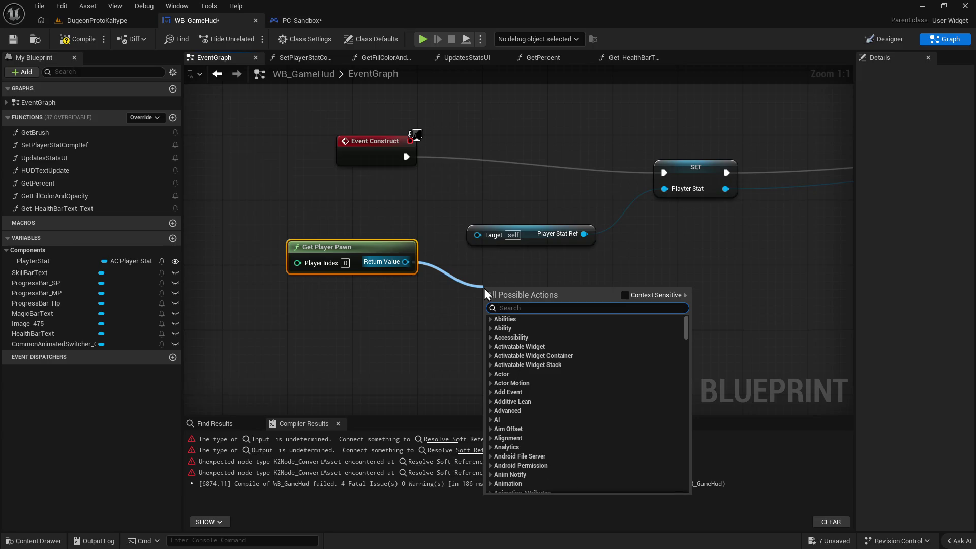
pyautogui.write('player stat ref')
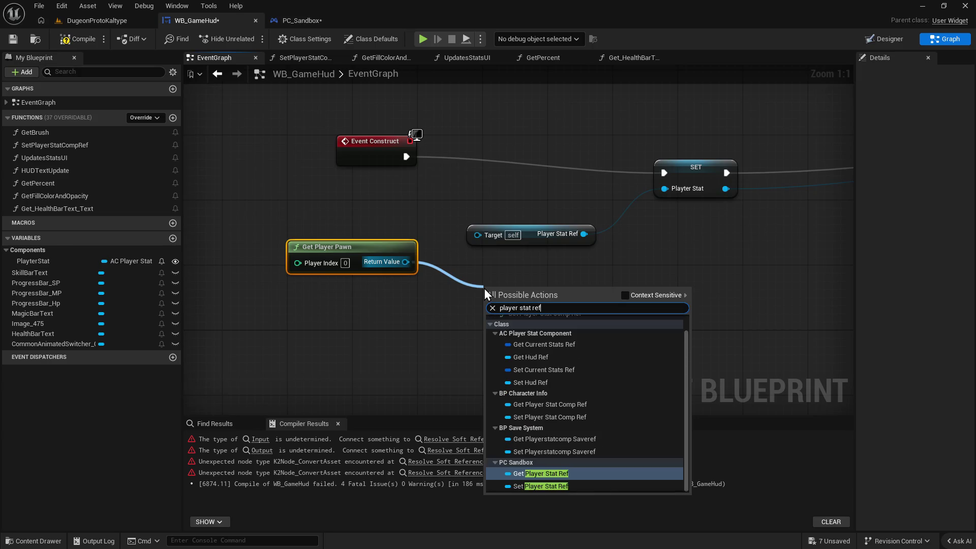
pyautogui.click(547, 478)
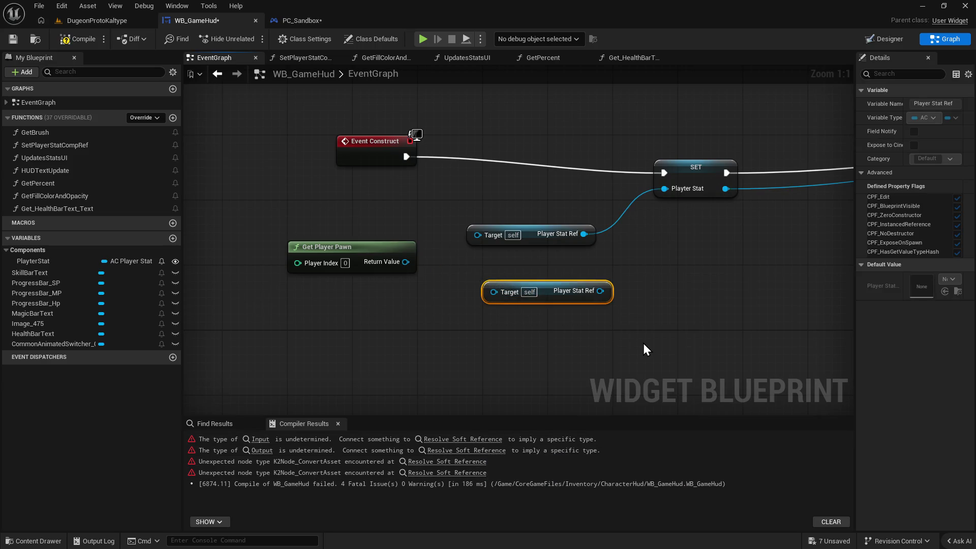
pyautogui.press('Delete')
# Search the pawn's actions for 'player stat ref', undoing the mistakenly added Set Player Stat Comp Ref.
pyautogui.moveTo(407, 263); pyautogui.dragTo(486, 306)
pyautogui.write('player stt')
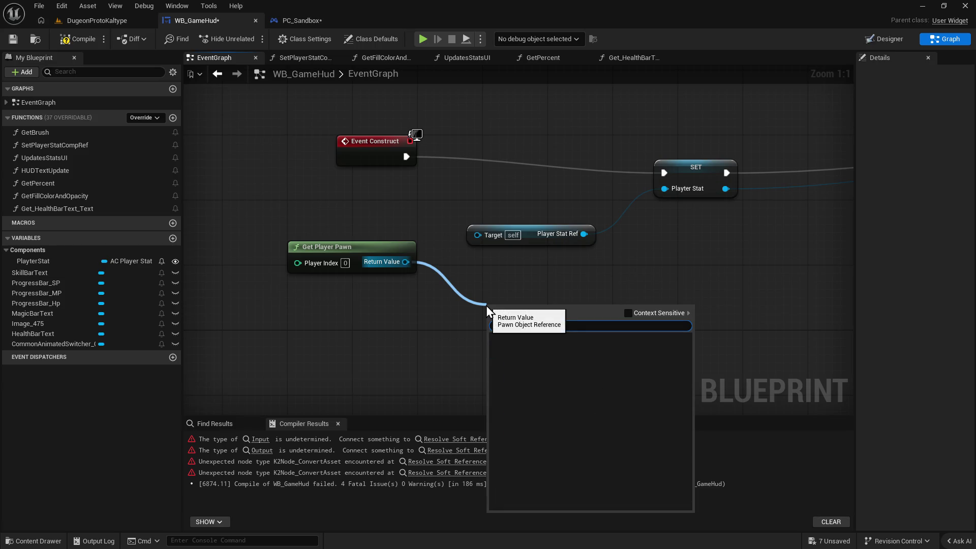
pyautogui.press('BackSpace')
pyautogui.write('at ref')
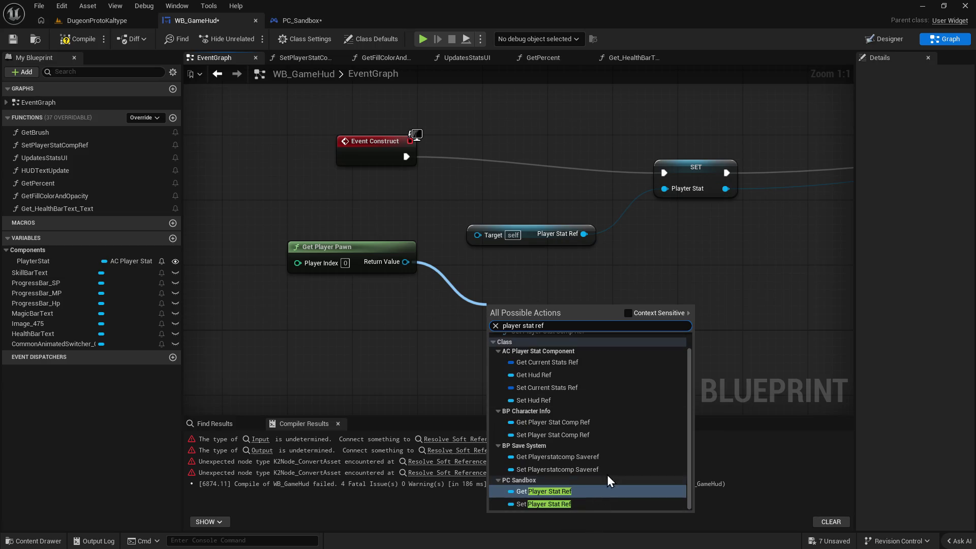
pyautogui.scroll(1, 620, 452)
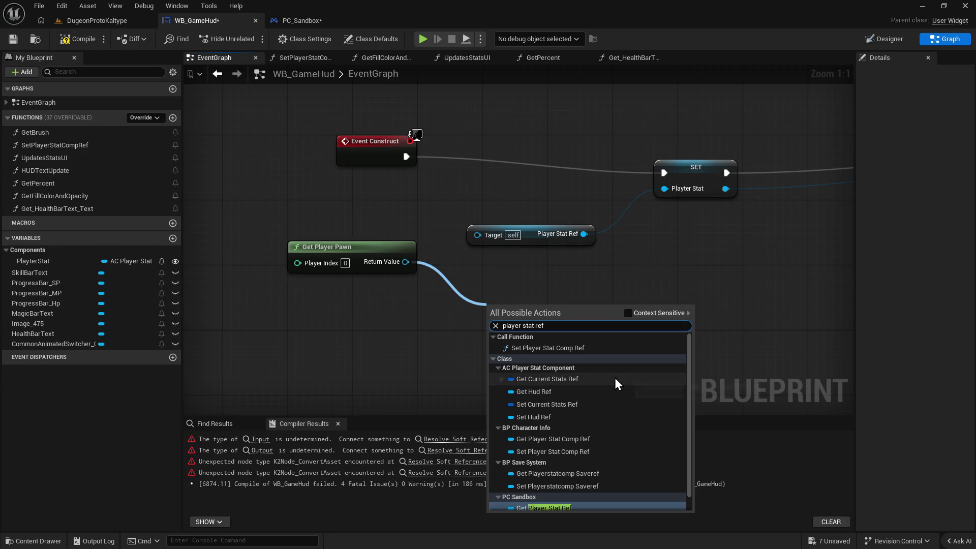
pyautogui.click(584, 348)
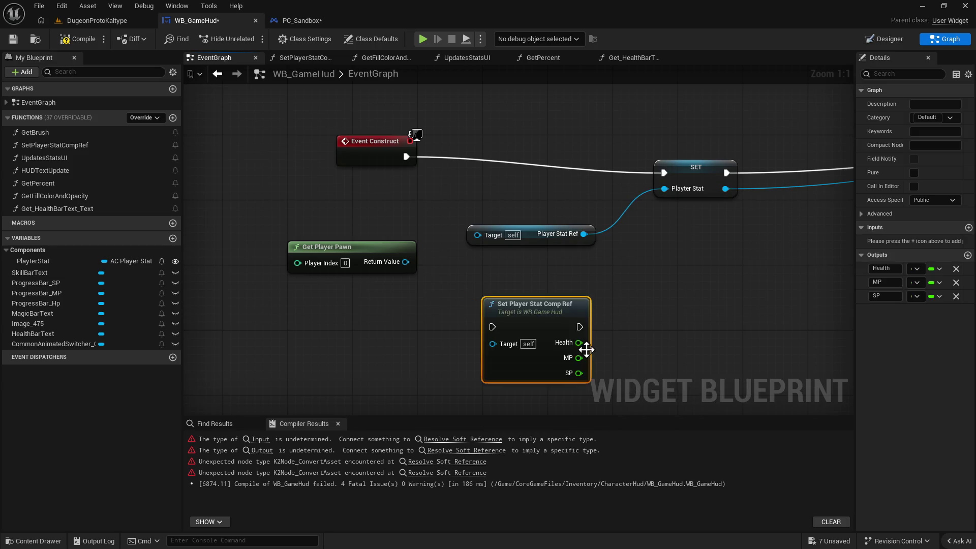
pyautogui.hotkey('ctrl', 'z')
# Delete the trial Get Player Pawn node and bring up the PC_Sandbox event graph.
pyautogui.moveTo(308, 216); pyautogui.dragTo(389, 303)
pyautogui.press('Delete')
pyautogui.click(306, 22)
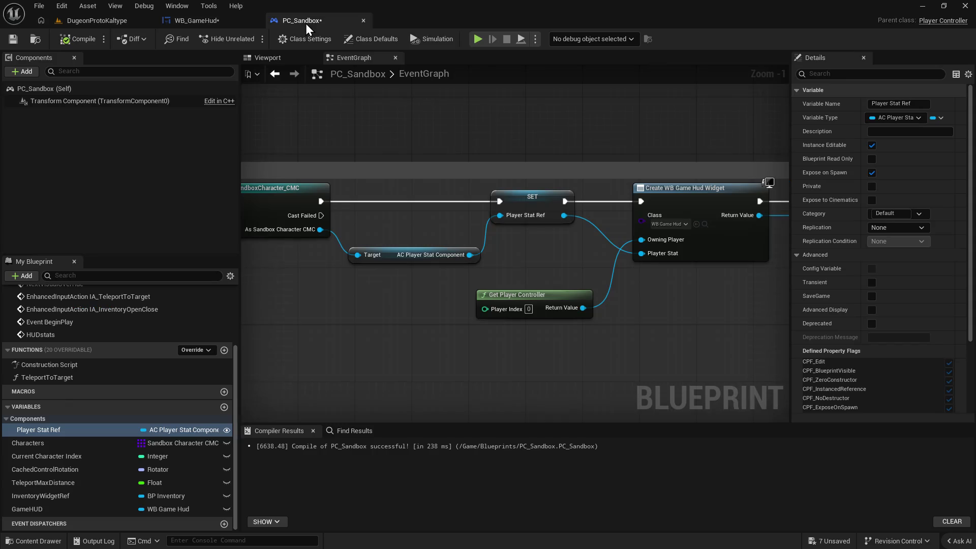
# Return to WB_GameHud, compile it, and move the erroring Player Stat Ref getter up-left.
pyautogui.moveTo(330, 228); pyautogui.dragTo(384, 212)
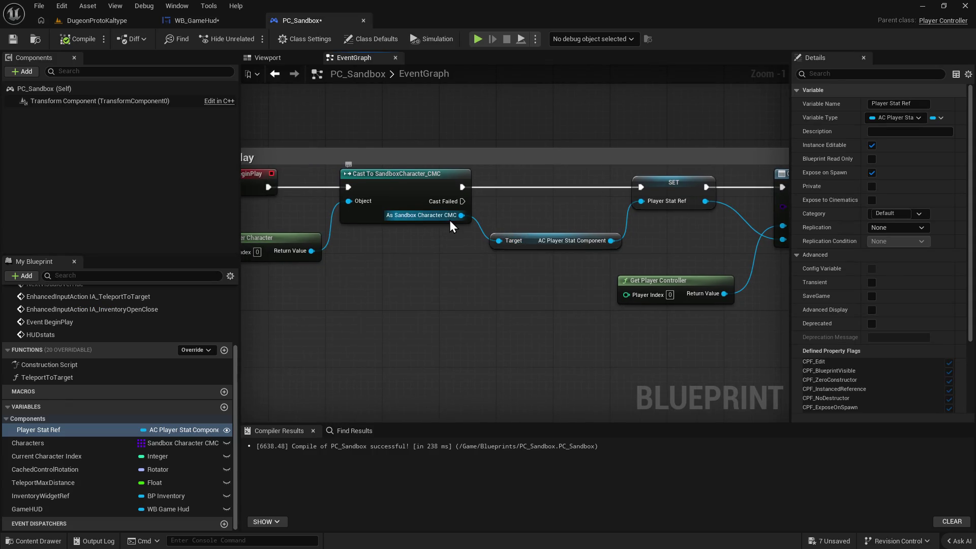
pyautogui.click(196, 20)
pyautogui.click(94, 20)
pyautogui.click(175, 20)
pyautogui.click(80, 45)
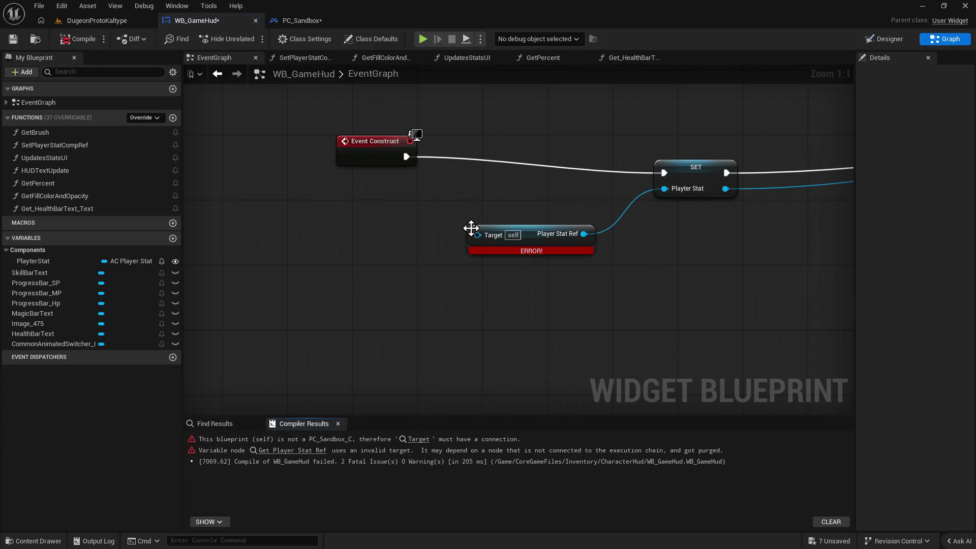
pyautogui.moveTo(529, 225)
pyautogui.mouseDown()
pyautogui.moveTo(514, 193)
pyautogui.moveTo(529, 203)
pyautogui.mouseUp()
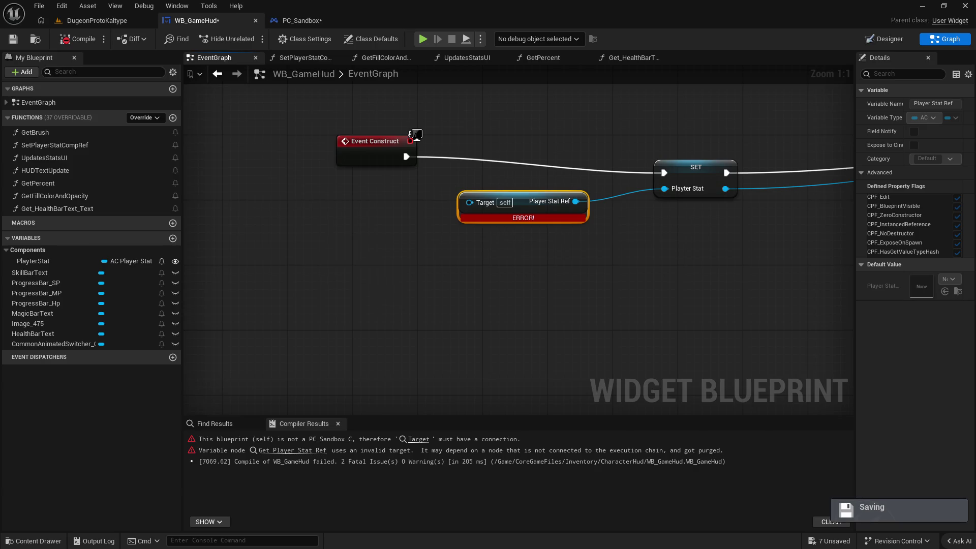
# Try a Get Player Controller node on the Player Stat Ref getter's Target, then delete it.
pyautogui.moveTo(468, 203); pyautogui.dragTo(353, 248)
pyautogui.write('player')
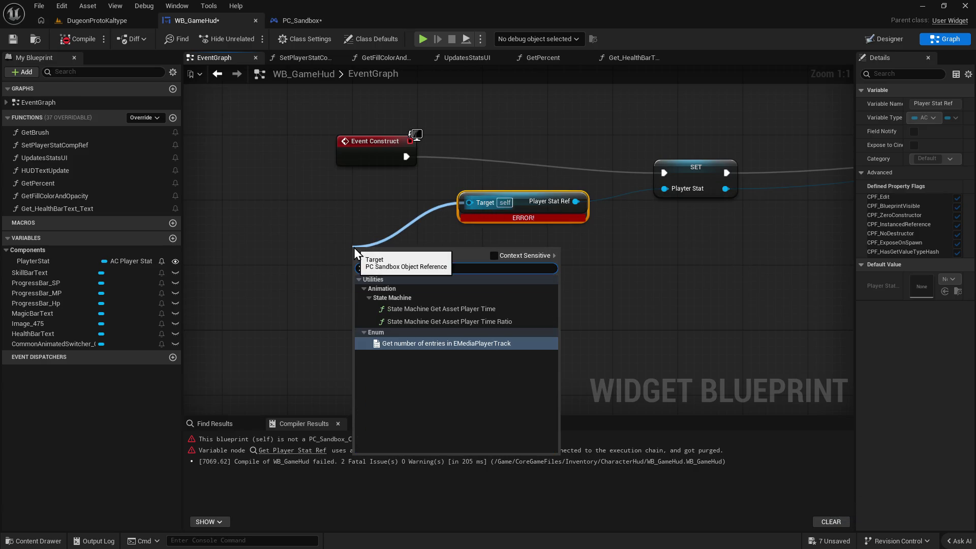
pyautogui.press('BackSpace')
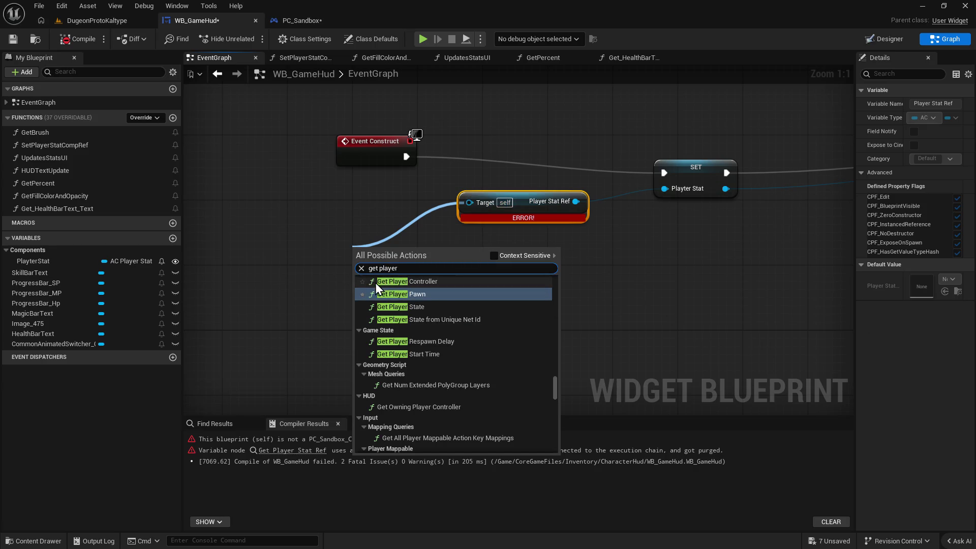
pyautogui.click(438, 281)
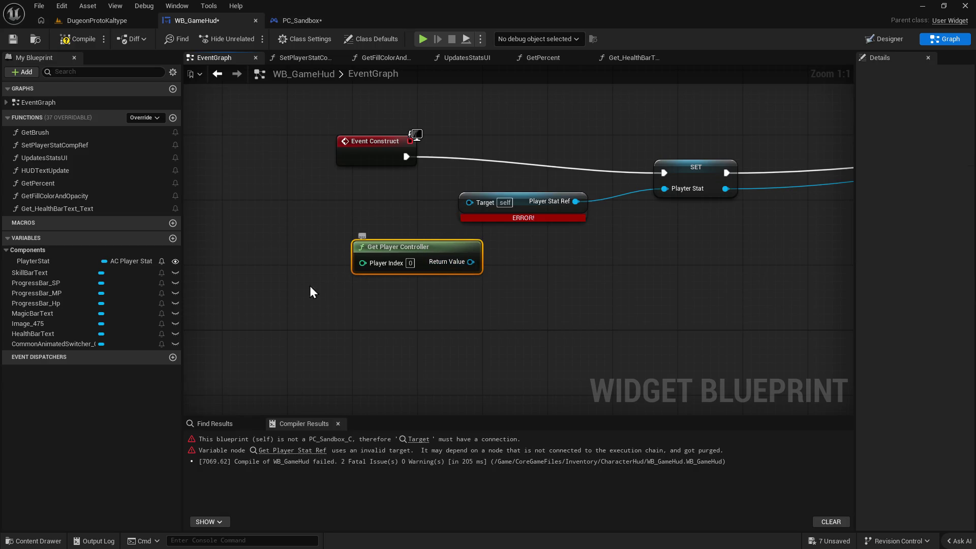
pyautogui.press('Delete')
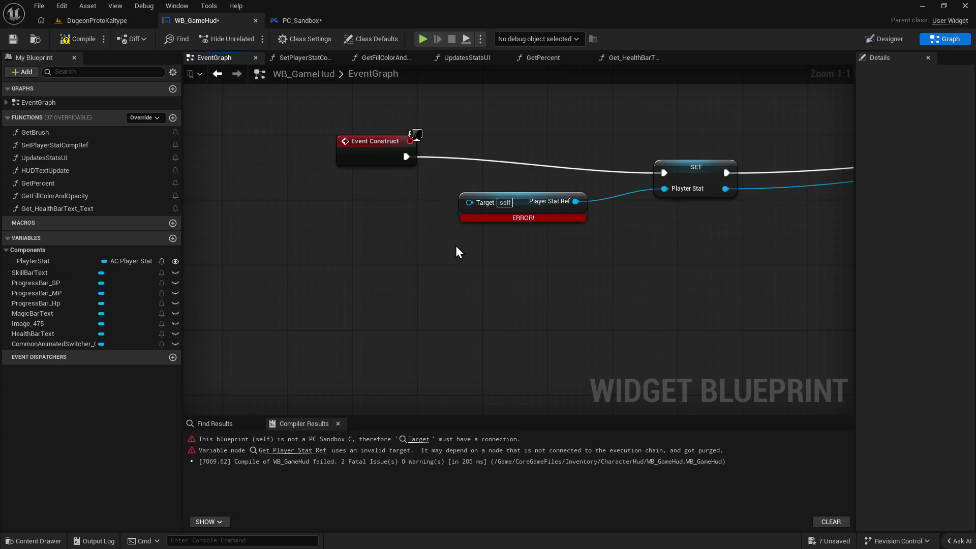
# Try Get Player Pawn and then Get Owner on the Target pin, deleting each.
pyautogui.moveTo(468, 202); pyautogui.dragTo(348, 226)
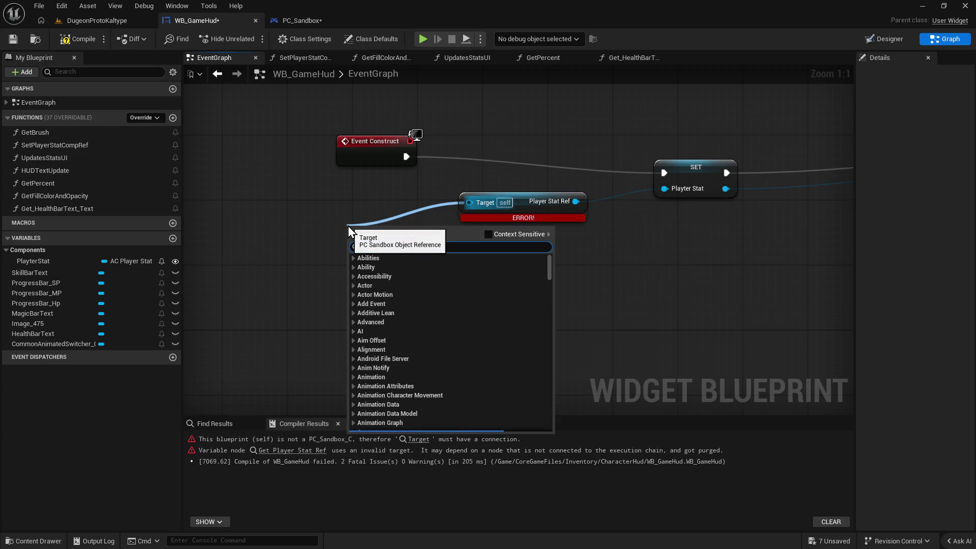
pyautogui.write('get player')
pyautogui.click(402, 273)
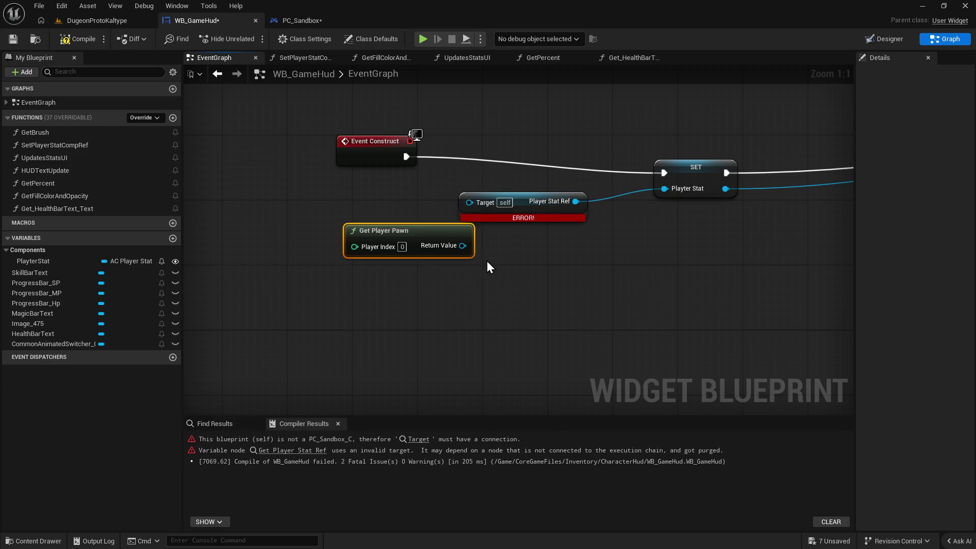
pyautogui.press('Delete')
pyautogui.moveTo(468, 202); pyautogui.dragTo(381, 237)
pyautogui.write('get owner')
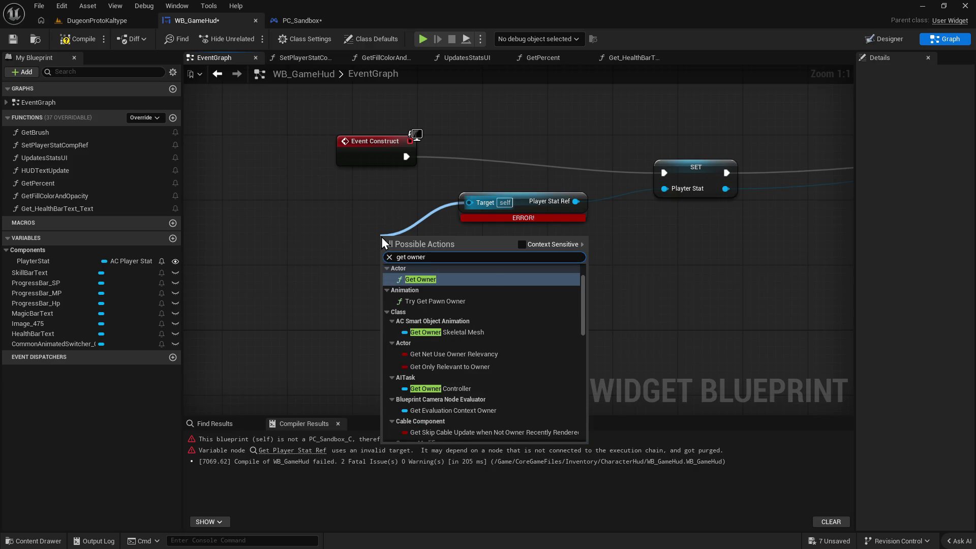
pyautogui.click(439, 281)
pyautogui.moveTo(445, 252); pyautogui.dragTo(385, 251)
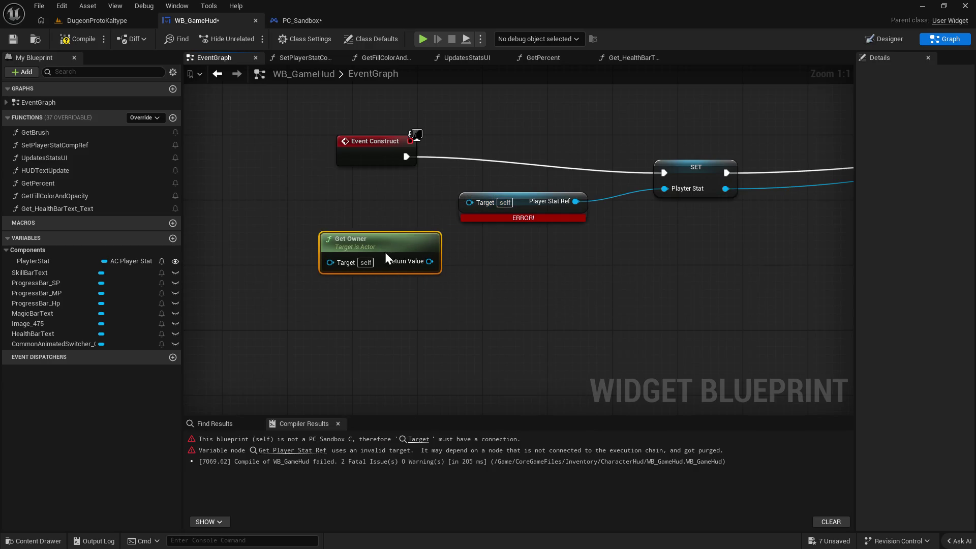
pyautogui.press('Delete')
# Search 'get actor' limited to PC Sandbox references, add Get Property Reference, then delete it.
pyautogui.moveTo(469, 203); pyautogui.dragTo(361, 235)
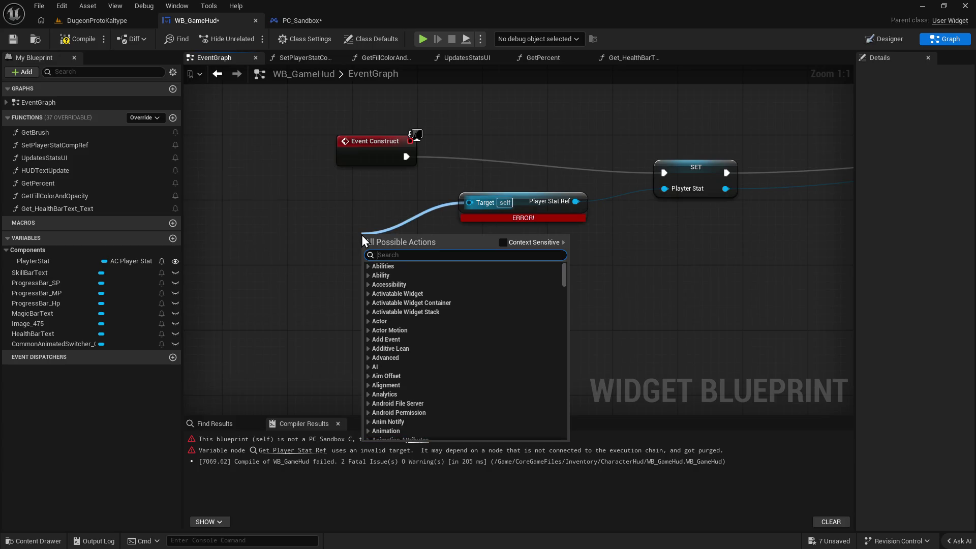
pyautogui.write('get actor')
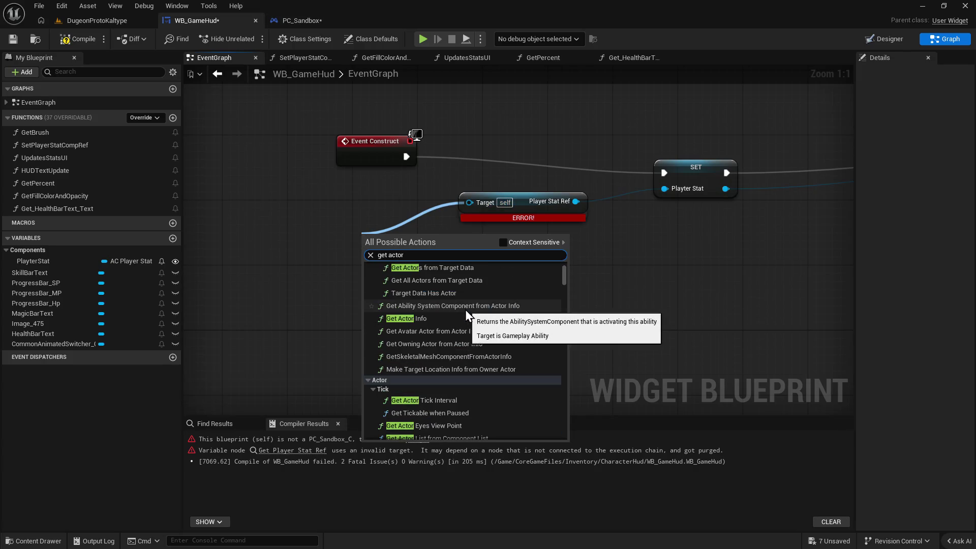
pyautogui.scroll(5, 465, 310)
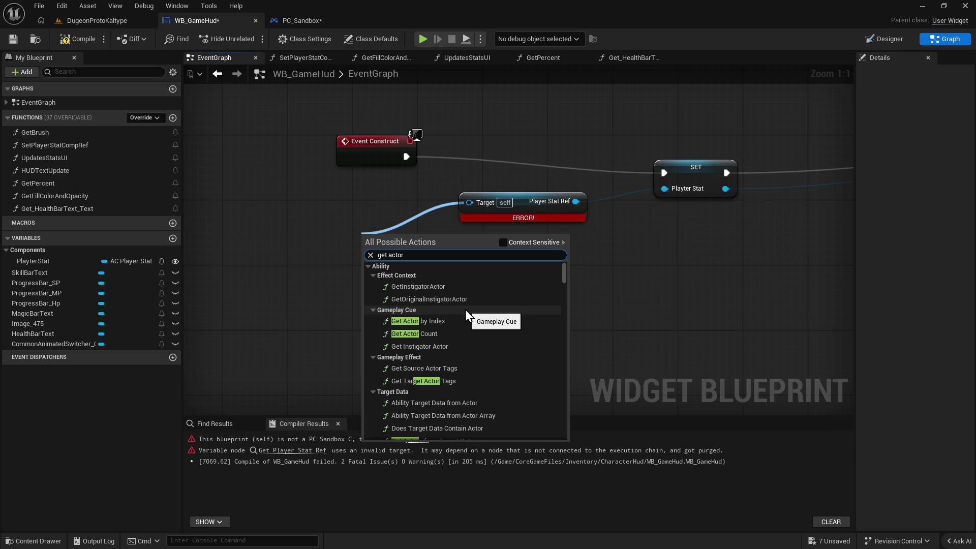
pyautogui.click(502, 242)
pyautogui.click(416, 266)
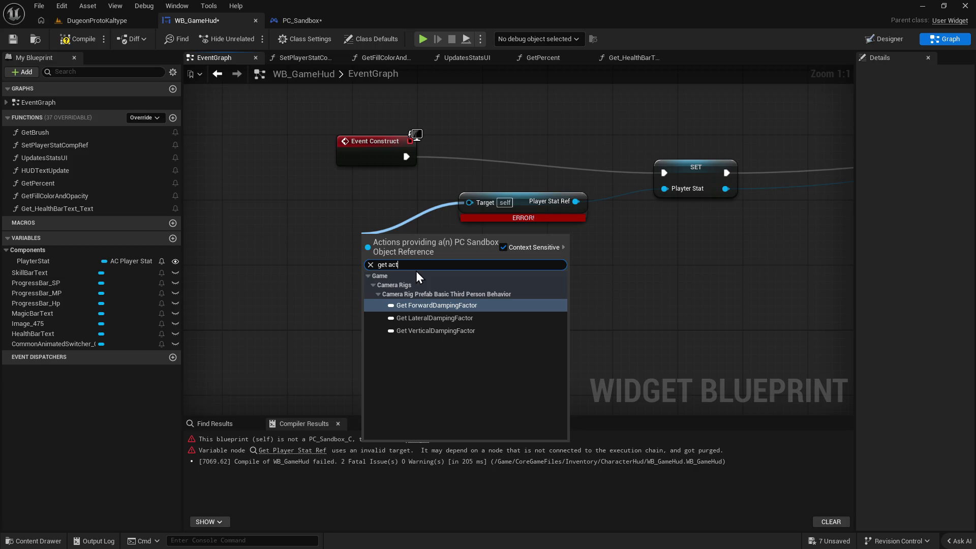
pyautogui.press('BackSpace')
pyautogui.press('BackSpace')
pyautogui.press('BackSpace')
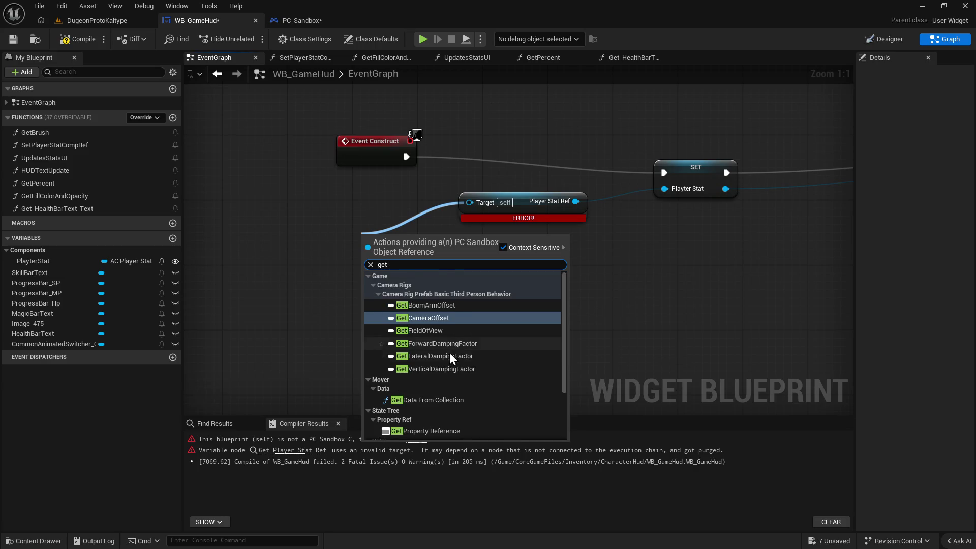
pyautogui.scroll(-3, 450, 354)
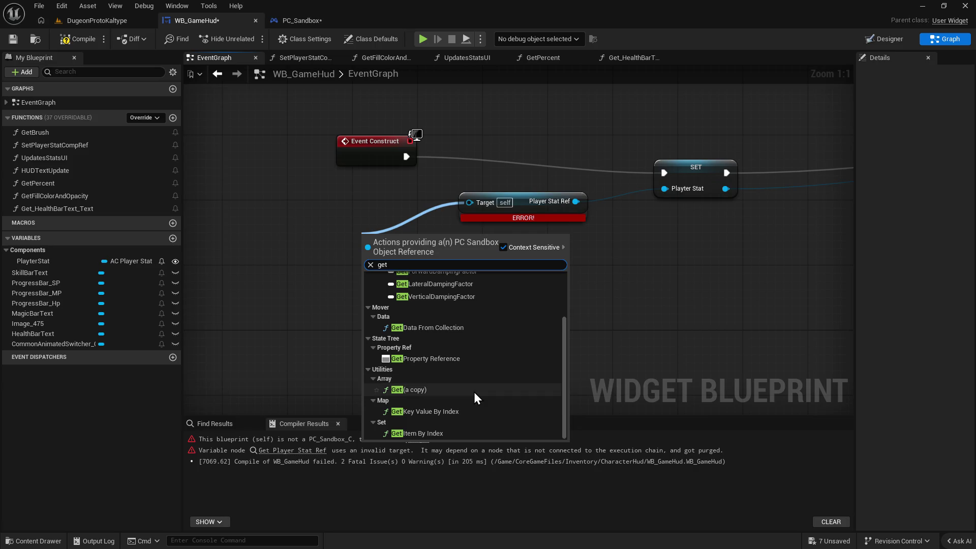
pyautogui.click(467, 359)
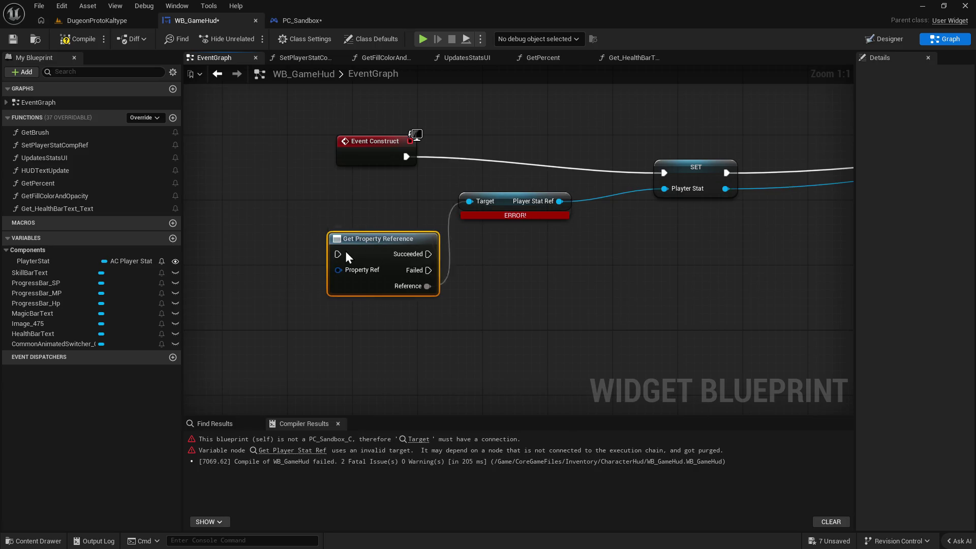
pyautogui.press('Delete')
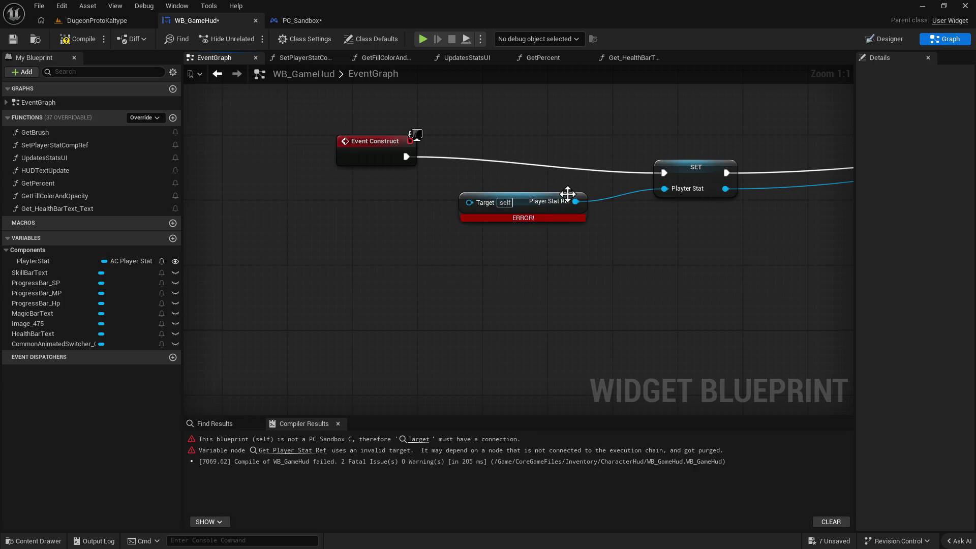
# Delete the Player Stat Ref getter and select the SET Player Stat and Event Construct nodes.
pyautogui.click(518, 202)
pyautogui.press('Delete')
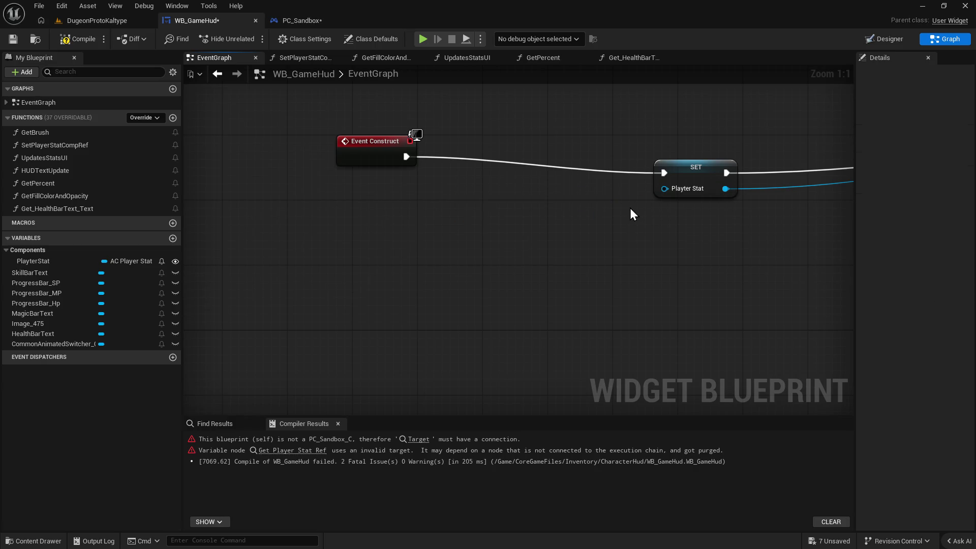
pyautogui.click(581, 170)
pyautogui.moveTo(446, 249); pyautogui.dragTo(456, 253)
pyautogui.click(305, 185)
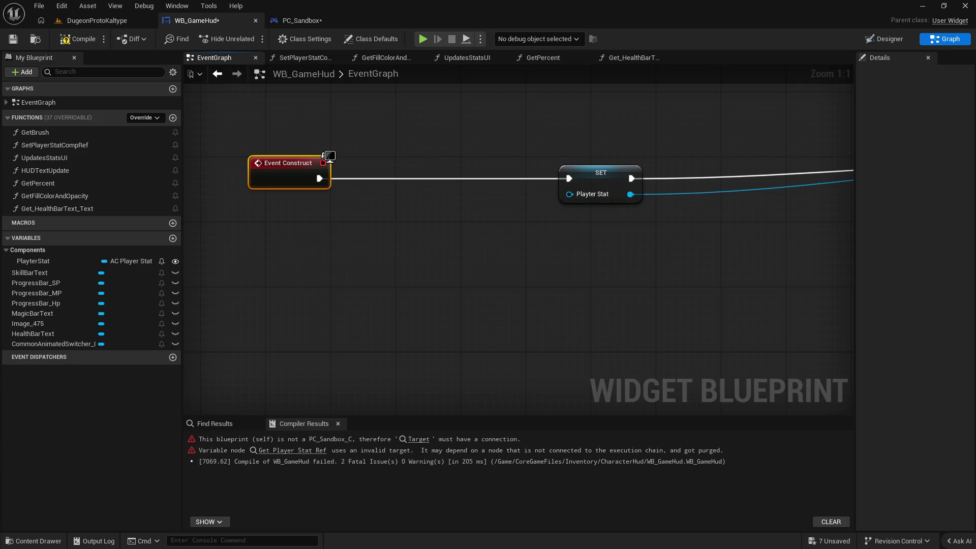
# Compile WB_GameHud and launch Play in the DugeonProtoKaltype level editor.
pyautogui.click(80, 40)
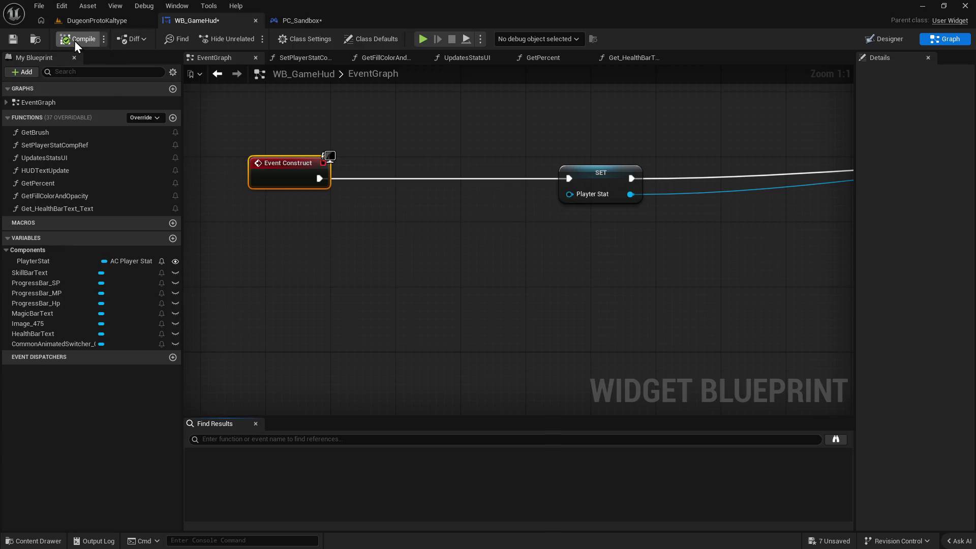
pyautogui.scroll(-3, 417, 234)
pyautogui.click(455, 194)
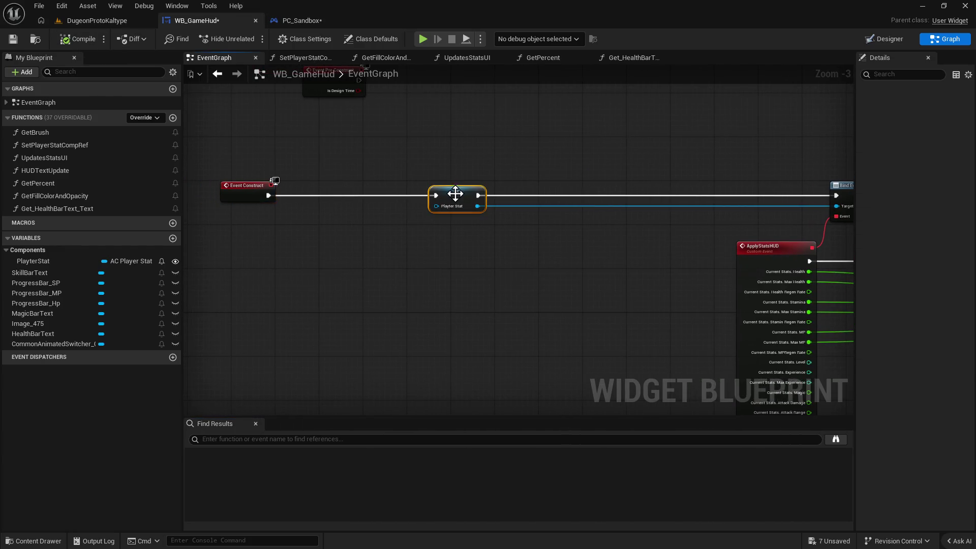
pyautogui.click(89, 19)
pyautogui.click(255, 40)
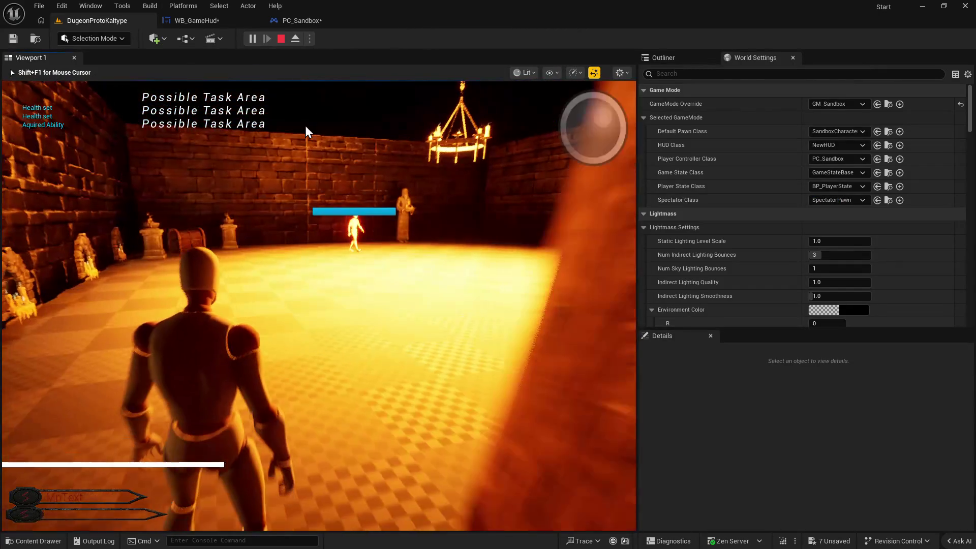
# Stop the play session, close the error log, and delete PC_Sandbox's HUDstats-fed SET node.
pyautogui.press('Escape')
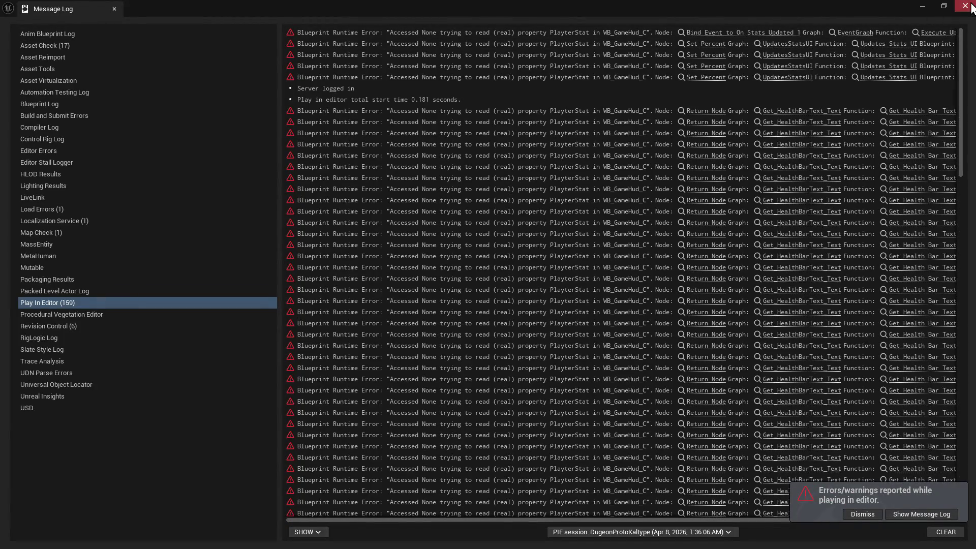
pyautogui.click(968, 6)
pyautogui.click(300, 22)
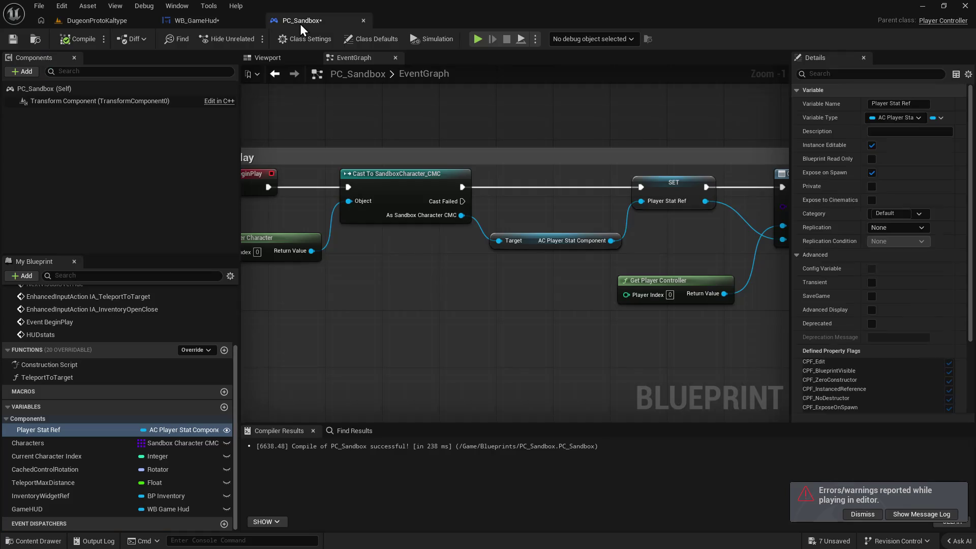
pyautogui.scroll(-2, 507, 195)
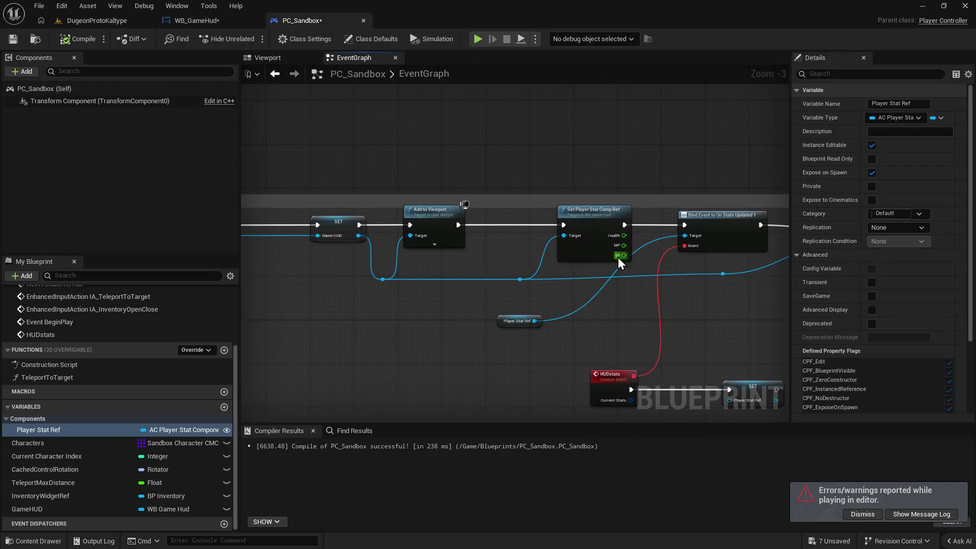
pyautogui.moveTo(444, 346); pyautogui.dragTo(547, 399)
pyautogui.press('Delete')
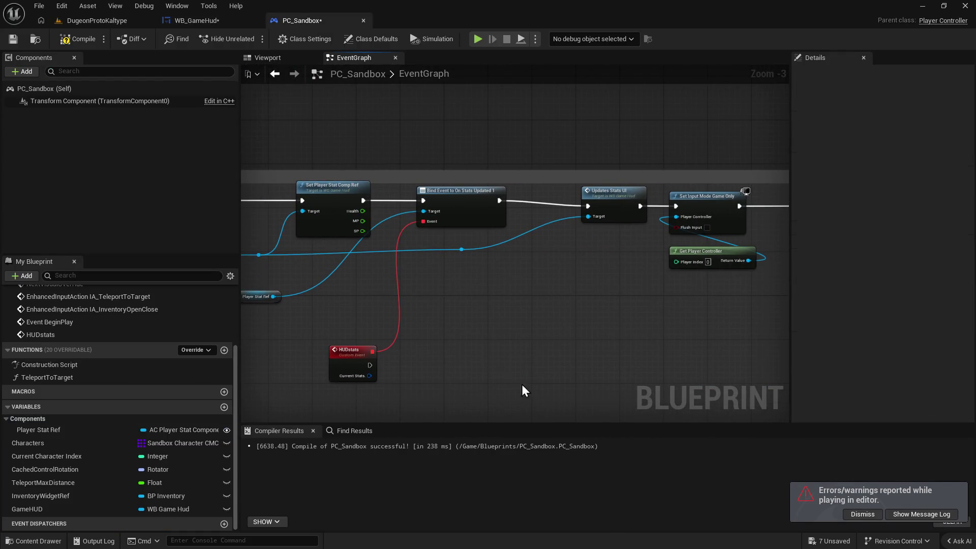
# Compile PC_Sandbox, pan to its Begin Play section, and return to WB_GameHud.
pyautogui.click(91, 46)
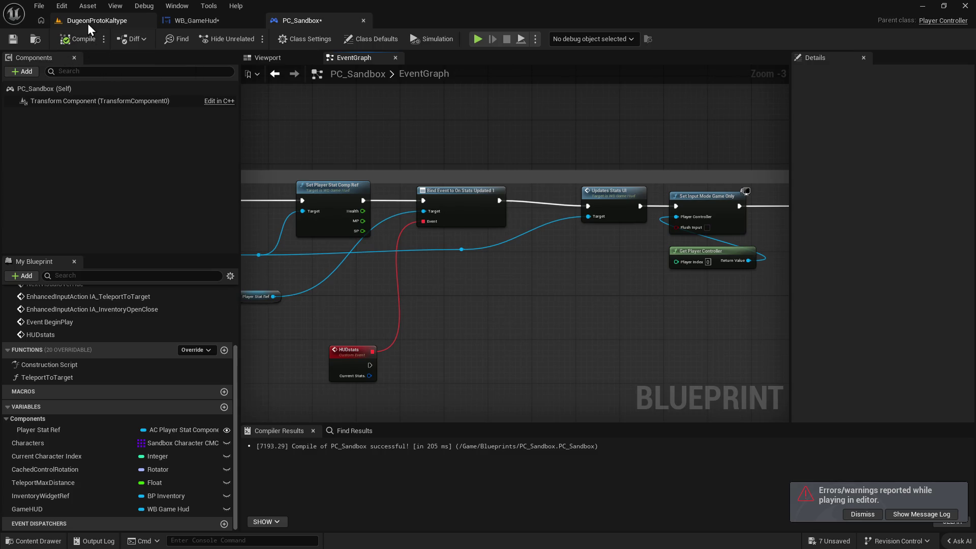
pyautogui.moveTo(348, 275); pyautogui.dragTo(401, 276)
pyautogui.moveTo(395, 311); pyautogui.dragTo(793, 312)
pyautogui.moveTo(545, 311); pyautogui.dragTo(417, 322)
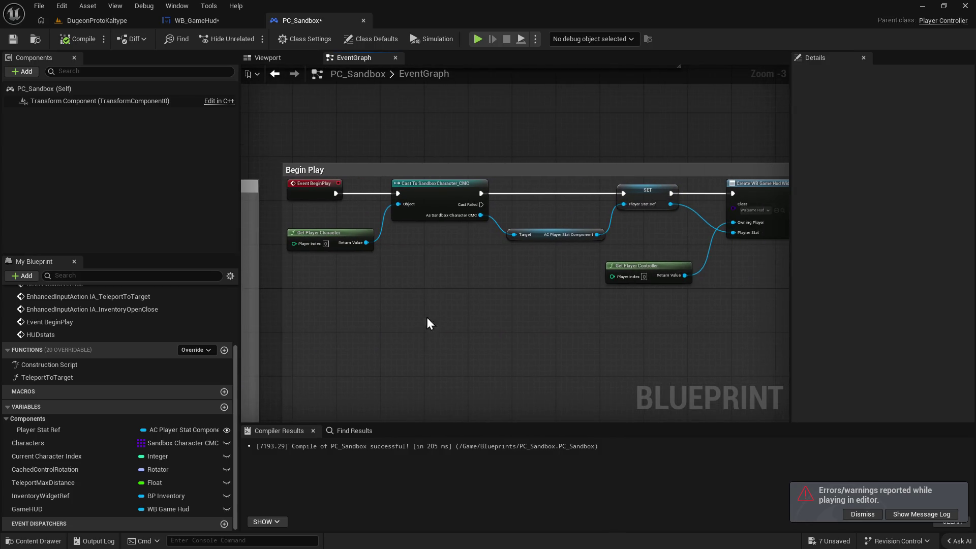
pyautogui.click(194, 24)
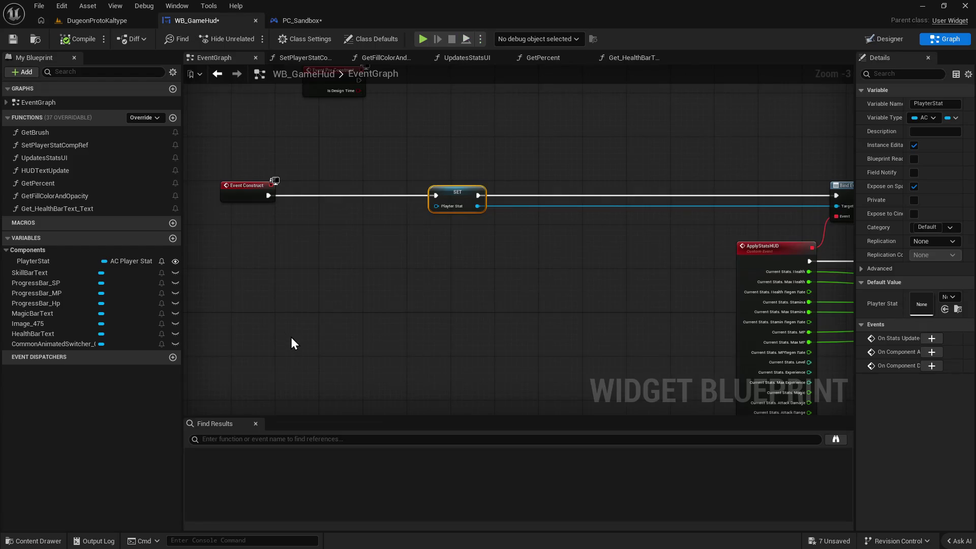
# Place a Get Player Character node in the WB_GameHud graph.
pyautogui.moveTo(291, 337); pyautogui.dragTo(396, 336)
pyautogui.rightClick(328, 276)
pyautogui.write('get player char')
pyautogui.press('Return')
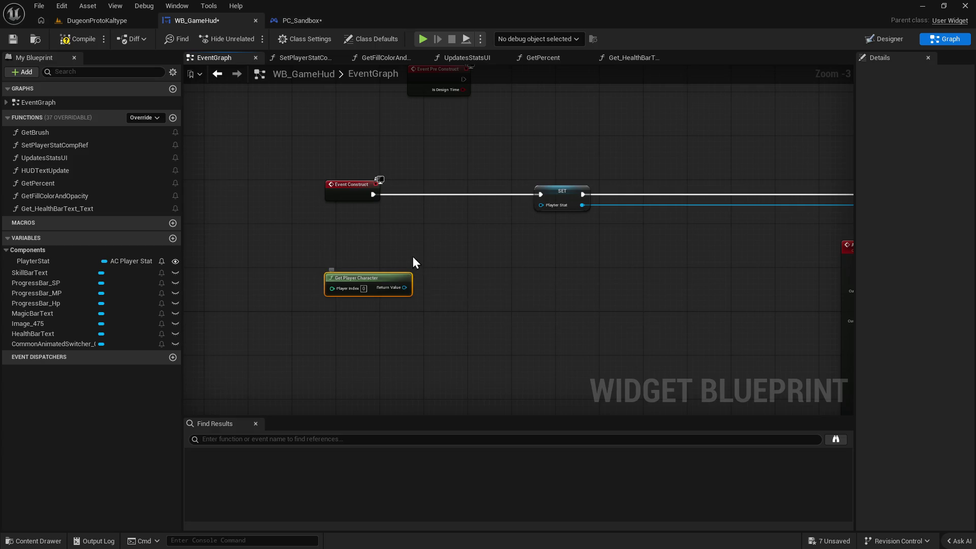
# Search the character's return-value actions with 'get pl' and scroll through the results.
pyautogui.moveTo(405, 288); pyautogui.dragTo(469, 277)
pyautogui.write('get pl')
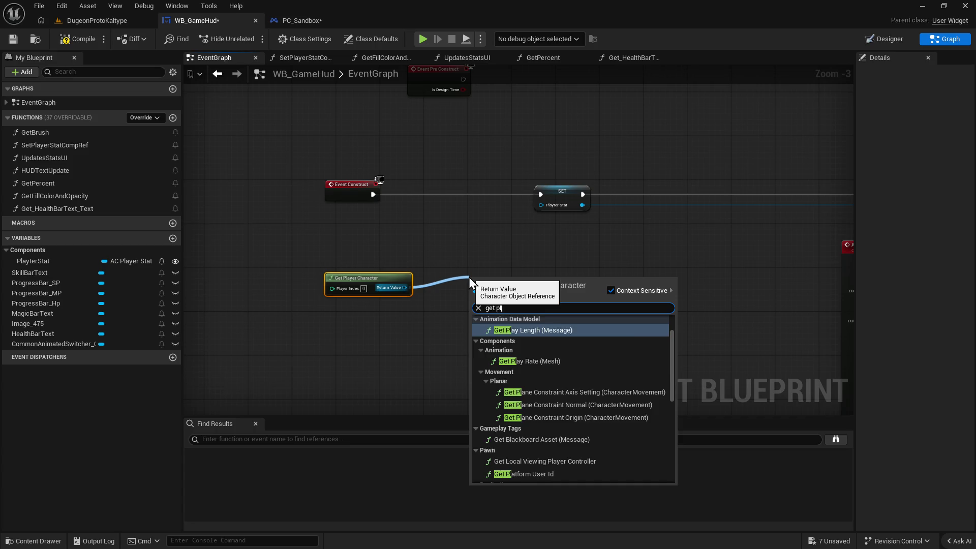
pyautogui.press('BackSpace')
pyautogui.scroll(-5, 562, 340)
pyautogui.scroll(8, 562, 339)
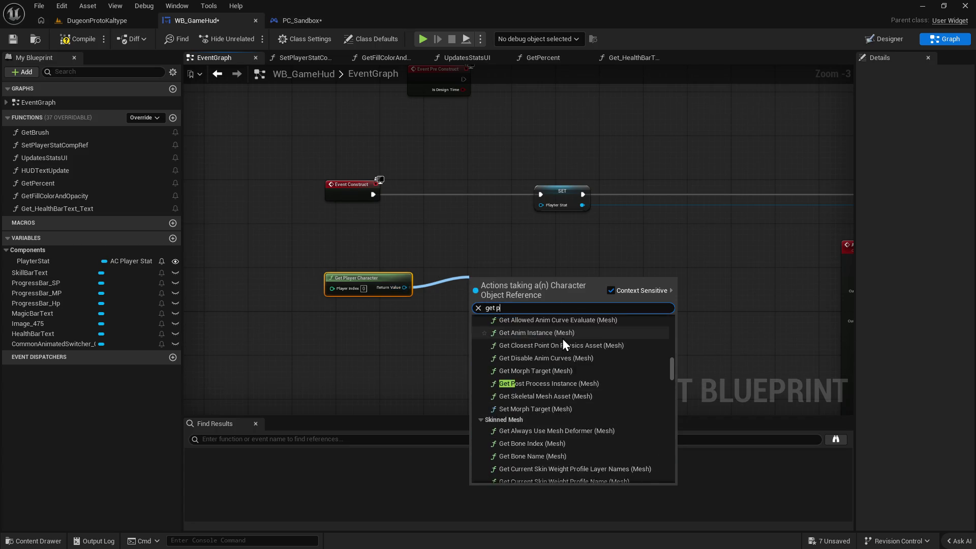
pyautogui.scroll(5, 562, 339)
pyautogui.scroll(-10, 562, 339)
pyautogui.scroll(10, 563, 339)
pyautogui.scroll(6, 562, 339)
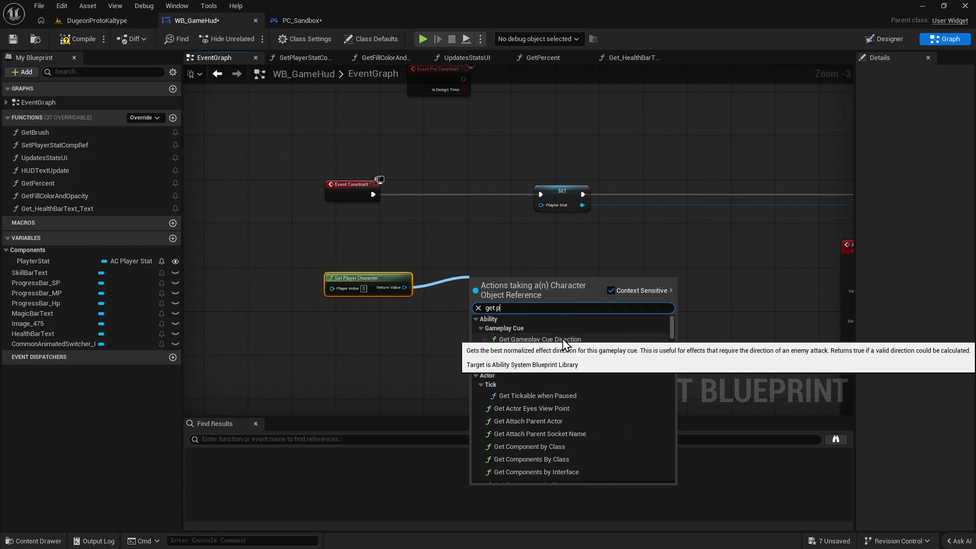
pyautogui.moveTo(673, 326); pyautogui.dragTo(687, 490)
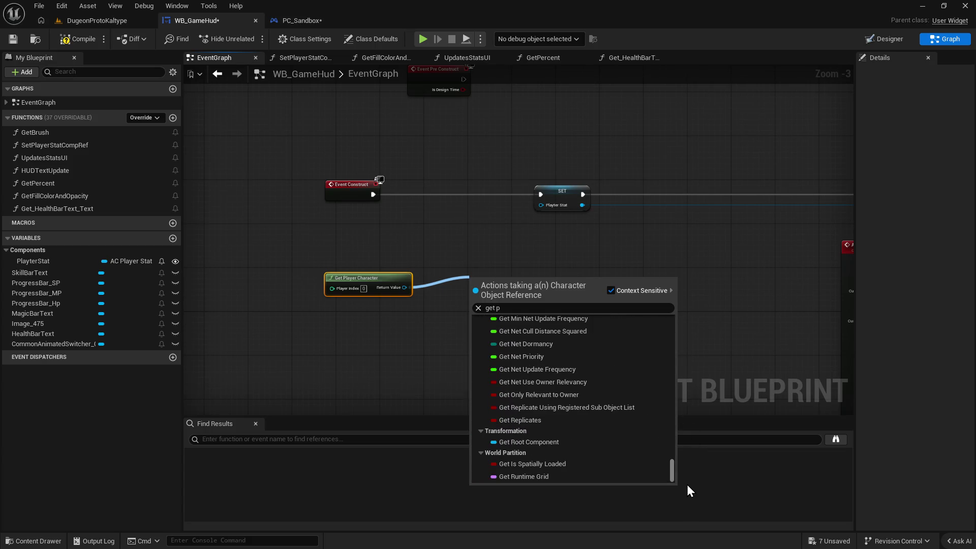
pyautogui.scroll(5, 575, 386)
pyautogui.scroll(1, 587, 431)
# Change the search to 'get comp' and add a Get Capsule Component node for the character.
pyautogui.click(507, 308)
pyautogui.write('get conpne')
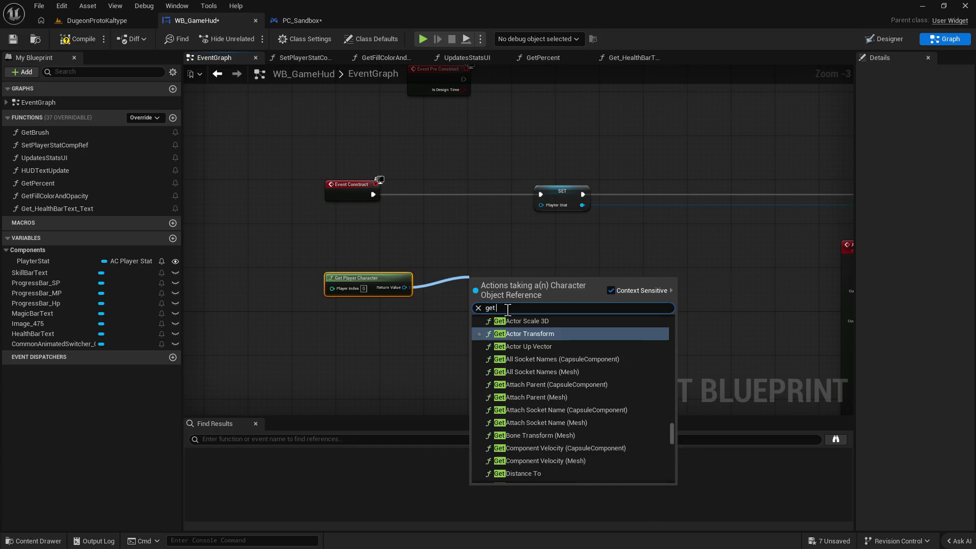
pyautogui.press('BackSpace')
pyautogui.press('BackSpace')
pyautogui.press('BackSpace')
pyautogui.write('mp')
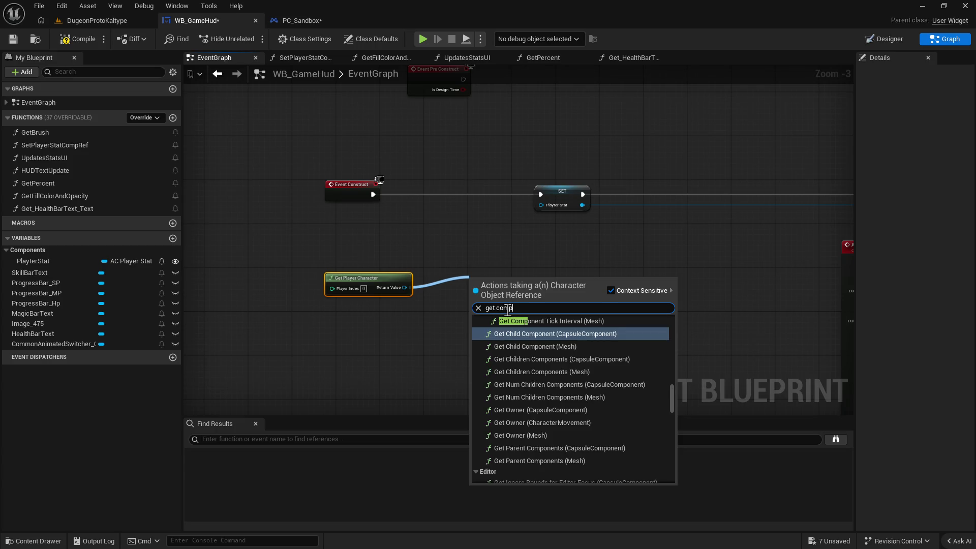
pyautogui.scroll(10, 580, 358)
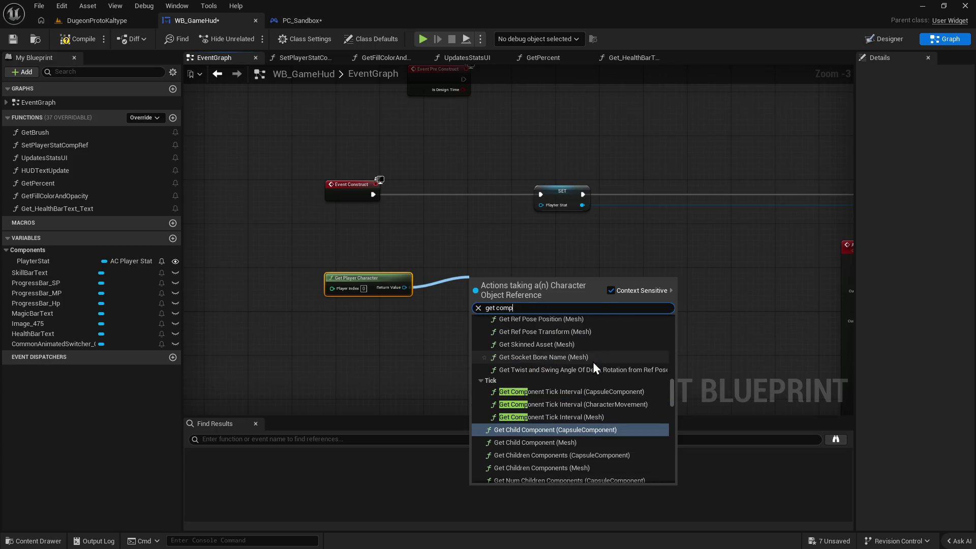
pyautogui.scroll(-8, 582, 391)
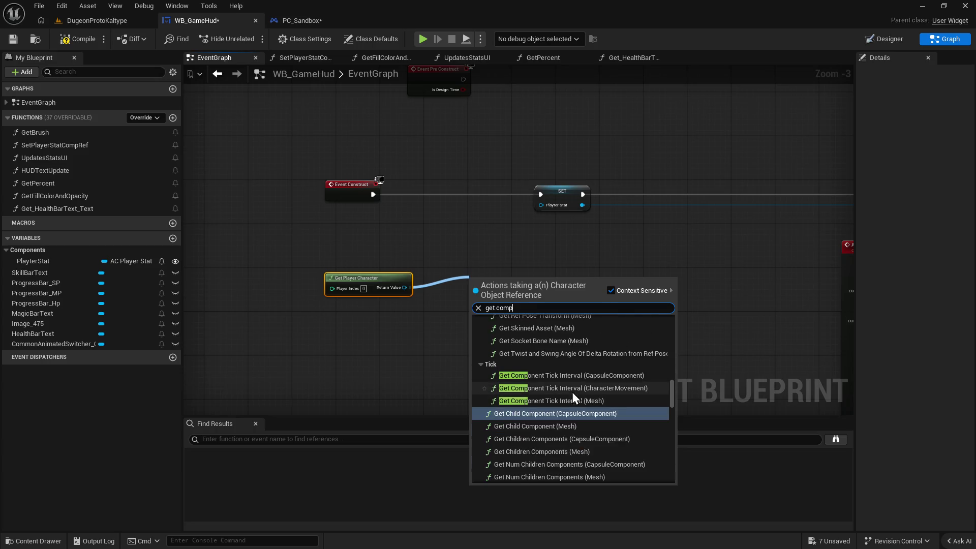
pyautogui.scroll(-10, 581, 401)
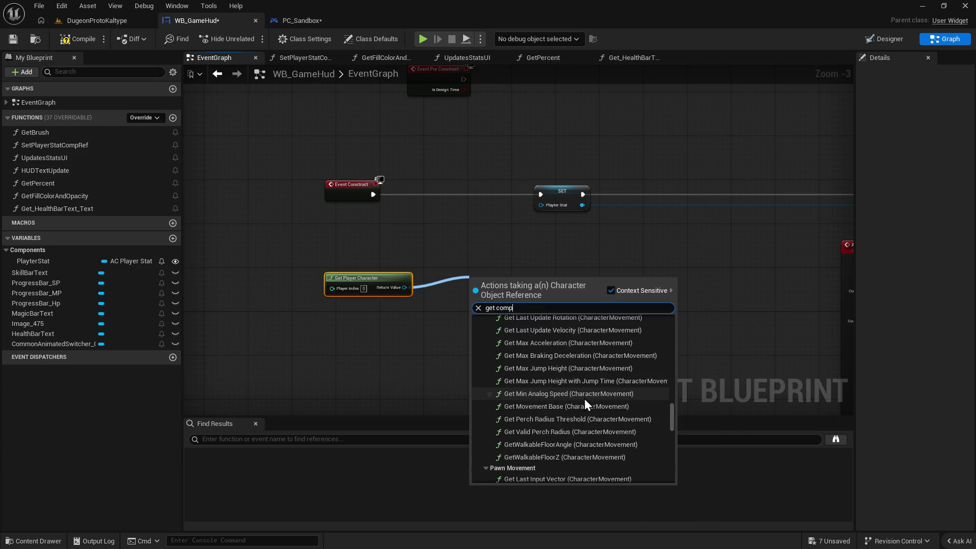
pyautogui.scroll(-10, 603, 414)
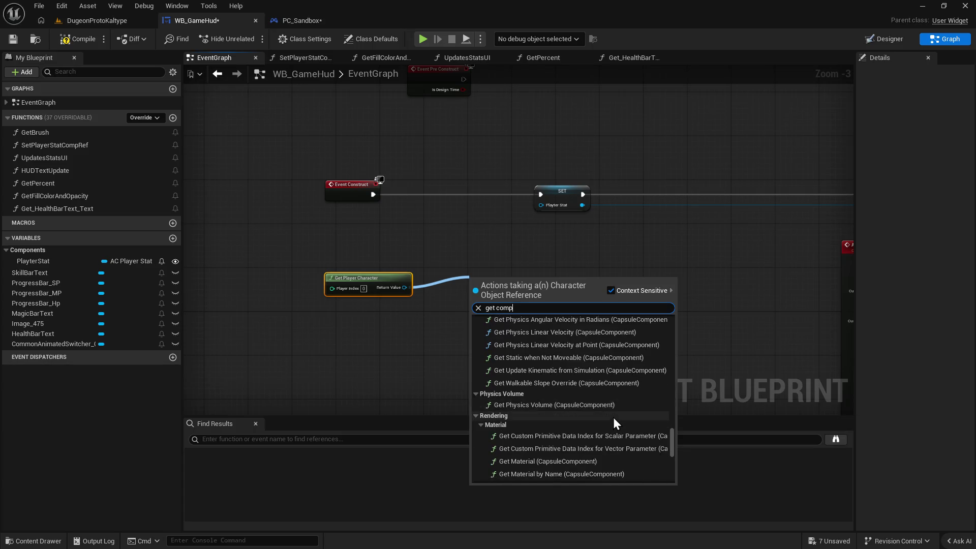
pyautogui.click(673, 447)
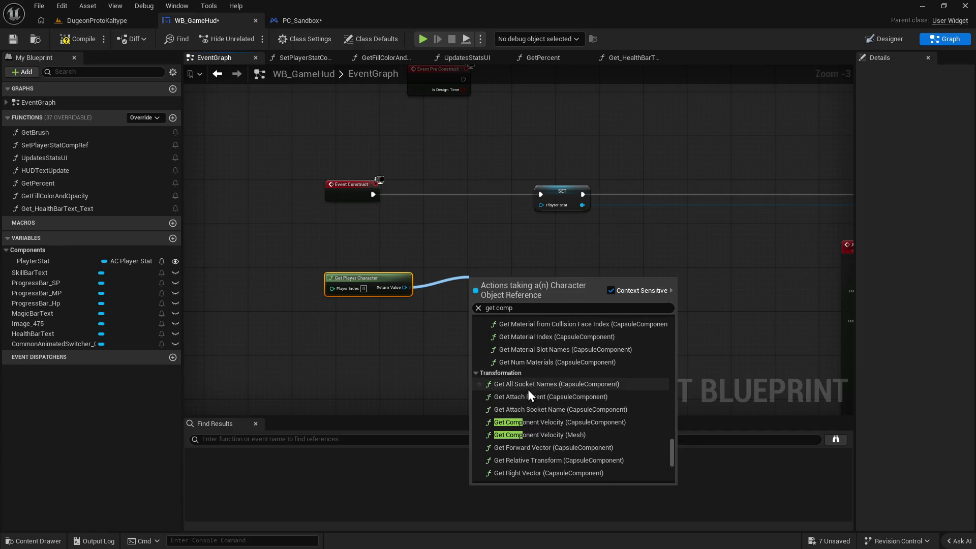
pyautogui.scroll(-5, 633, 401)
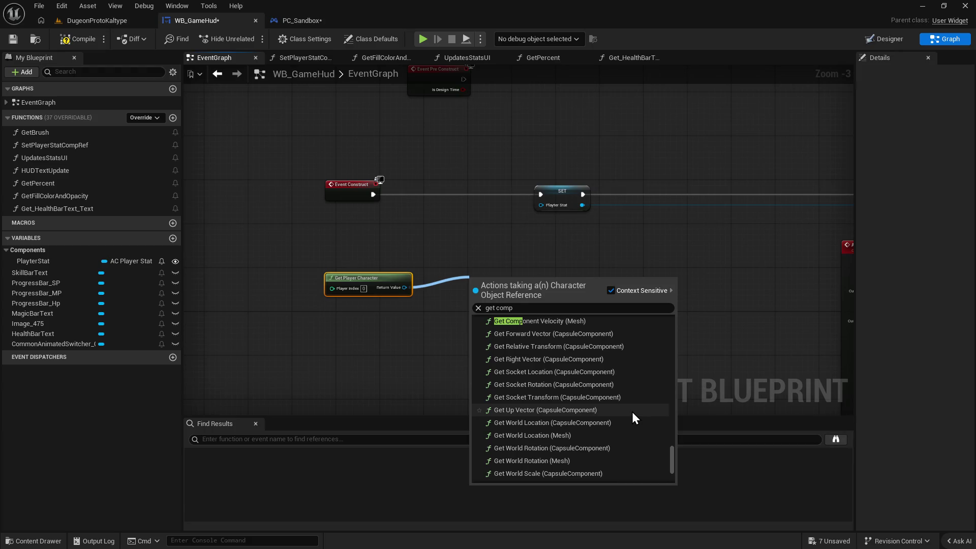
pyautogui.scroll(-1, 632, 412)
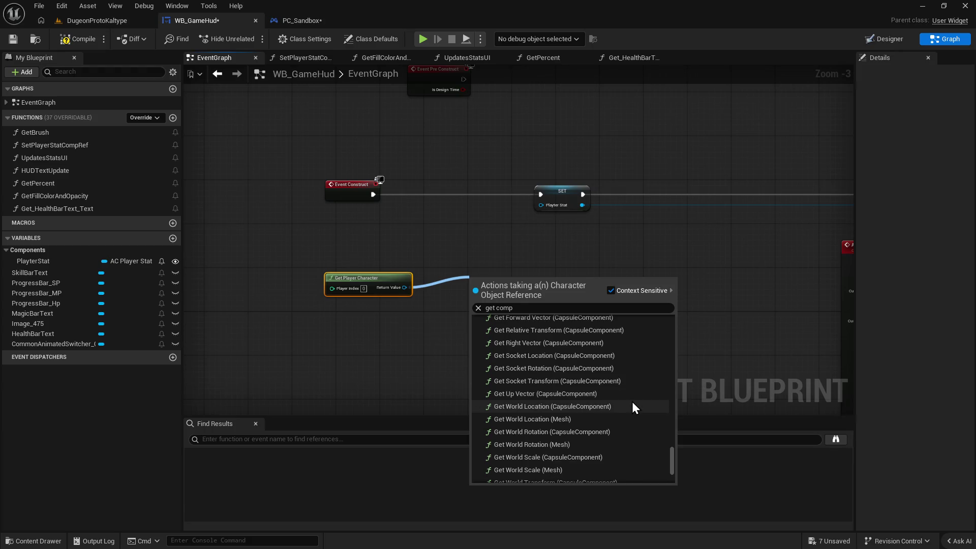
pyautogui.scroll(-3, 631, 401)
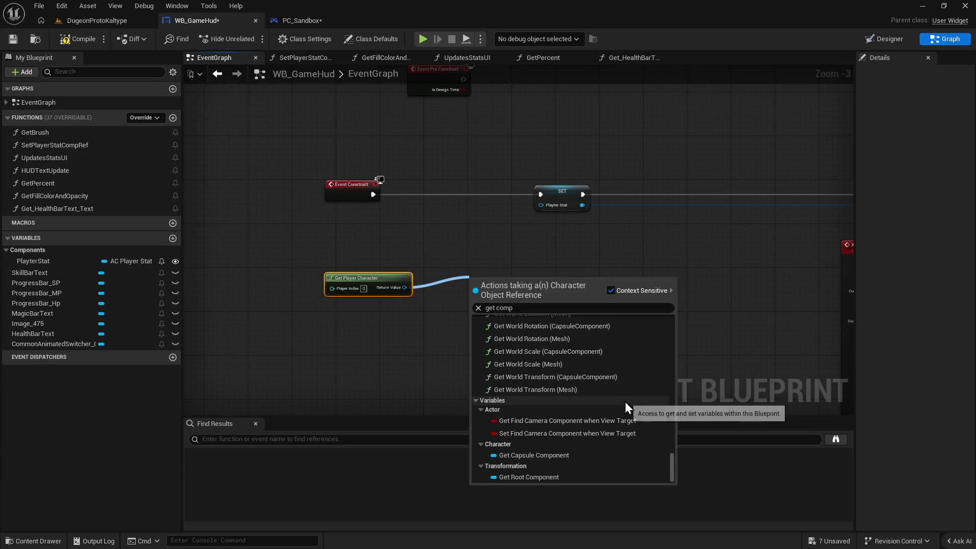
pyautogui.click(565, 456)
# Connect the capsule component to SET's Playter Stat input, then delete the Get Capsule Component node.
pyautogui.moveTo(548, 279)
pyautogui.mouseDown()
pyautogui.moveTo(544, 205)
pyautogui.moveTo(545, 280)
pyautogui.mouseUp()
pyautogui.click(541, 206)
pyautogui.click(459, 346)
pyautogui.click(503, 284)
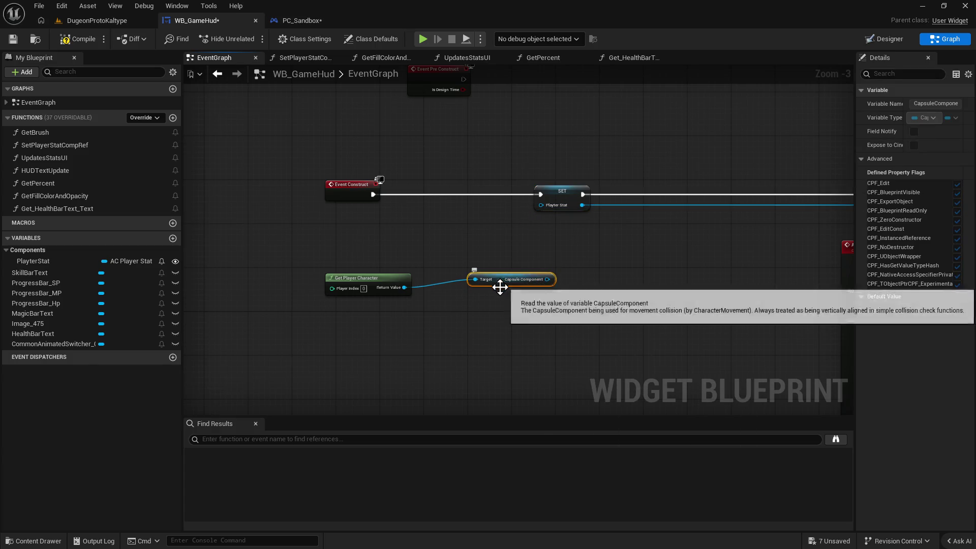
pyautogui.moveTo(856, 124)
pyautogui.mouseDown()
pyautogui.moveTo(744, 128)
pyautogui.moveTo(746, 138)
pyautogui.mouseUp()
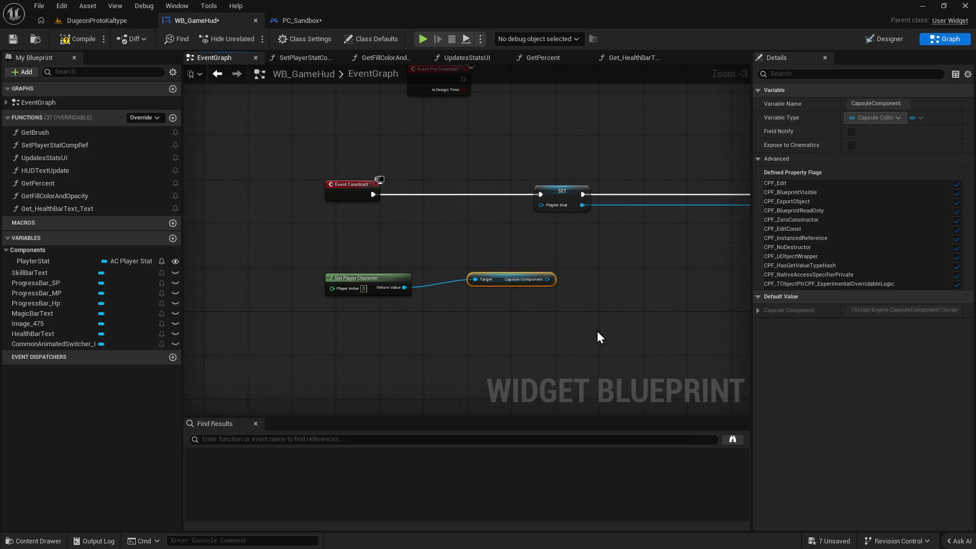
pyautogui.press('Delete')
# Add a PlayterStat getter from My Blueprint, wire it into SET, and delete Get Player Character.
pyautogui.moveTo(112, 261)
pyautogui.mouseDown()
pyautogui.moveTo(434, 258)
pyautogui.moveTo(542, 206)
pyautogui.mouseUp()
pyautogui.click(435, 256)
pyautogui.moveTo(311, 261); pyautogui.dragTo(406, 333)
pyautogui.press('Delete')
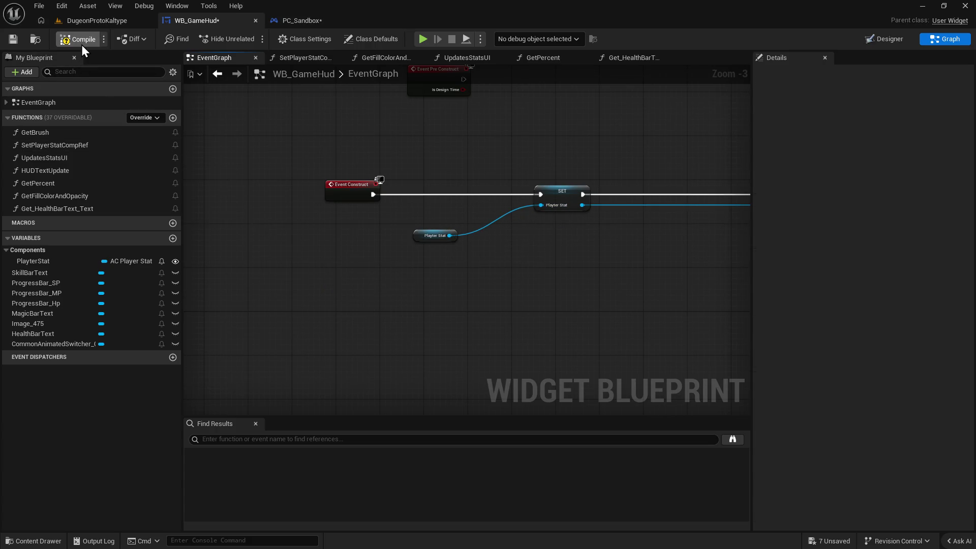
# Compile WB_GameHud and run a quick play test in the level editor.
pyautogui.click(81, 45)
pyautogui.click(85, 16)
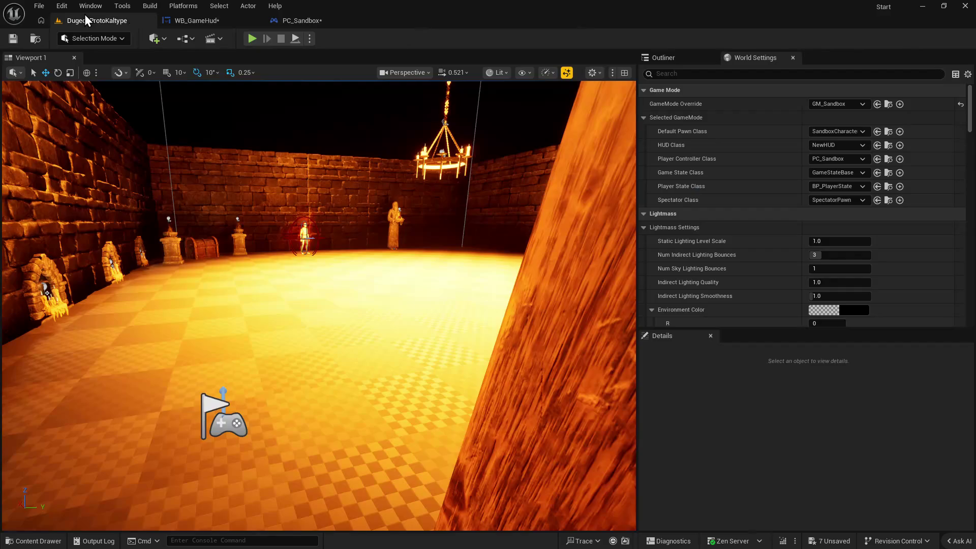
pyautogui.click(253, 38)
pyautogui.press('Escape')
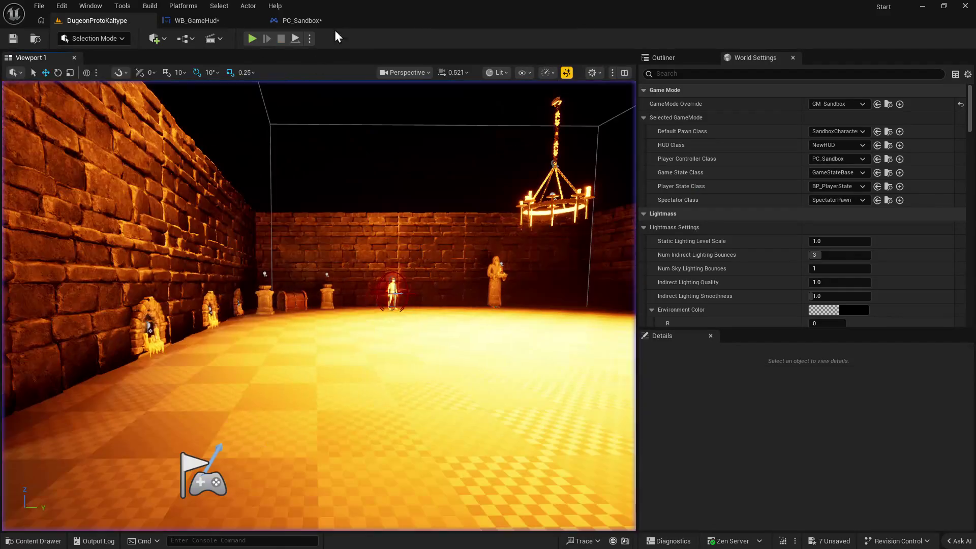
# Delete WB_GameHud's Playter Stat getter and check the Bind Event nodes before opening PC_Sandbox.
pyautogui.click(197, 20)
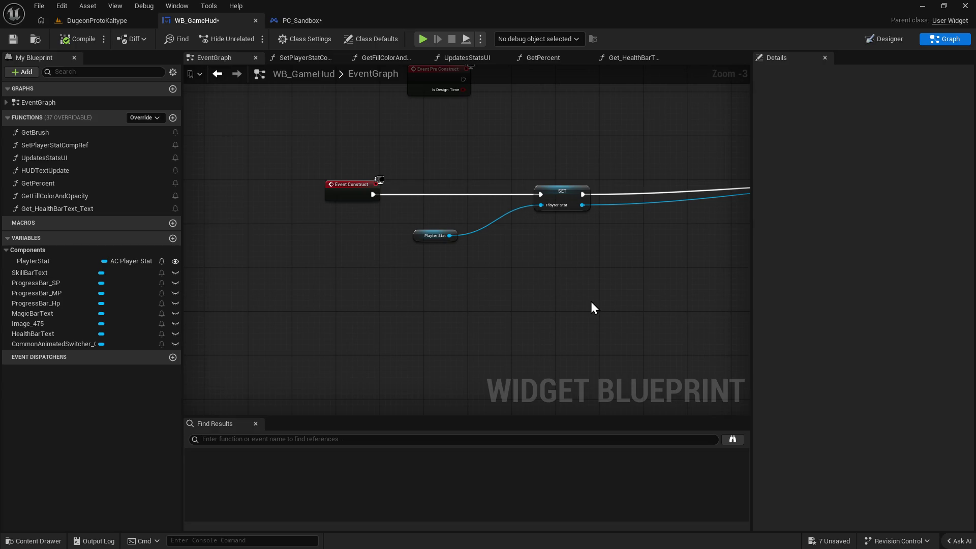
pyautogui.click(433, 236)
pyautogui.press('Delete')
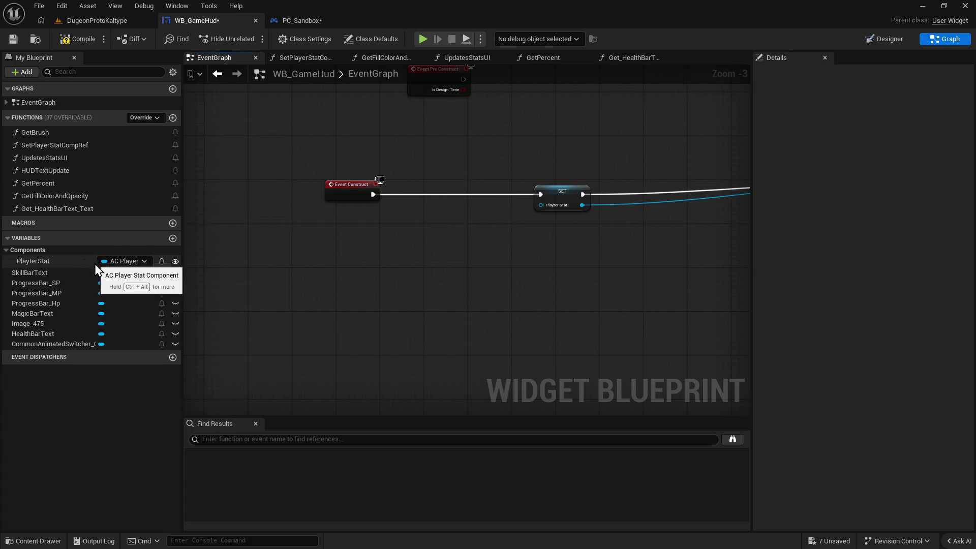
pyautogui.moveTo(317, 258)
pyautogui.mouseDown()
pyautogui.moveTo(307, 268)
pyautogui.moveTo(468, 311)
pyautogui.mouseUp()
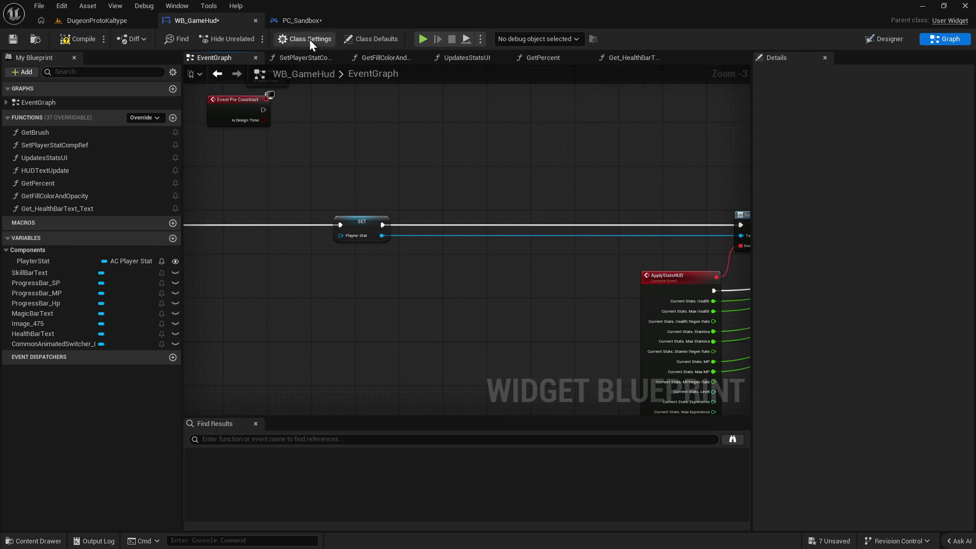
pyautogui.click(305, 22)
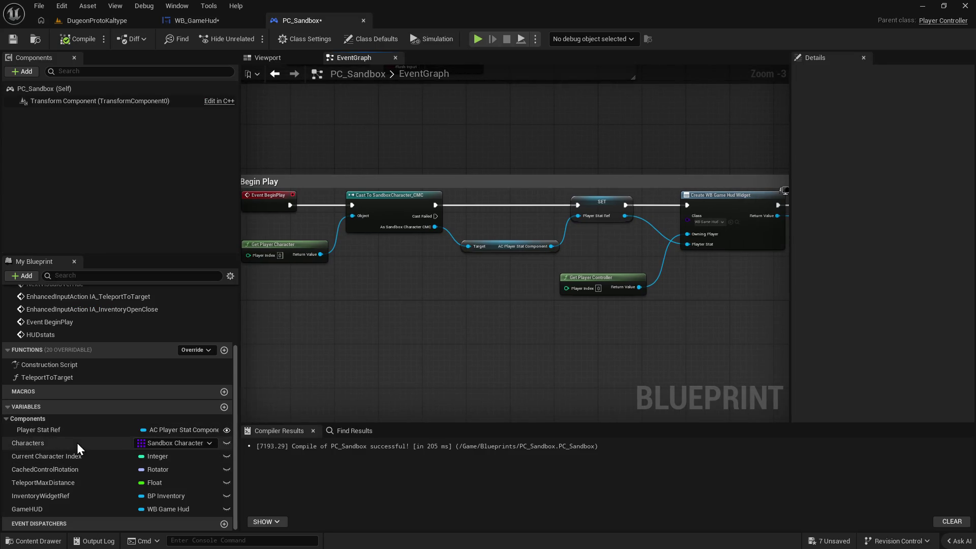
pyautogui.click(213, 20)
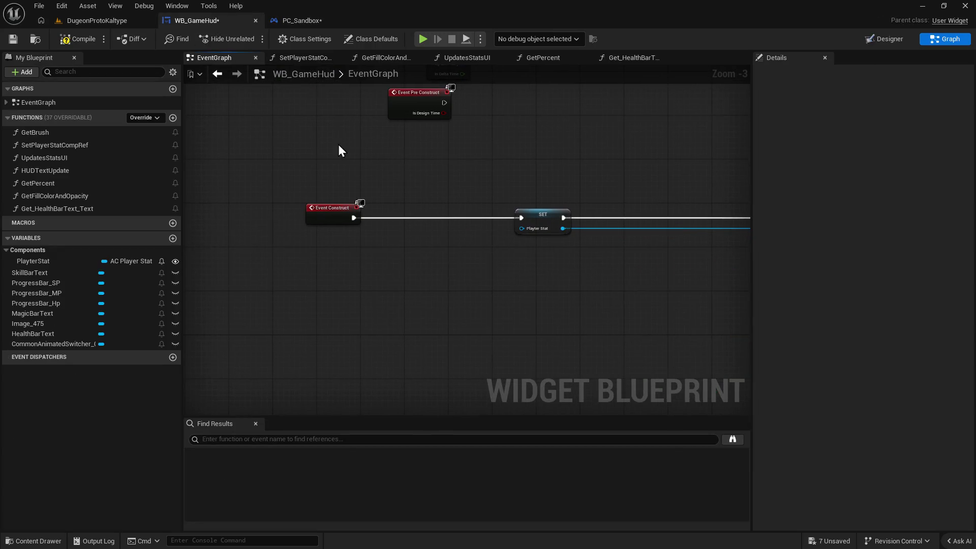
pyautogui.click(303, 21)
pyautogui.moveTo(38, 430); pyautogui.dragTo(323, 351)
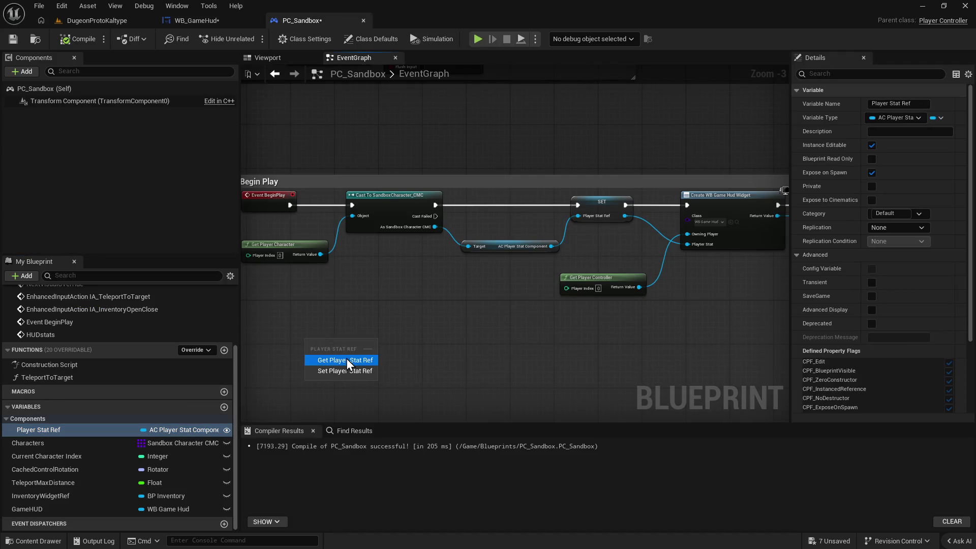
pyautogui.click(346, 358)
pyautogui.hotkey('ctrl', 'c')
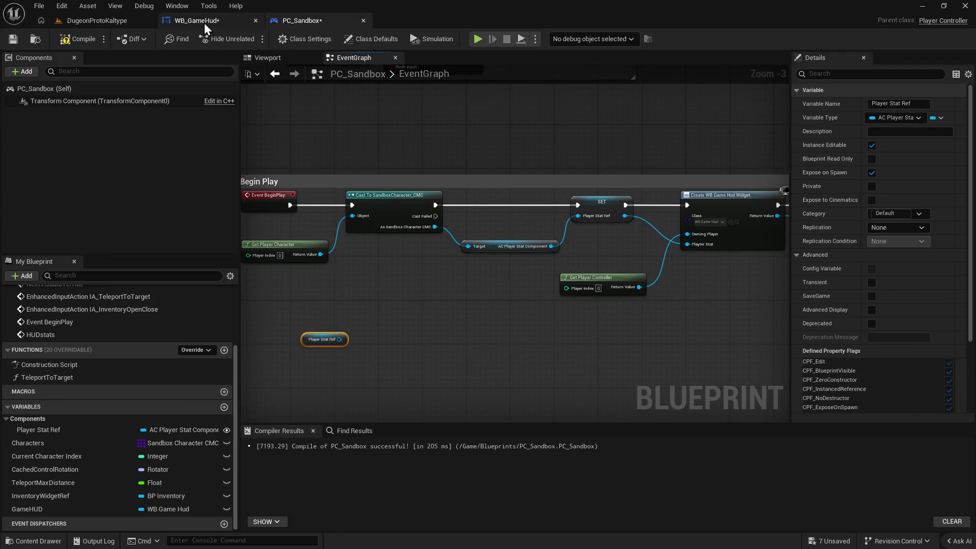
pyautogui.click(202, 22)
pyautogui.hotkey('ctrl', 'v')
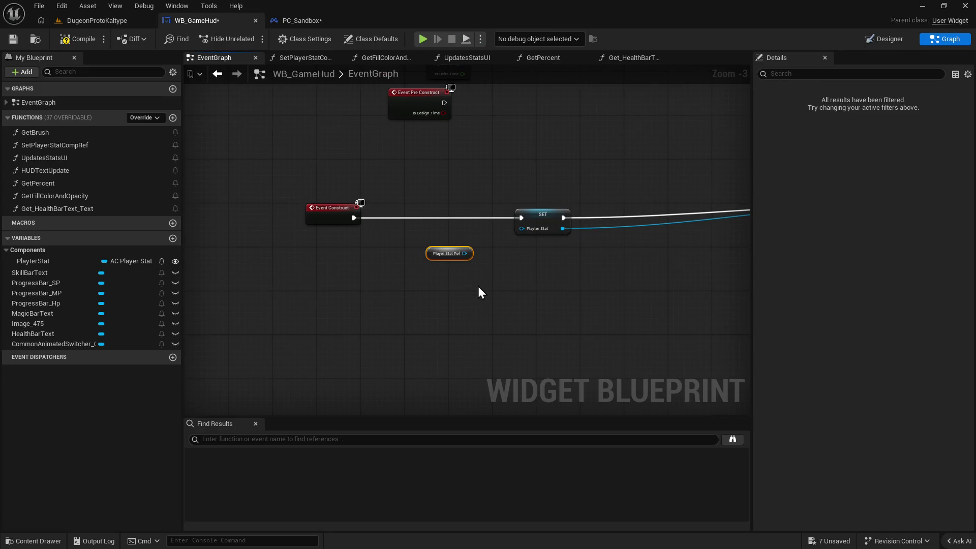
pyautogui.scroll(3, 477, 283)
pyautogui.moveTo(459, 240)
pyautogui.mouseDown()
pyautogui.moveTo(543, 214)
pyautogui.moveTo(544, 204)
pyautogui.mouseUp()
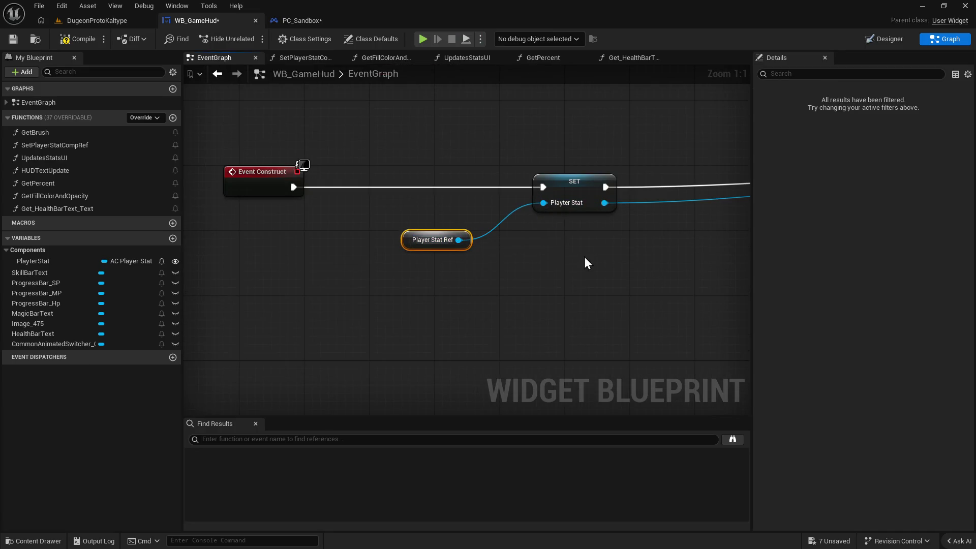
pyautogui.click(87, 40)
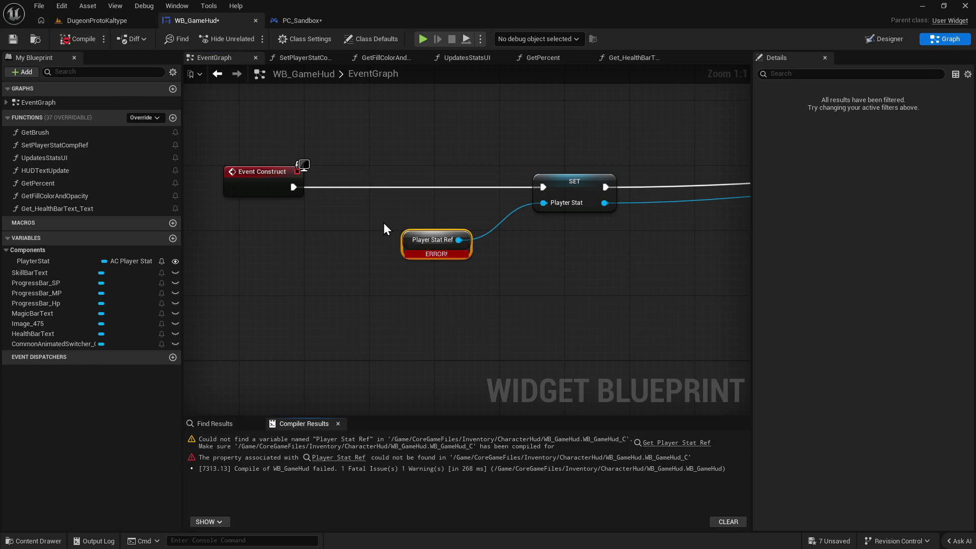
pyautogui.press('Delete')
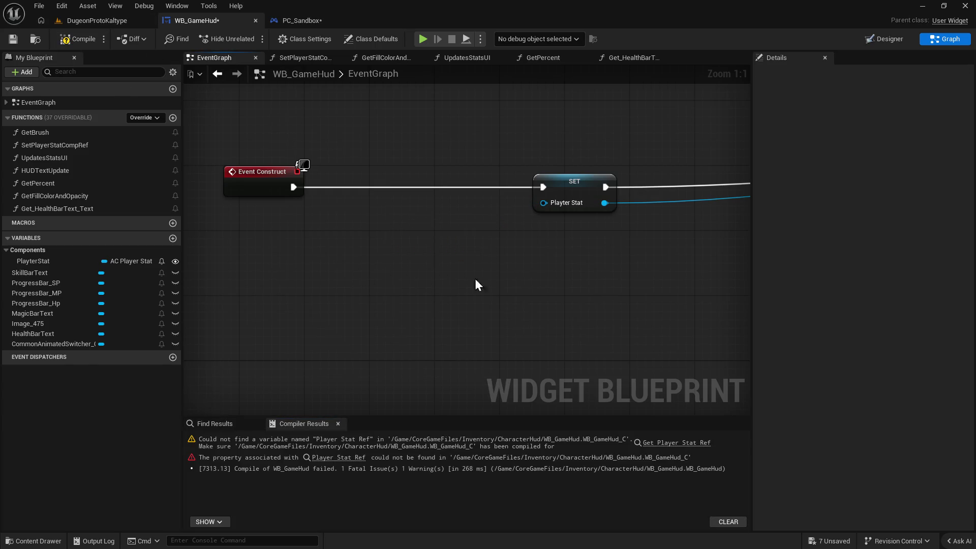
pyautogui.click(287, 20)
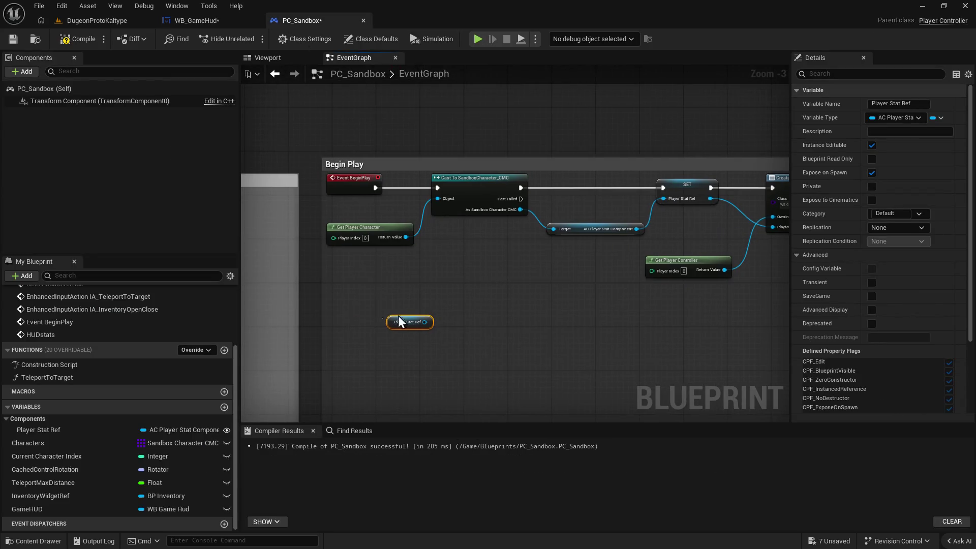
pyautogui.press('Delete')
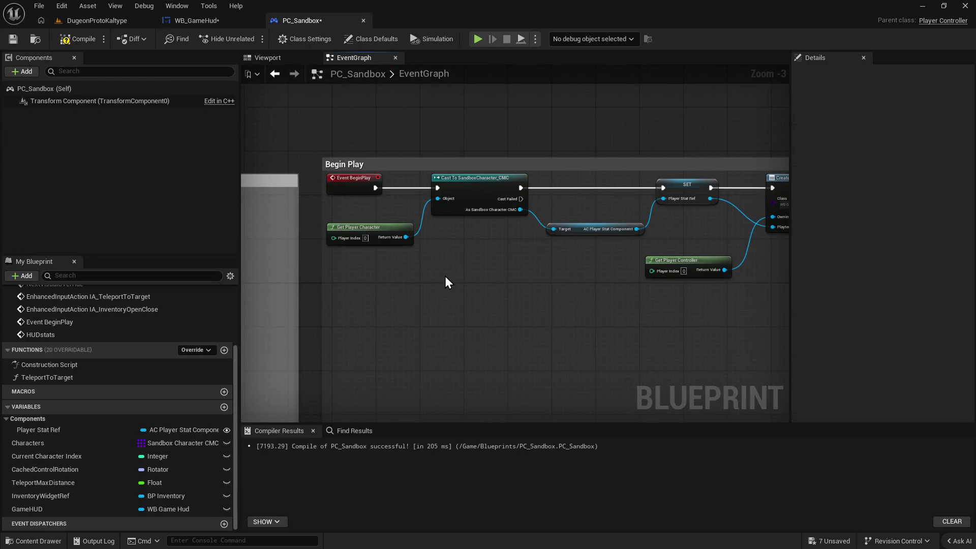
# Add Get Component by Class set to AC_PlayerStatComponent and wire it into SET Player Stat.
pyautogui.click(207, 27)
pyautogui.rightClick(330, 220)
pyautogui.write('get comp class')
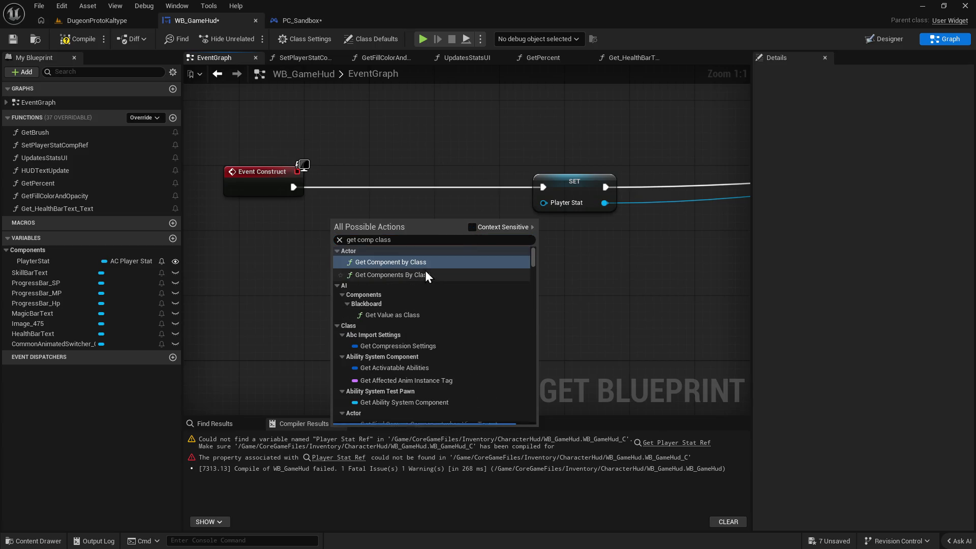
pyautogui.click(422, 269)
pyautogui.moveTo(424, 235)
pyautogui.mouseDown()
pyautogui.moveTo(356, 248)
pyautogui.moveTo(367, 251)
pyautogui.mouseUp()
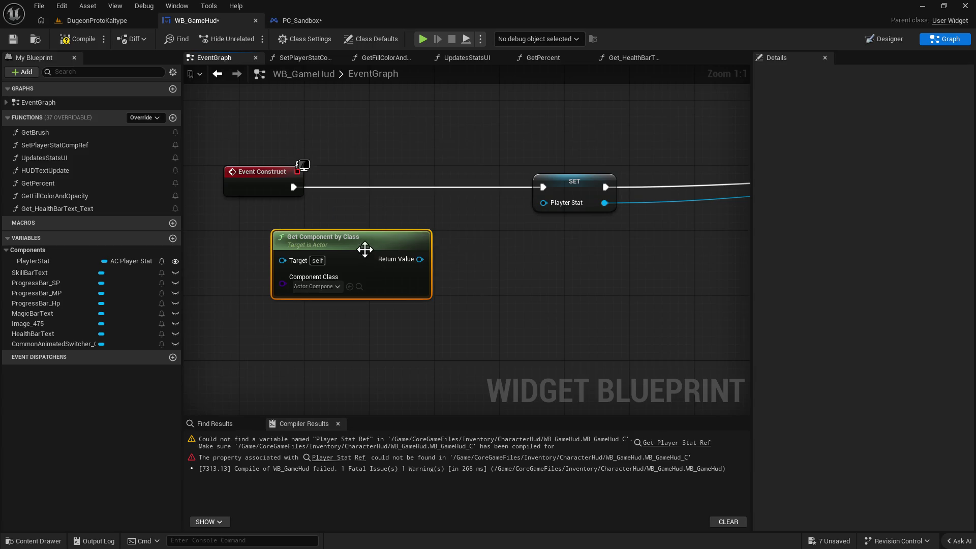
pyautogui.click(336, 286)
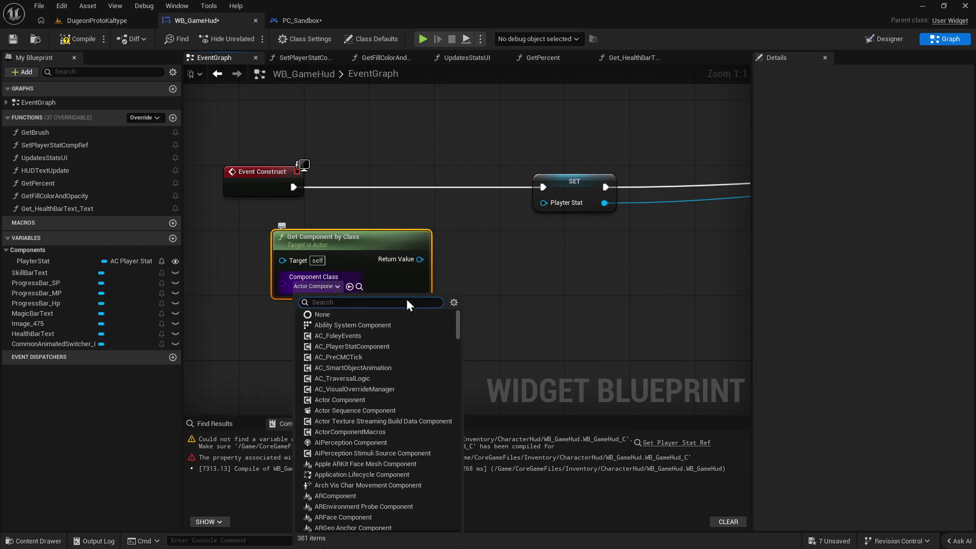
pyautogui.click(359, 347)
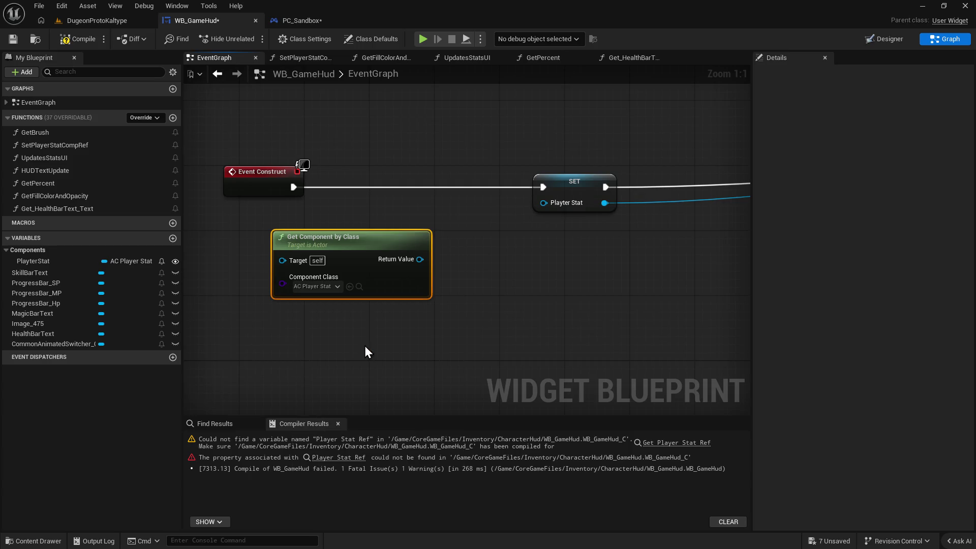
pyautogui.moveTo(420, 259)
pyautogui.mouseDown()
pyautogui.moveTo(519, 228)
pyautogui.moveTo(569, 199)
pyautogui.moveTo(544, 203)
pyautogui.mouseUp()
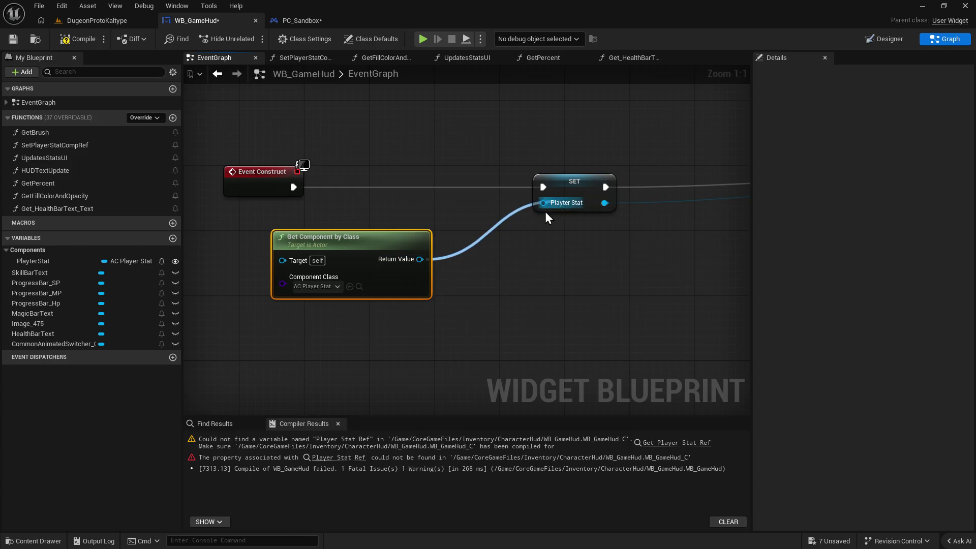
pyautogui.press('F7')
# Feed Get Player Controller into the lookup's Target, compile, and return to the DugeonProtoKaltype level.
pyautogui.moveTo(453, 255); pyautogui.dragTo(322, 288)
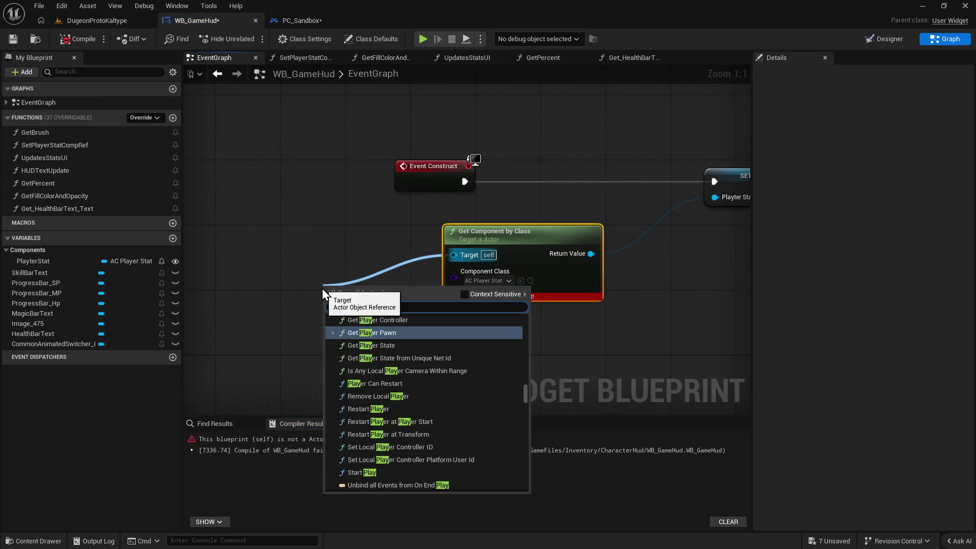
pyautogui.write('player c=')
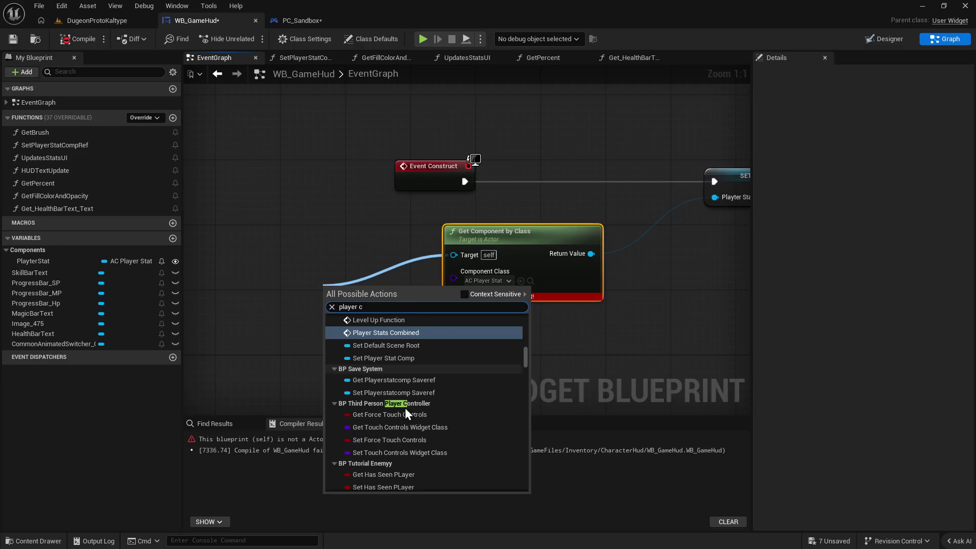
pyautogui.press('BackSpace')
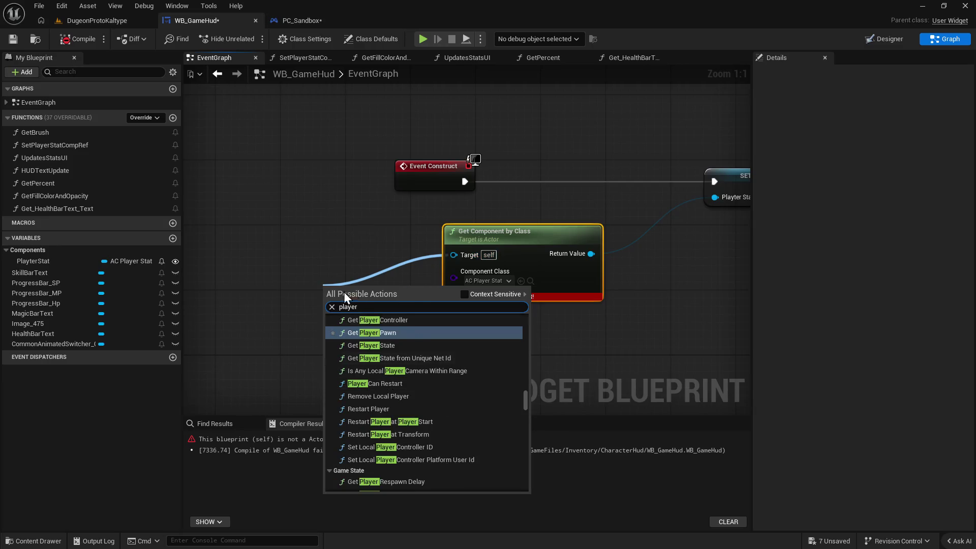
pyautogui.click(406, 327)
pyautogui.moveTo(401, 304); pyautogui.dragTo(313, 272)
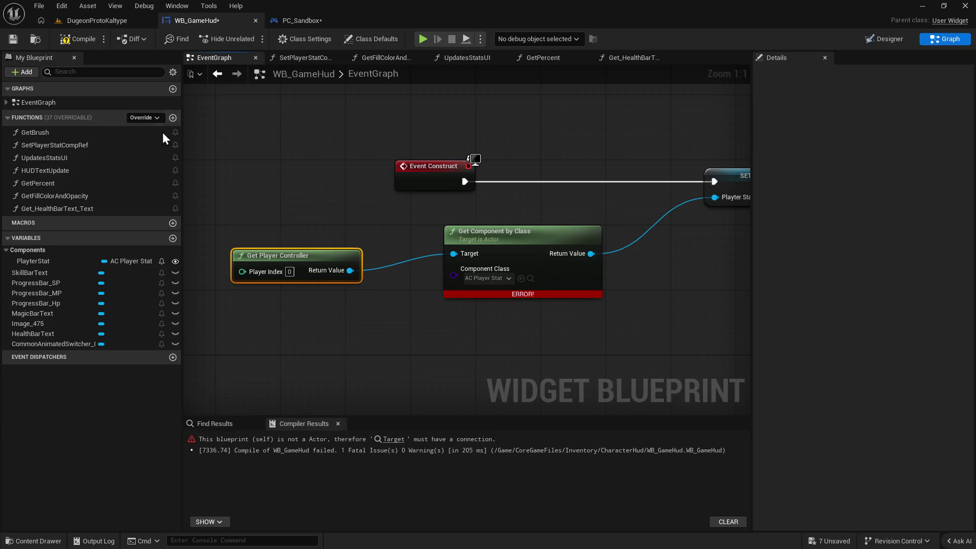
pyautogui.click(75, 40)
pyautogui.click(99, 19)
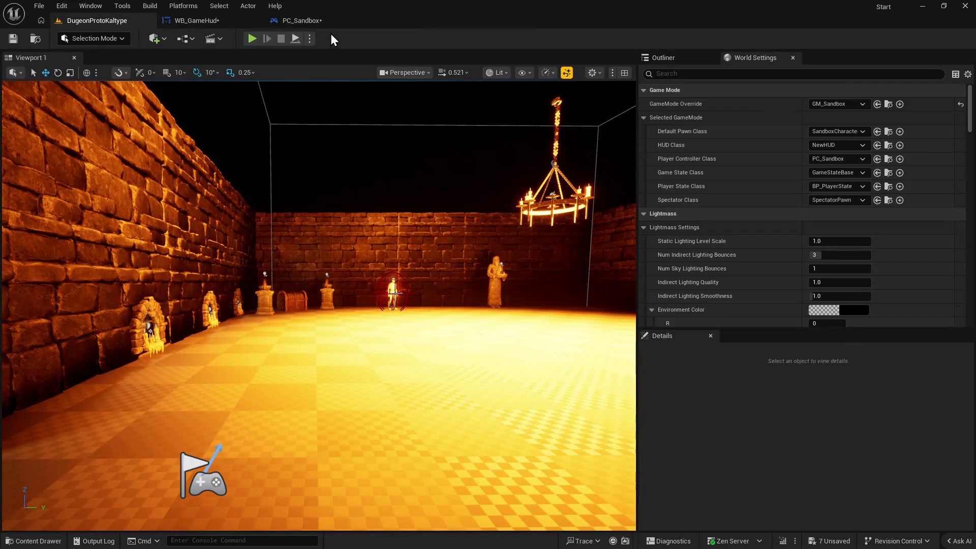
# Play the level, stop it after the Accessed None errors, close the log, and reopen WB_GameHud.
pyautogui.click(257, 38)
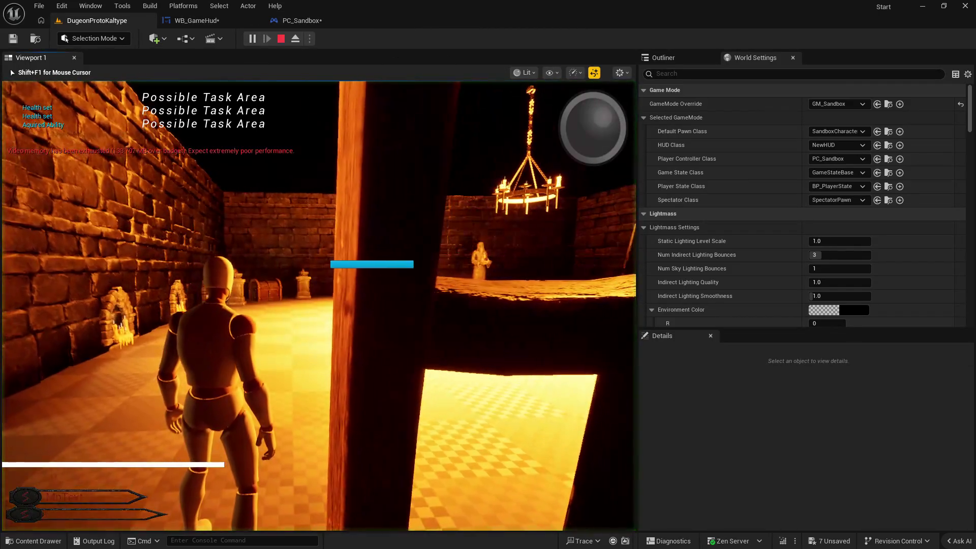
pyautogui.press('Escape')
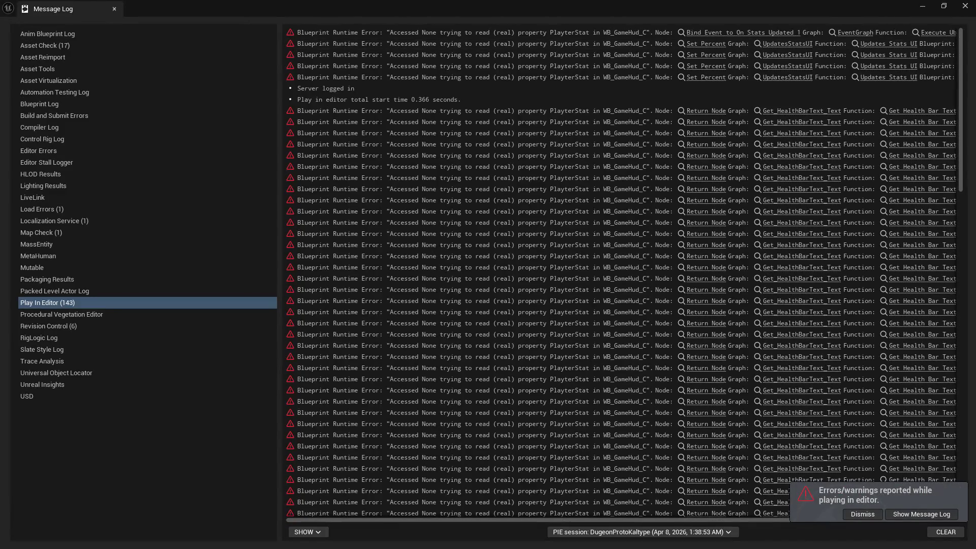
pyautogui.click(965, 6)
pyautogui.click(198, 23)
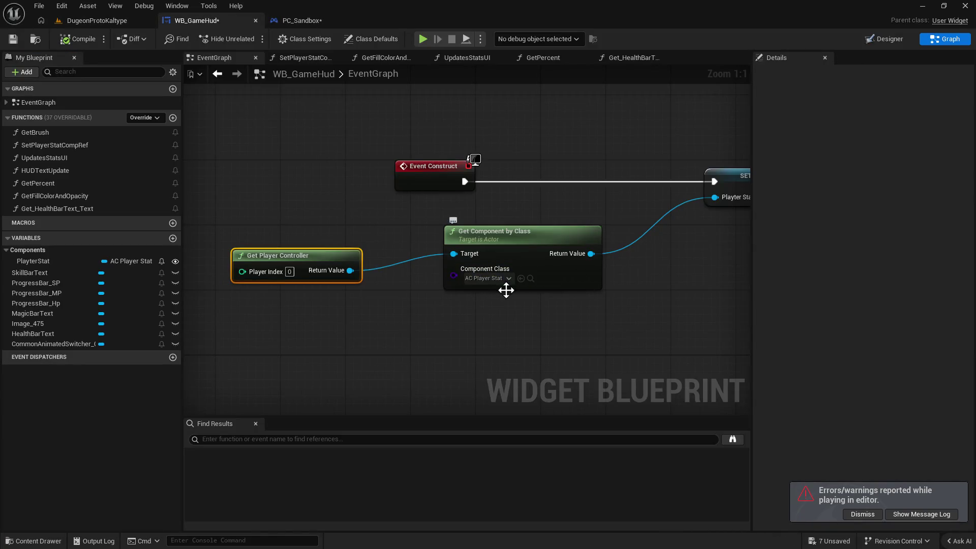
# Look over PC_Sandbox's Begin Play chain around the SET and Create Widget nodes.
pyautogui.moveTo(573, 315); pyautogui.dragTo(555, 314)
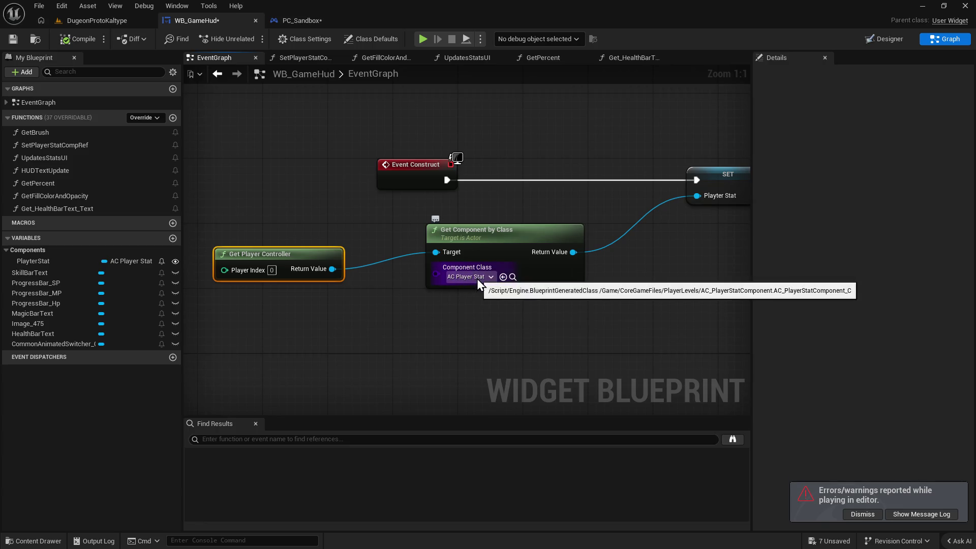
pyautogui.click(297, 21)
pyautogui.scroll(-1, 529, 316)
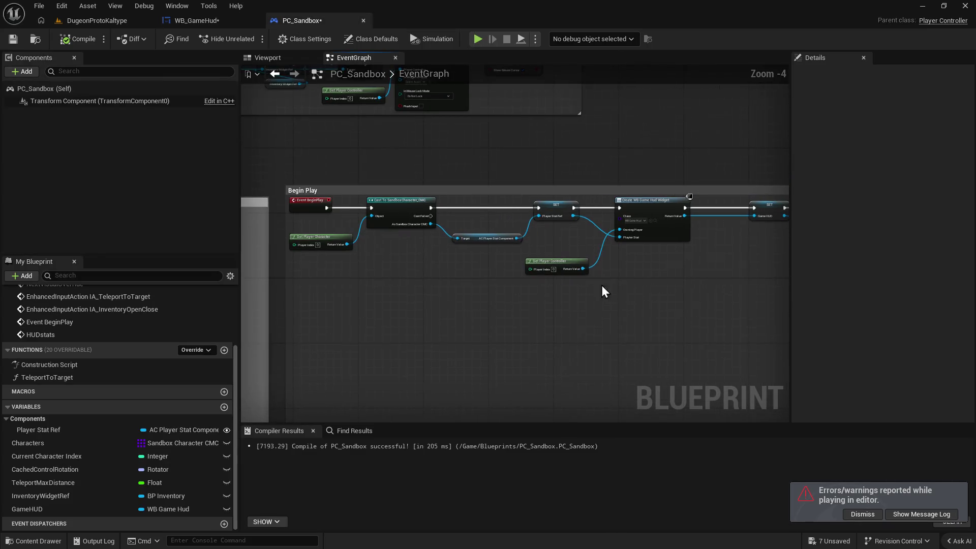
pyautogui.moveTo(609, 290); pyautogui.dragTo(492, 313)
pyautogui.scroll(2, 491, 314)
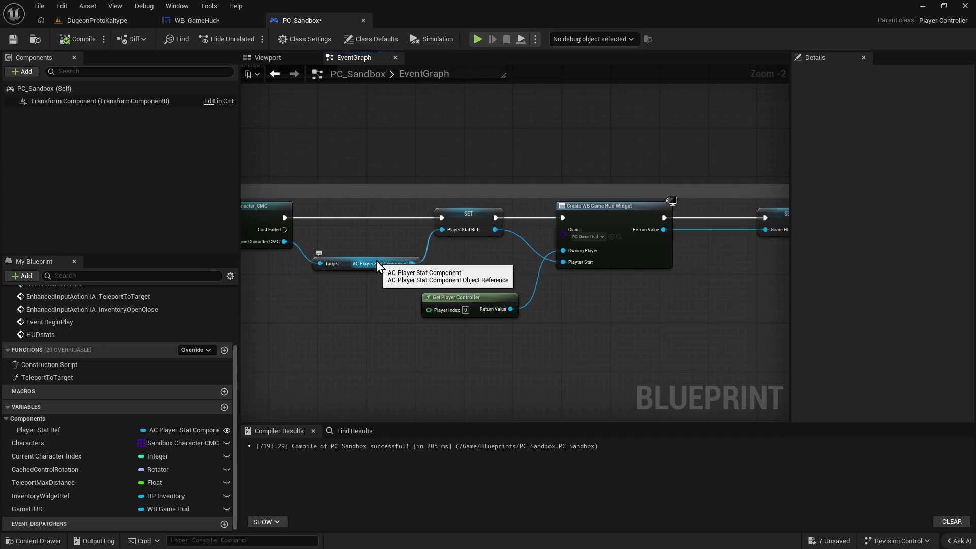
pyautogui.moveTo(376, 261); pyautogui.dragTo(440, 263)
pyautogui.click(189, 23)
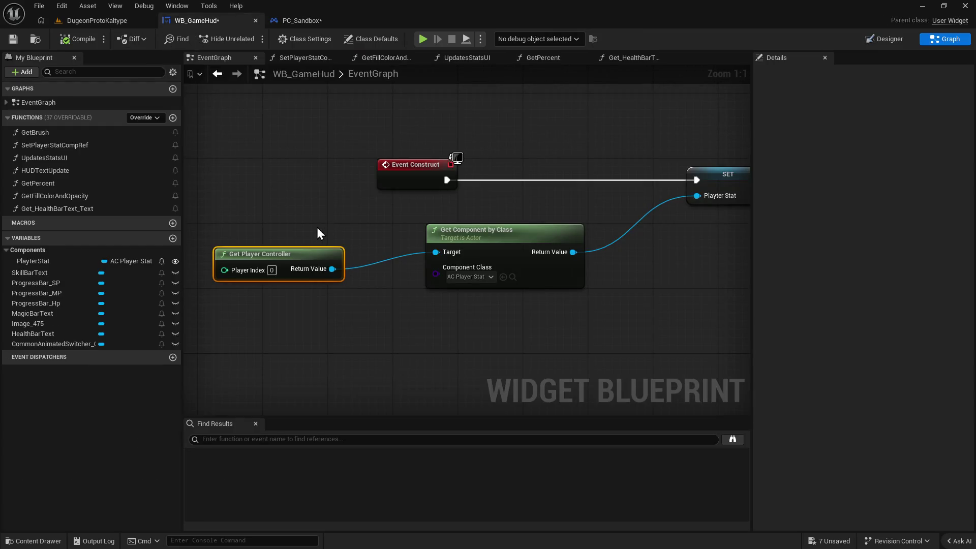
# Select PC_Sandbox's Bind Event to On Stats Updated node and bring it into WB_GameHud.
pyautogui.click(305, 21)
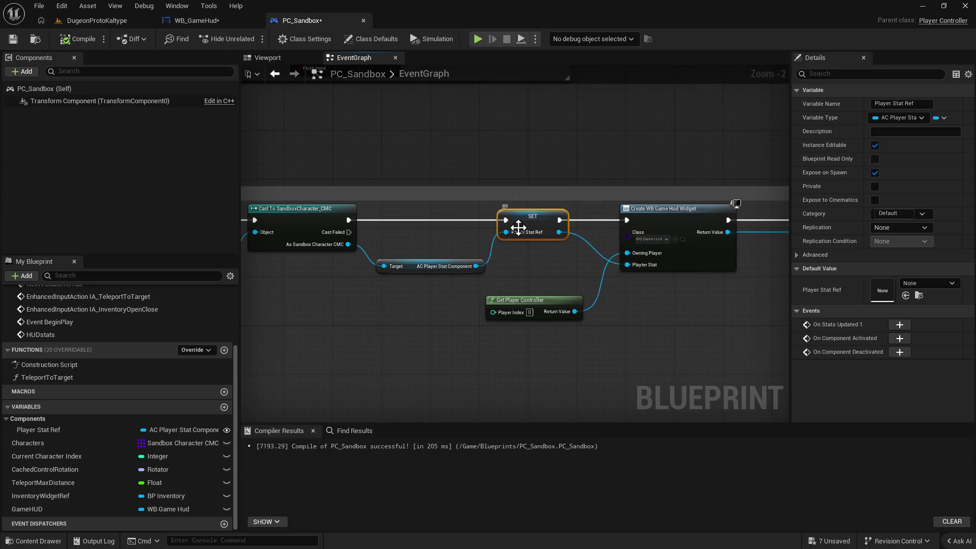
pyautogui.moveTo(520, 257); pyautogui.dragTo(472, 273)
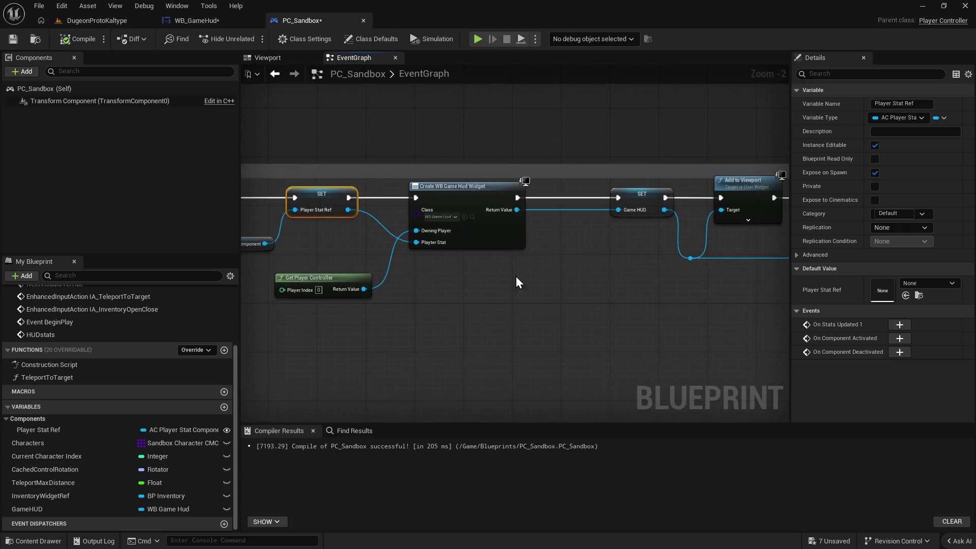
pyautogui.scroll(-2, 462, 314)
pyautogui.scroll(2, 675, 310)
pyautogui.moveTo(675, 310); pyautogui.dragTo(250, 305)
pyautogui.moveTo(603, 321); pyautogui.dragTo(436, 318)
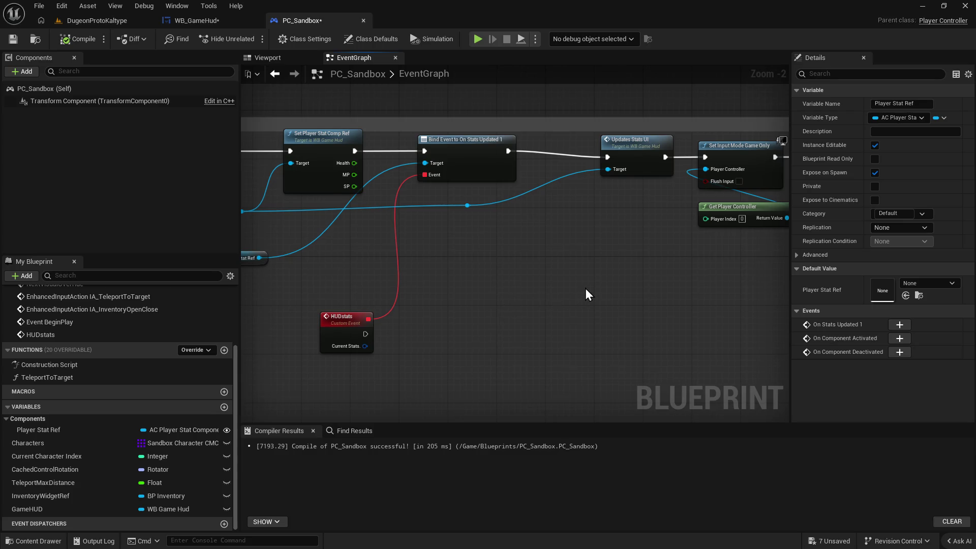
pyautogui.moveTo(584, 288); pyautogui.dragTo(587, 291)
pyautogui.moveTo(522, 310); pyautogui.dragTo(620, 306)
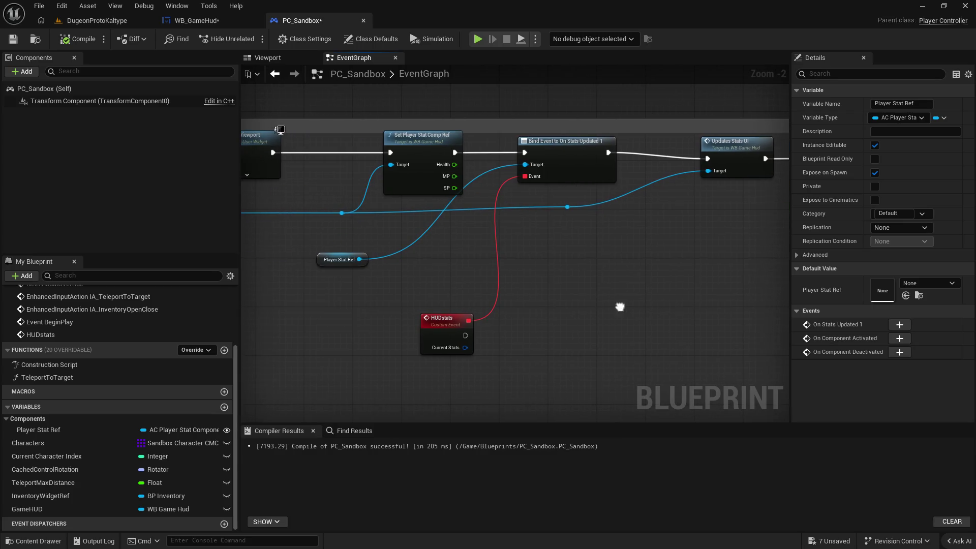
pyautogui.click(582, 155)
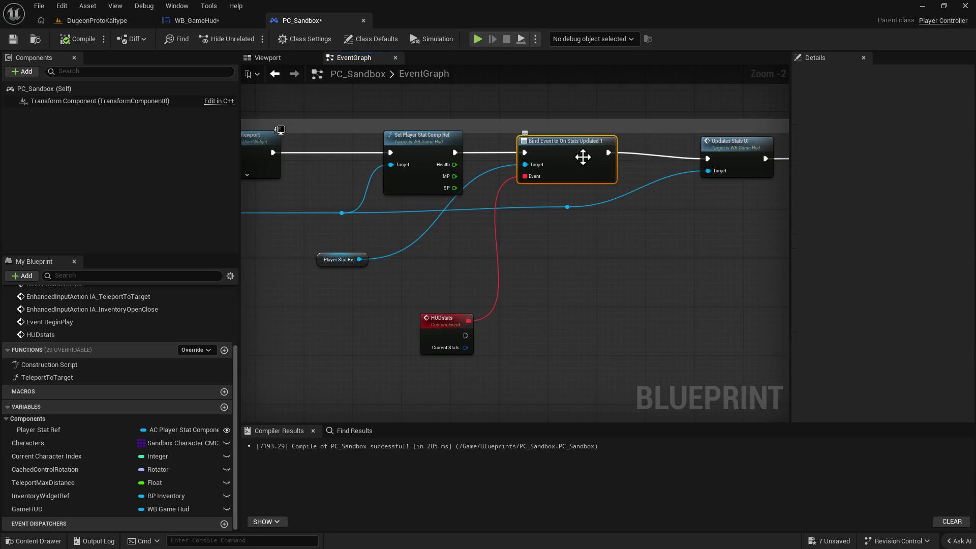
pyautogui.click(195, 20)
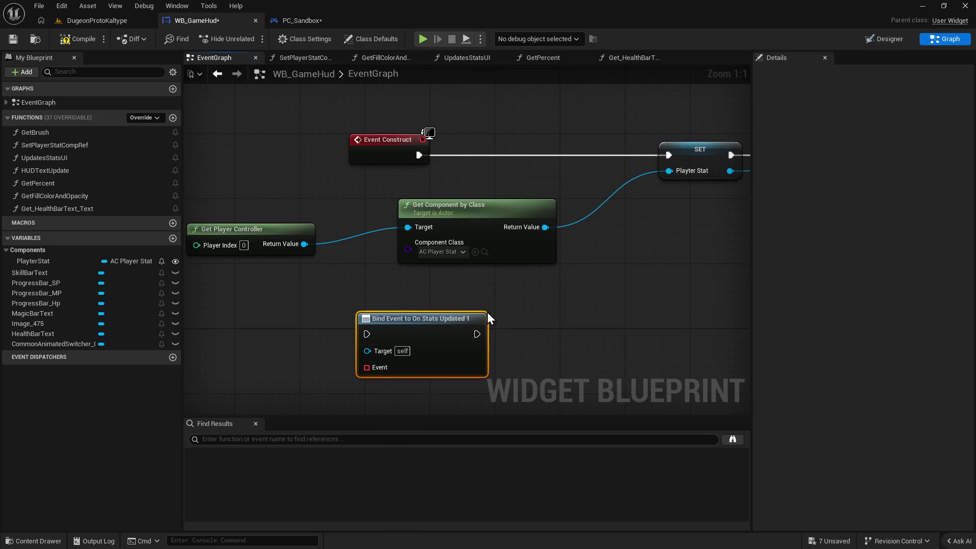
# Delete the stray unused Bind Event node in WB_GameHud's EventGraph.
pyautogui.moveTo(575, 316); pyautogui.dragTo(516, 305)
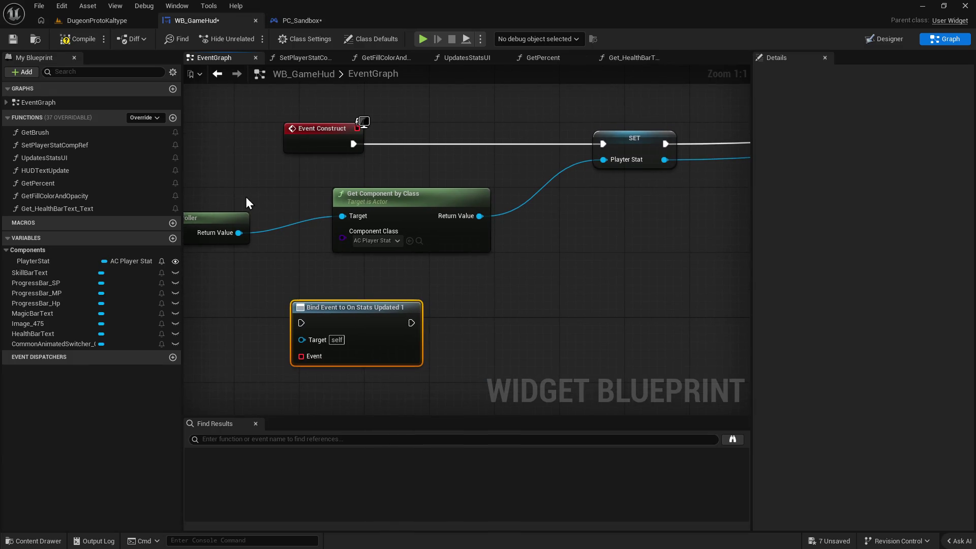
pyautogui.moveTo(398, 327)
pyautogui.mouseDown()
pyautogui.moveTo(446, 265)
pyautogui.moveTo(656, 225)
pyautogui.moveTo(305, 302)
pyautogui.mouseUp()
pyautogui.scroll(-6, 305, 302)
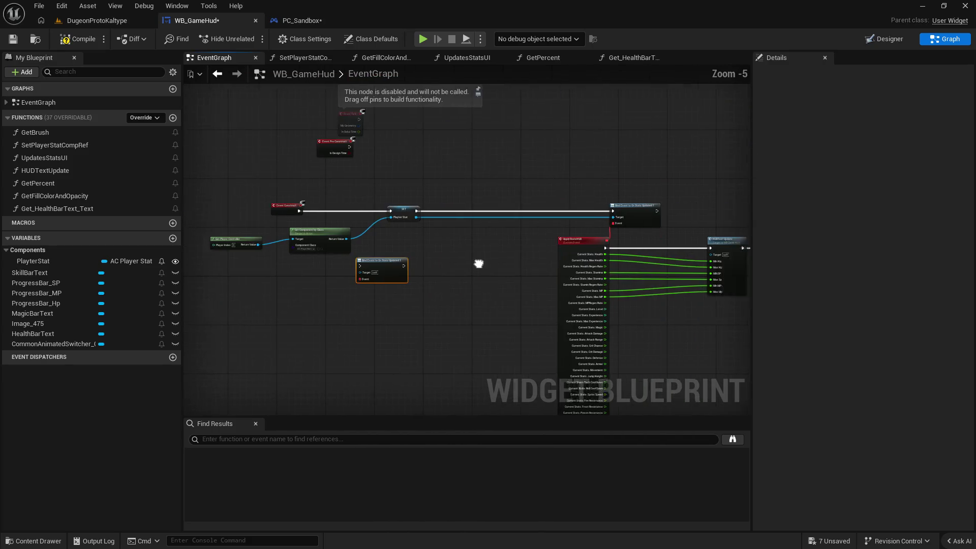
pyautogui.scroll(3, 491, 243)
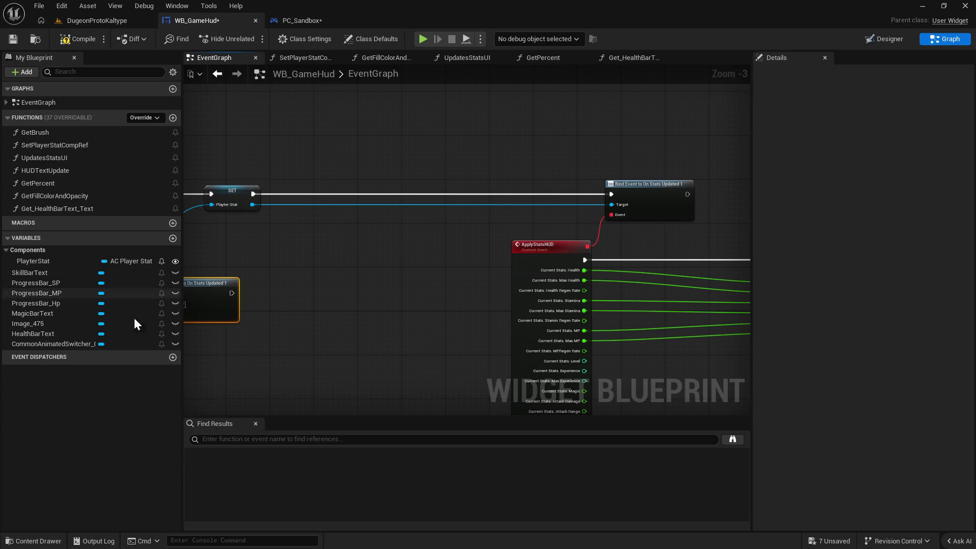
pyautogui.moveTo(425, 286); pyautogui.dragTo(488, 274)
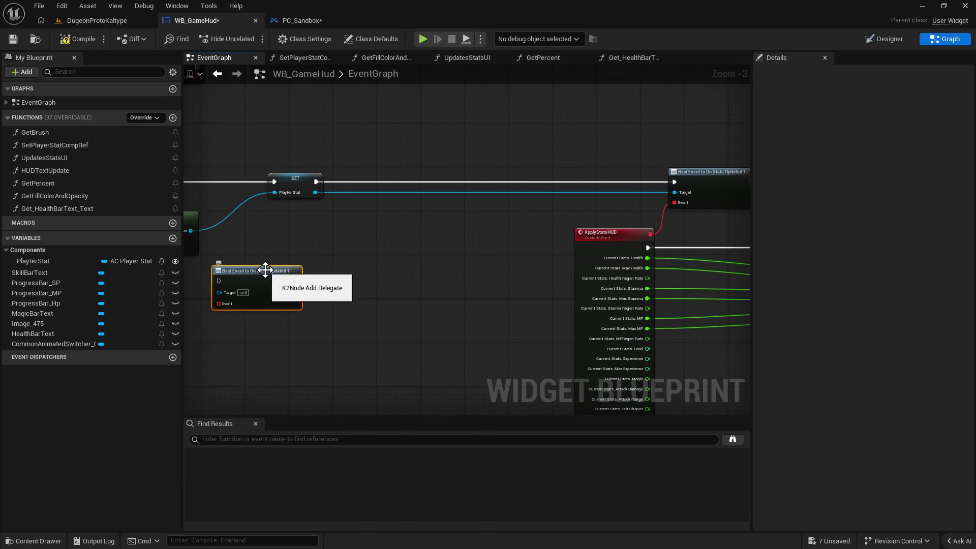
pyautogui.press('Delete')
# Delete the Get Player Controller and Get Component by Class nodes.
pyautogui.moveTo(346, 245)
pyautogui.mouseDown()
pyautogui.moveTo(286, 238)
pyautogui.moveTo(361, 231)
pyautogui.mouseUp()
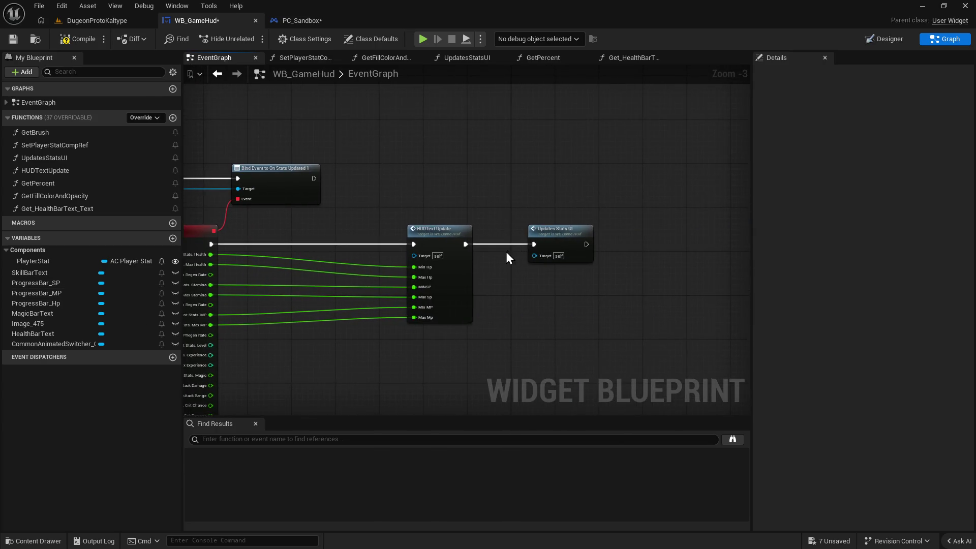
pyautogui.moveTo(507, 252); pyautogui.dragTo(641, 232)
pyautogui.moveTo(477, 235); pyautogui.dragTo(331, 231)
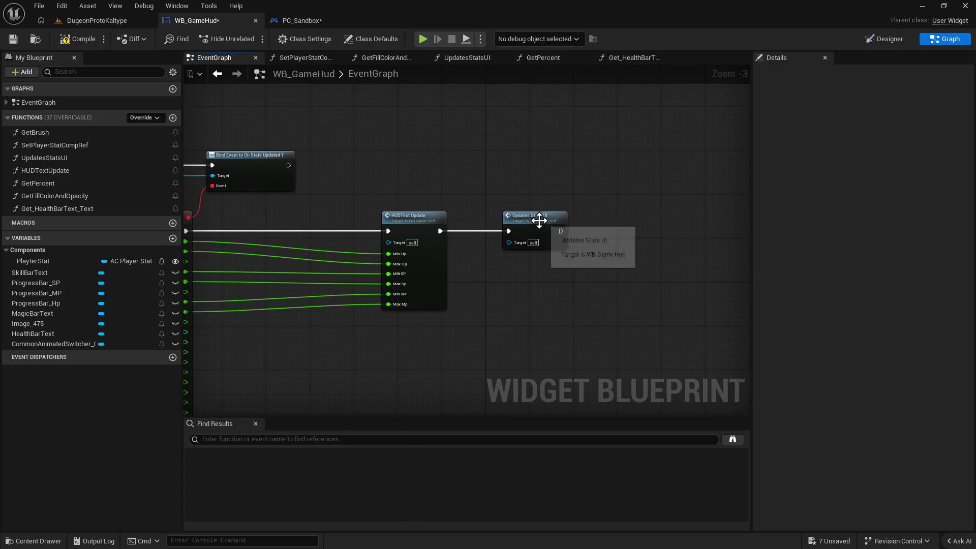
pyautogui.moveTo(368, 193)
pyautogui.mouseDown()
pyautogui.moveTo(477, 215)
pyautogui.moveTo(192, 218)
pyautogui.moveTo(429, 242)
pyautogui.mouseUp()
pyautogui.press('Delete')
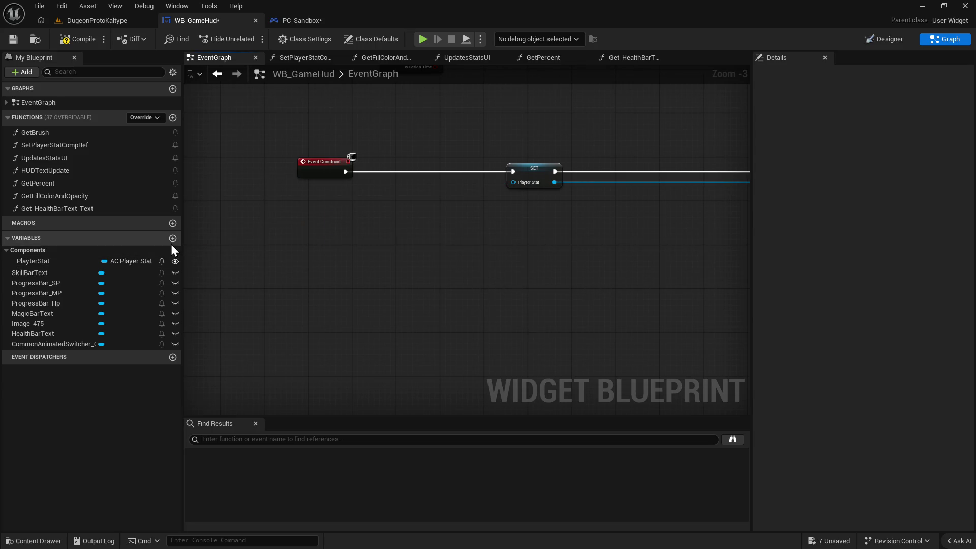
# Move Event Construct closer to the SET node beside ApplyStatsHUD and the Bind Event.
pyautogui.moveTo(543, 246)
pyautogui.mouseDown()
pyautogui.moveTo(485, 276)
pyautogui.moveTo(383, 297)
pyautogui.moveTo(249, 295)
pyautogui.moveTo(274, 283)
pyautogui.moveTo(424, 278)
pyautogui.mouseUp()
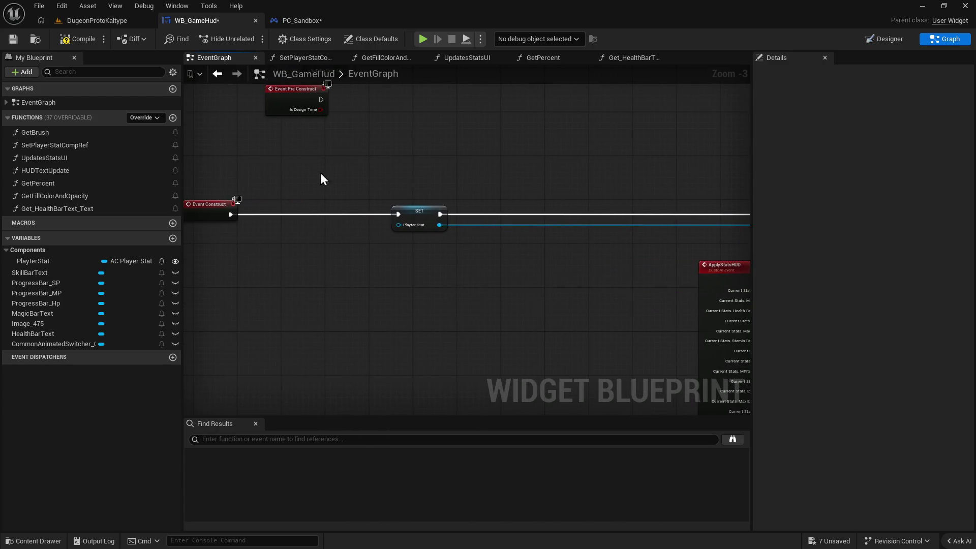
pyautogui.click(419, 213)
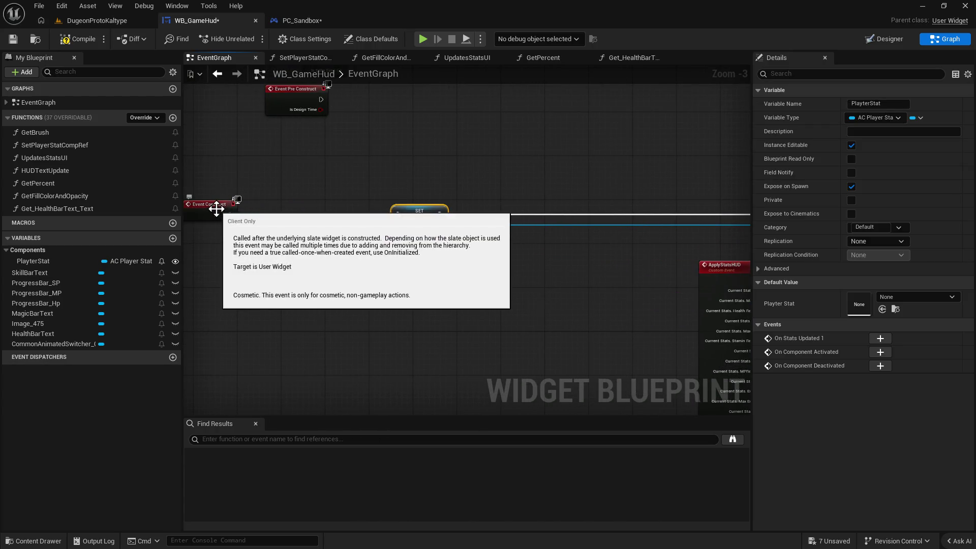
pyautogui.moveTo(222, 206); pyautogui.dragTo(285, 215)
pyautogui.moveTo(600, 270); pyautogui.dragTo(427, 274)
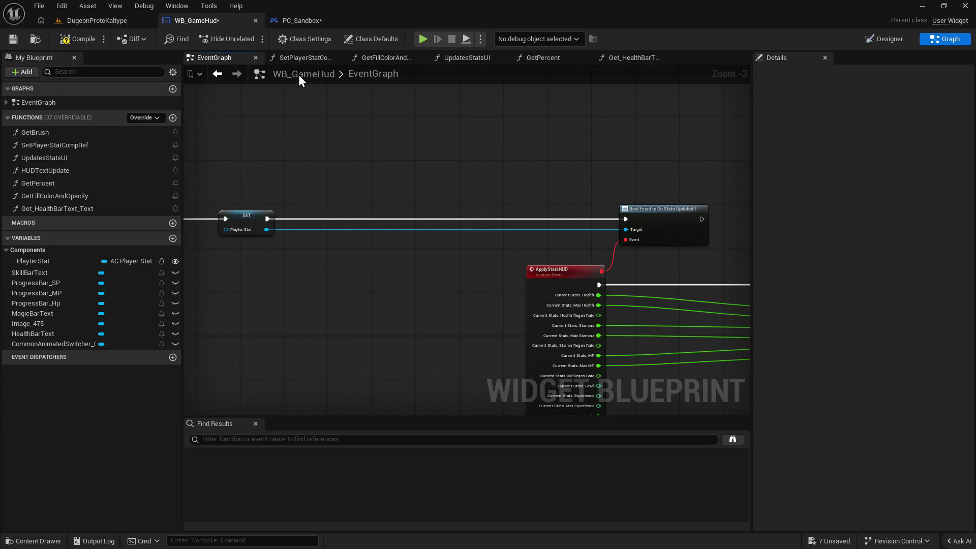
# Look over the SetPlayerStatCompRef function graph.
pyautogui.click(299, 58)
pyautogui.moveTo(456, 272)
pyautogui.mouseDown()
pyautogui.moveTo(183, 250)
pyautogui.moveTo(448, 234)
pyautogui.mouseUp()
pyautogui.moveTo(468, 284)
pyautogui.mouseDown()
pyautogui.moveTo(334, 305)
pyautogui.moveTo(488, 305)
pyautogui.moveTo(480, 300)
pyautogui.mouseUp()
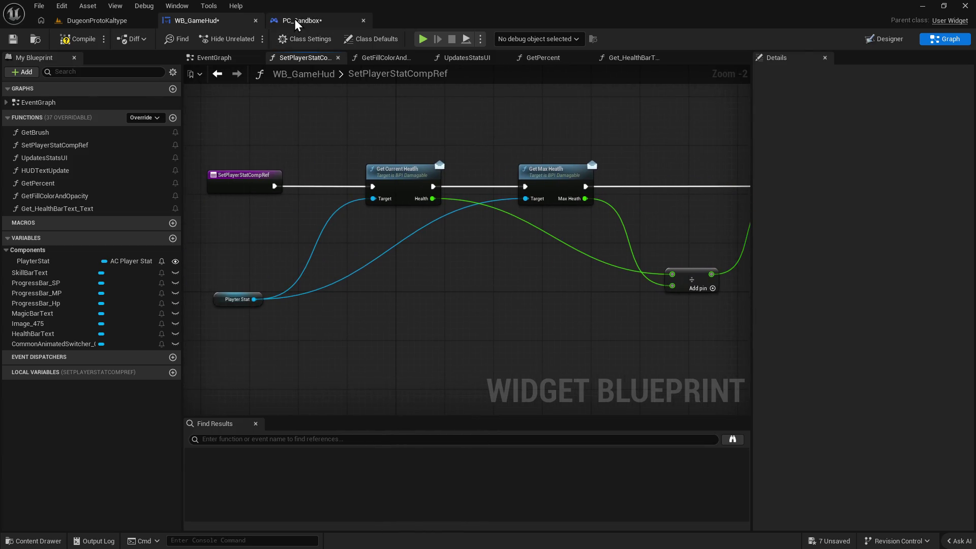
# Check PC_Sandbox's Set Player Stat Comp Ref node, then view the function's Return Node in WB_GameHud.
pyautogui.click(295, 21)
pyautogui.moveTo(416, 262)
pyautogui.mouseDown()
pyautogui.moveTo(339, 261)
pyautogui.moveTo(778, 277)
pyautogui.mouseUp()
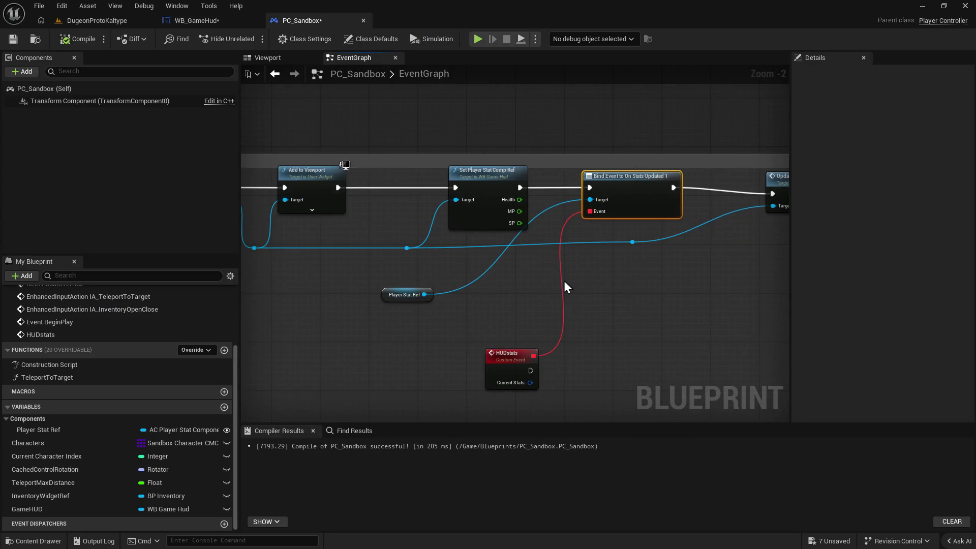
pyautogui.click(496, 176)
pyautogui.click(186, 8)
pyautogui.click(246, 19)
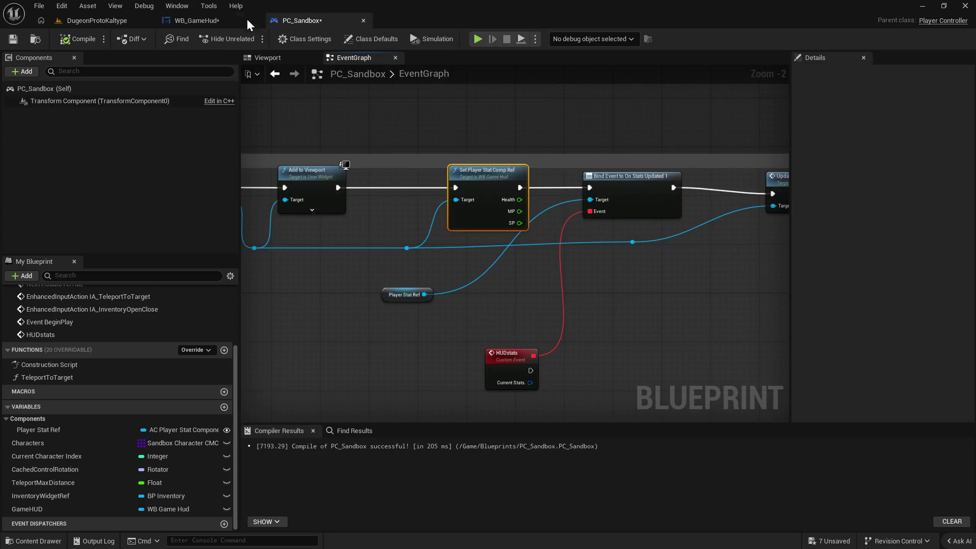
pyautogui.click(221, 23)
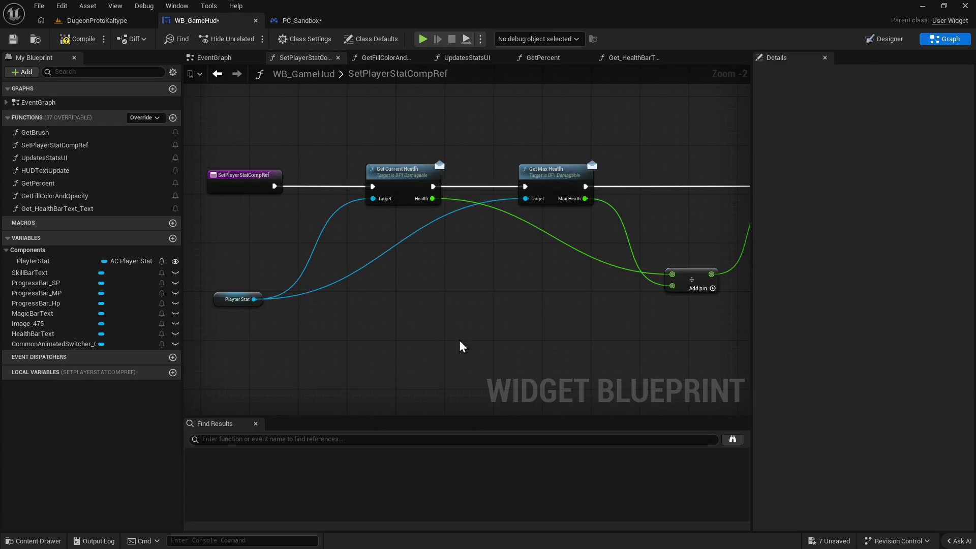
pyautogui.moveTo(641, 270)
pyautogui.mouseDown()
pyautogui.moveTo(323, 311)
pyautogui.moveTo(431, 290)
pyautogui.mouseUp()
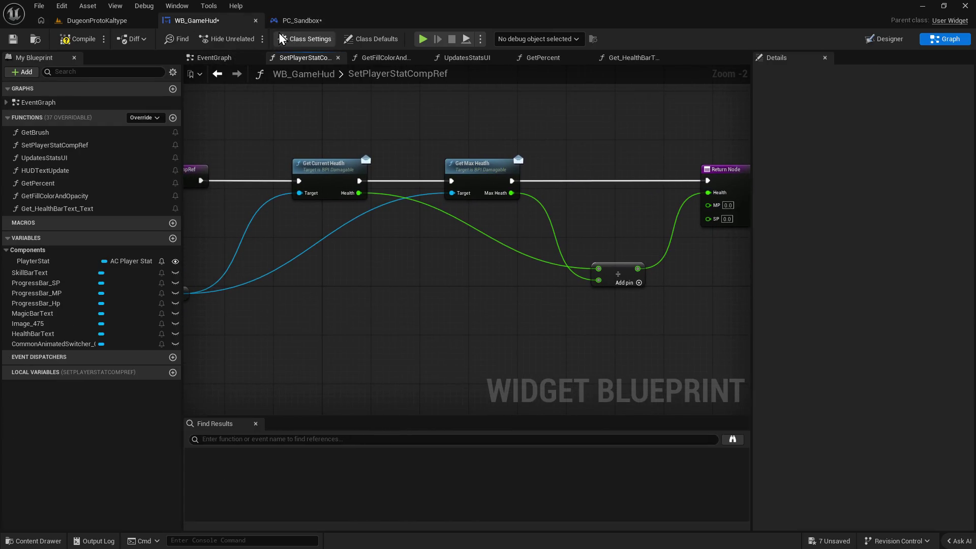
# Review the GetFillColorAndOpacity, UpdatesStatsUI, GetPercent and Get_HealthBarText_Text functions.
pyautogui.click(384, 58)
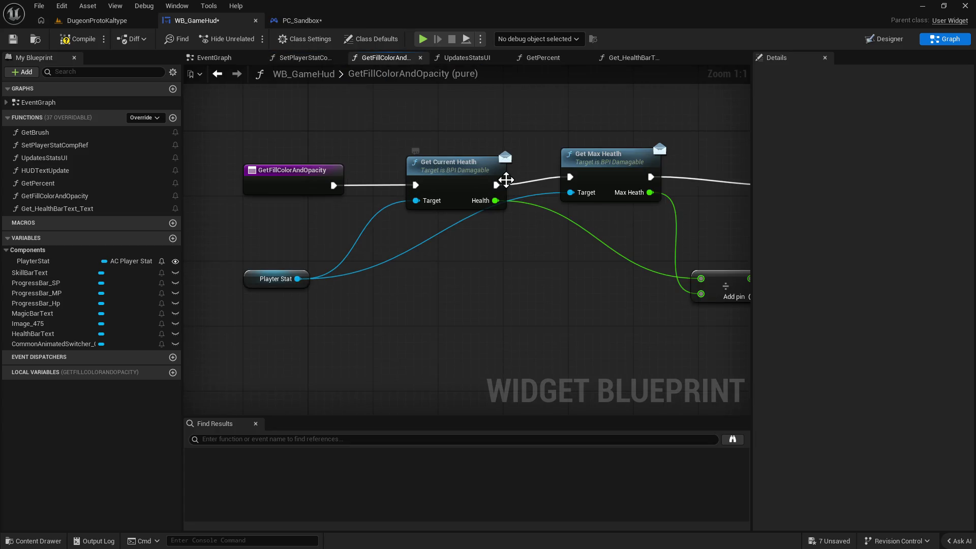
pyautogui.scroll(2, 348, 164)
pyautogui.click(466, 57)
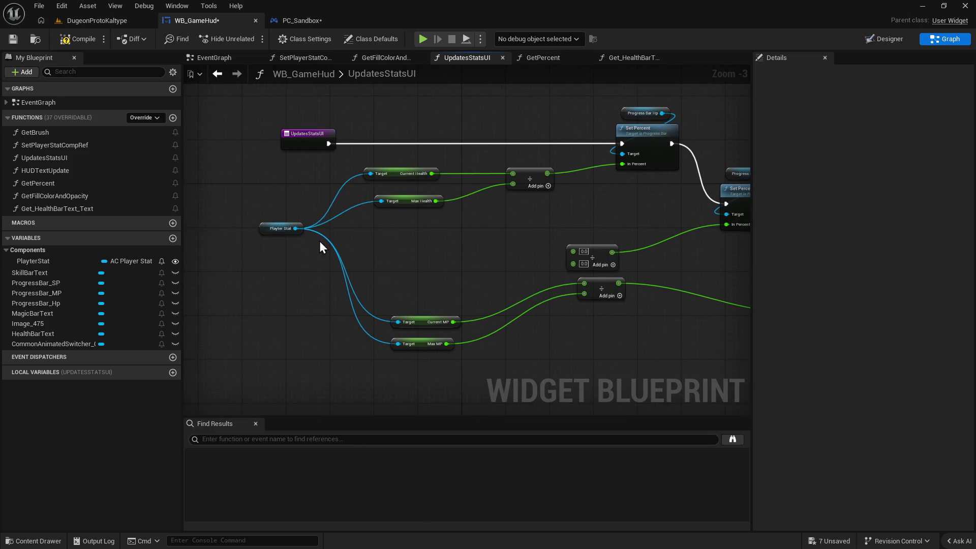
pyautogui.scroll(2, 307, 242)
pyautogui.click(547, 57)
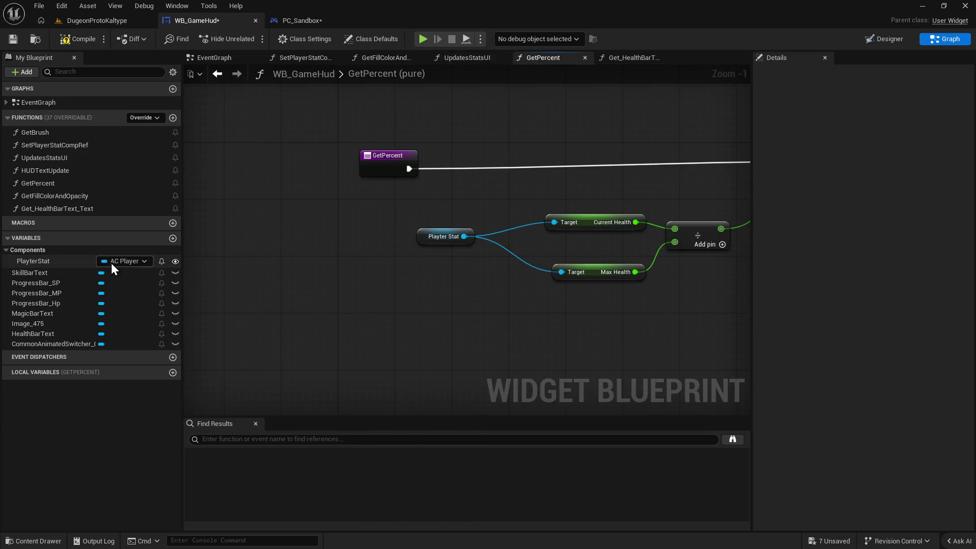
pyautogui.moveTo(38, 262); pyautogui.dragTo(343, 253)
pyautogui.click(351, 252)
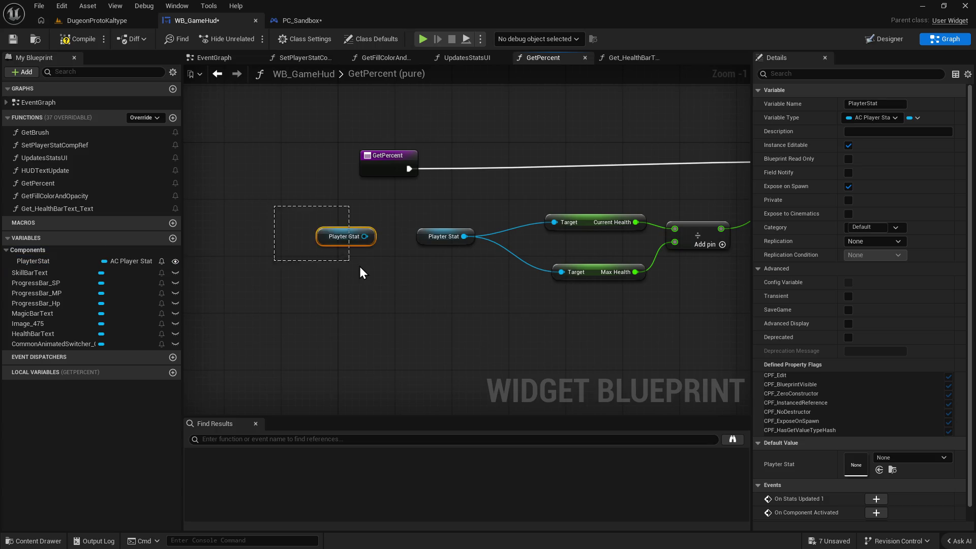
pyautogui.press('Delete')
pyautogui.click(635, 57)
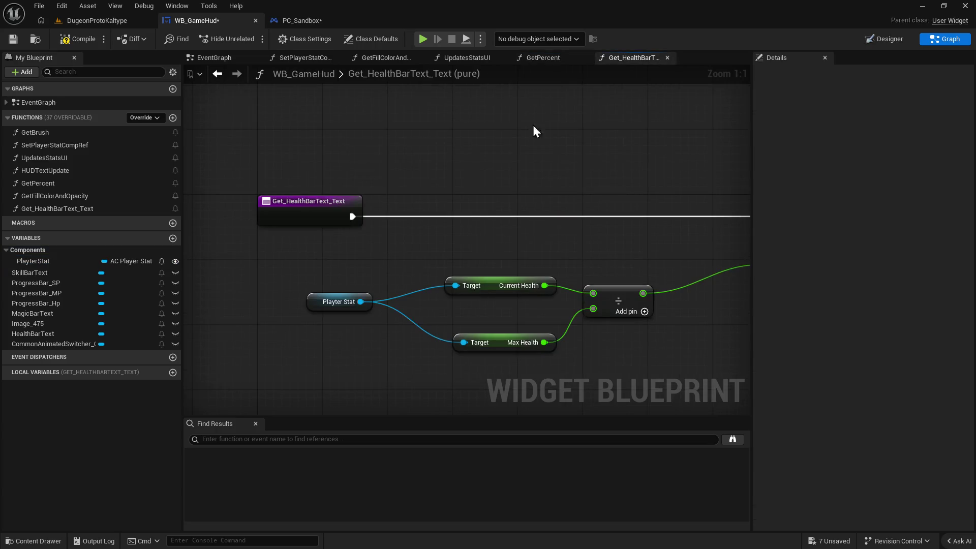
# In the EventGraph, move SET and Event Construct right beside the Bind Event.
pyautogui.click(224, 57)
pyautogui.moveTo(383, 271)
pyautogui.mouseDown()
pyautogui.moveTo(482, 266)
pyautogui.moveTo(423, 188)
pyautogui.moveTo(455, 211)
pyautogui.moveTo(612, 209)
pyautogui.mouseUp()
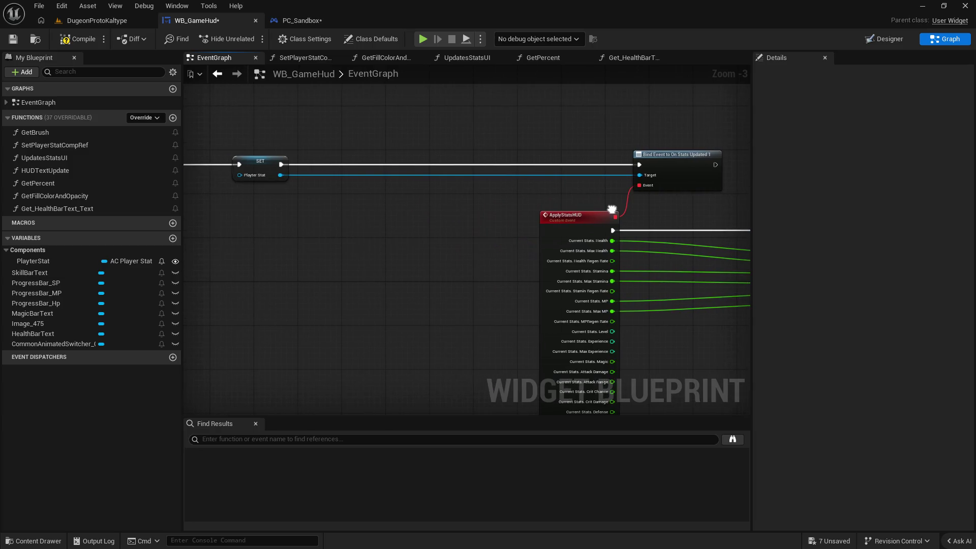
pyautogui.moveTo(264, 175)
pyautogui.mouseDown()
pyautogui.moveTo(383, 171)
pyautogui.moveTo(377, 186)
pyautogui.moveTo(296, 186)
pyautogui.moveTo(407, 160)
pyautogui.mouseUp()
pyautogui.moveTo(546, 217); pyautogui.dragTo(401, 230)
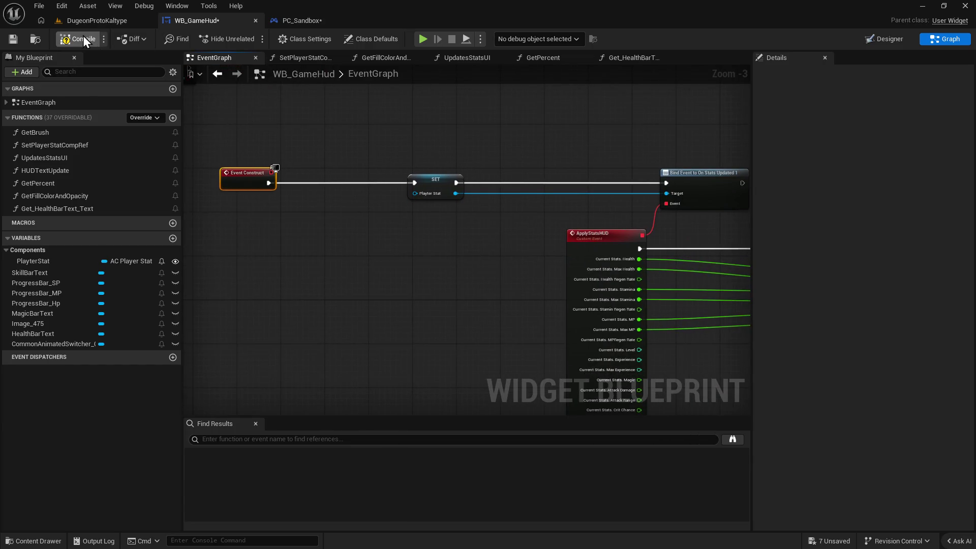
pyautogui.click(98, 23)
# Play-test the level, walking forward, then stop the session.
pyautogui.click(249, 37)
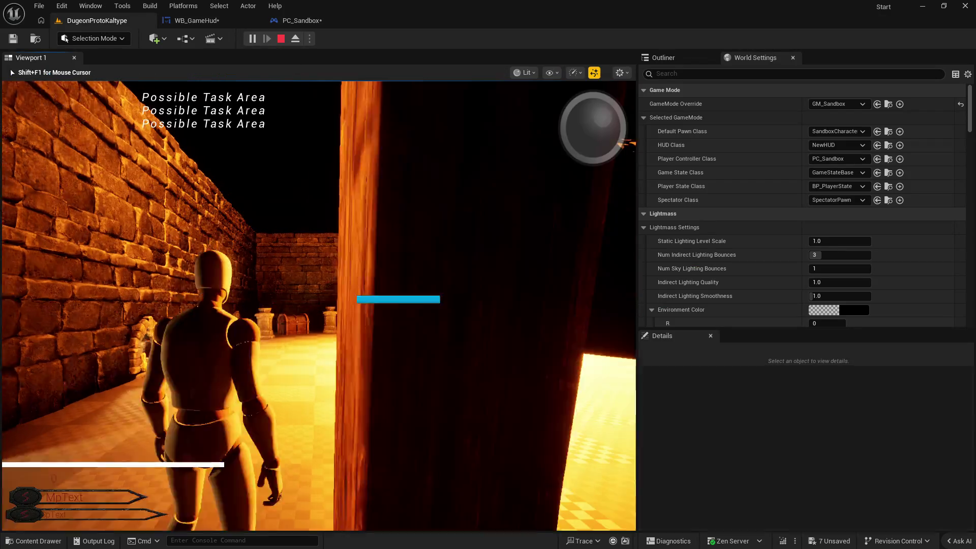
pyautogui.press('w')
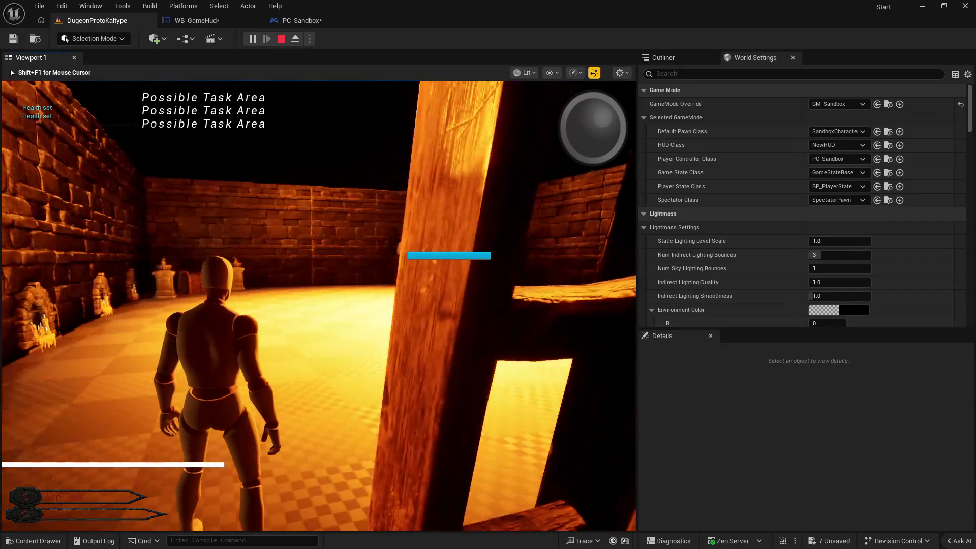
pyautogui.press('Escape')
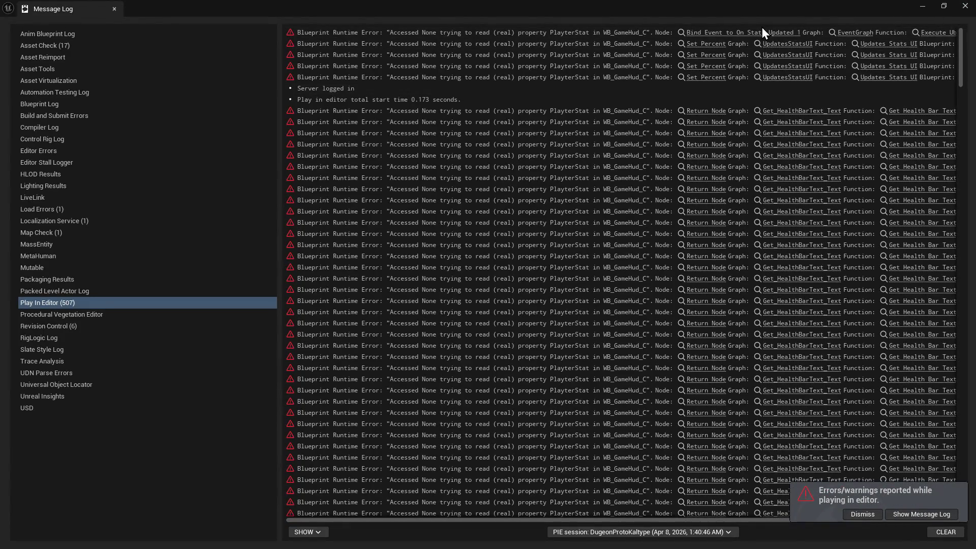
# Follow the Accessed None PlayterStat Set Percent error to UpdatesStatsUI and close the log.
pyautogui.scroll(-5, 757, 264)
pyautogui.scroll(-10, 709, 334)
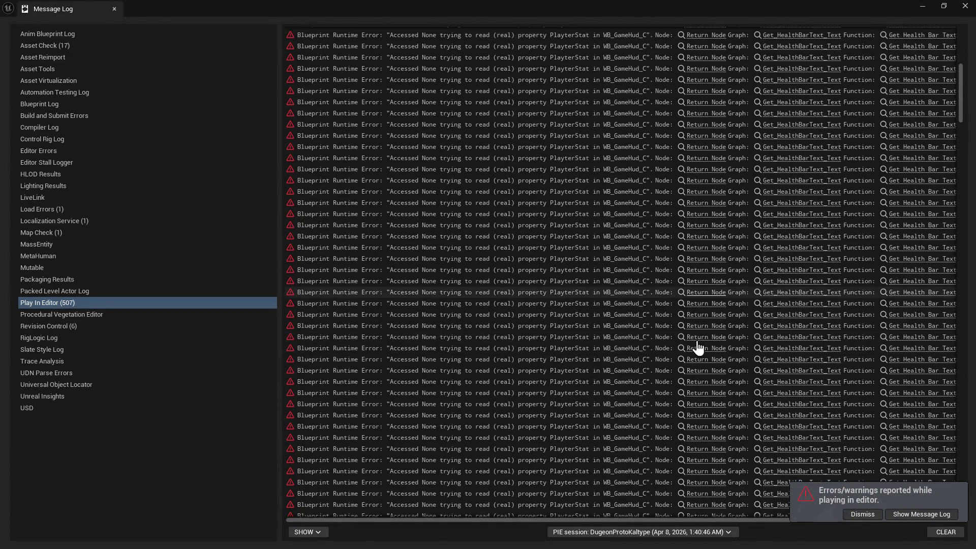
pyautogui.moveTo(967, 108)
pyautogui.mouseDown()
pyautogui.moveTo(968, 312)
pyautogui.moveTo(969, 18)
pyautogui.mouseUp()
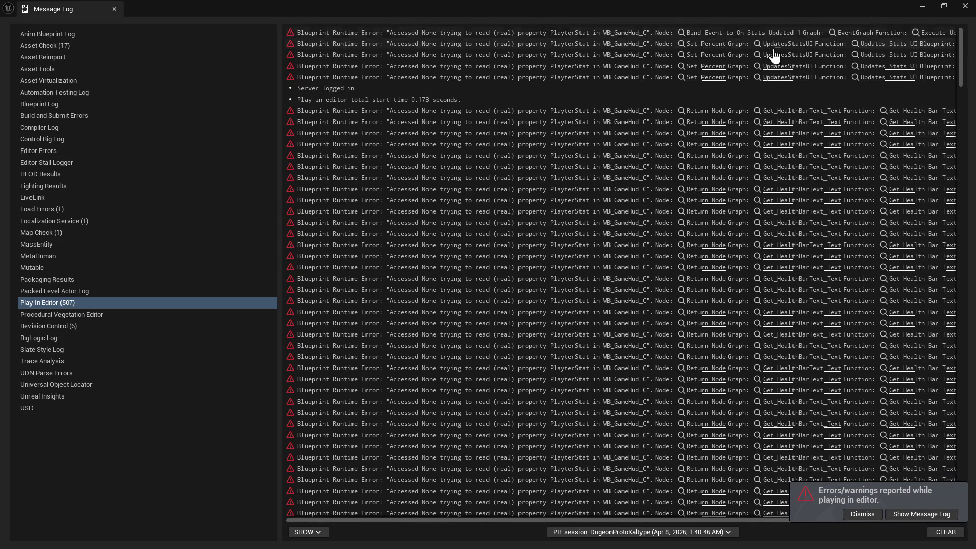
pyautogui.click(699, 46)
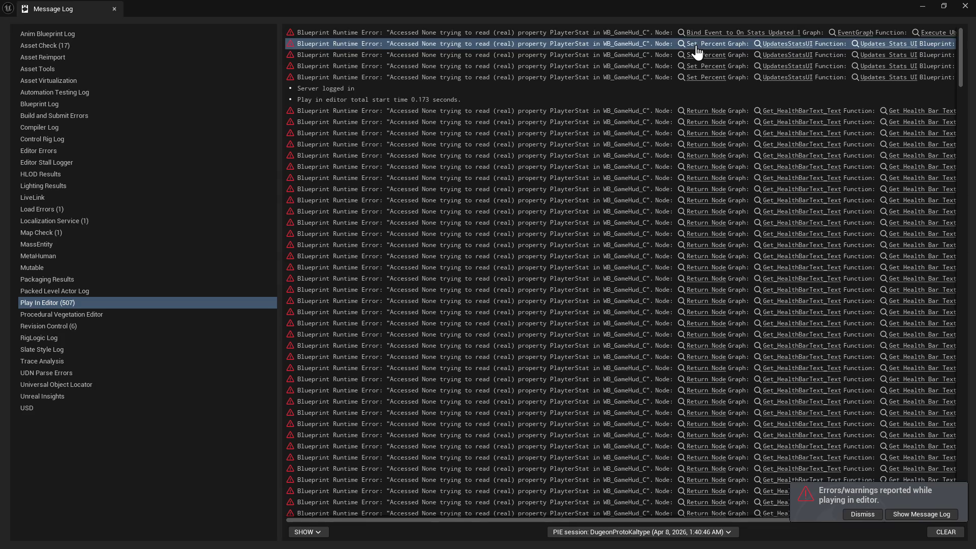
pyautogui.click(939, 11)
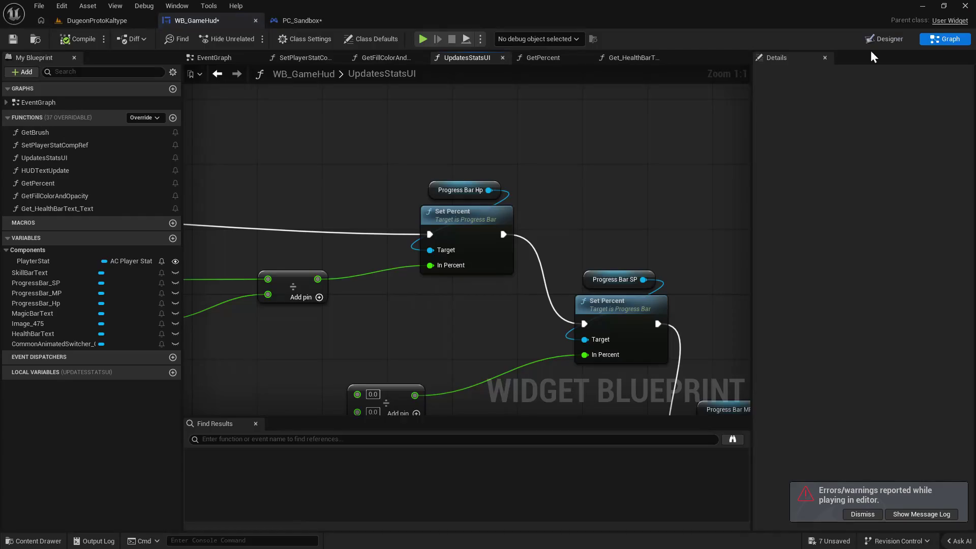
# Rearrange the UpdatesStatsUI entry node and Playter Stat getters.
pyautogui.scroll(-3, 438, 280)
pyautogui.click(328, 218)
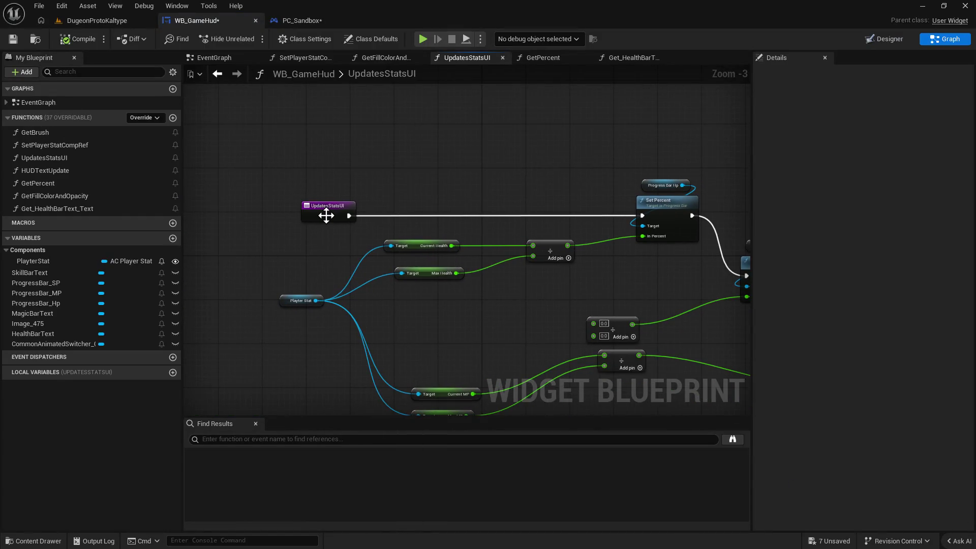
pyautogui.moveTo(328, 221)
pyautogui.mouseDown()
pyautogui.moveTo(329, 209)
pyautogui.moveTo(421, 379)
pyautogui.mouseUp()
pyautogui.scroll(-2, 328, 209)
pyautogui.moveTo(415, 232); pyautogui.dragTo(459, 225)
pyautogui.click(652, 272)
pyautogui.moveTo(652, 273); pyautogui.dragTo(490, 259)
pyautogui.moveTo(426, 282)
pyautogui.mouseDown()
pyautogui.moveTo(456, 261)
pyautogui.moveTo(479, 290)
pyautogui.mouseUp()
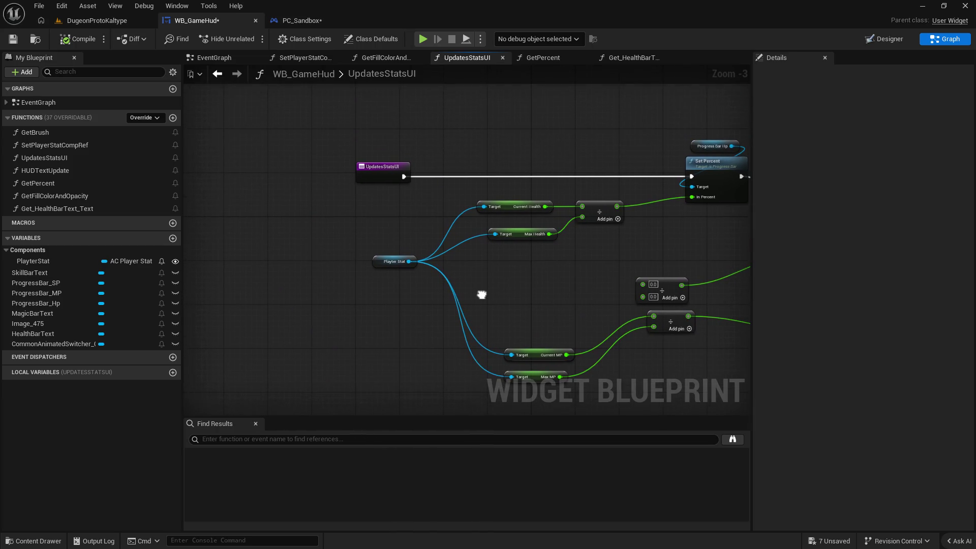
# Delete the SET Player Stat node after Event Construct in the EventGraph.
pyautogui.click(209, 57)
pyautogui.moveTo(318, 239); pyautogui.dragTo(328, 259)
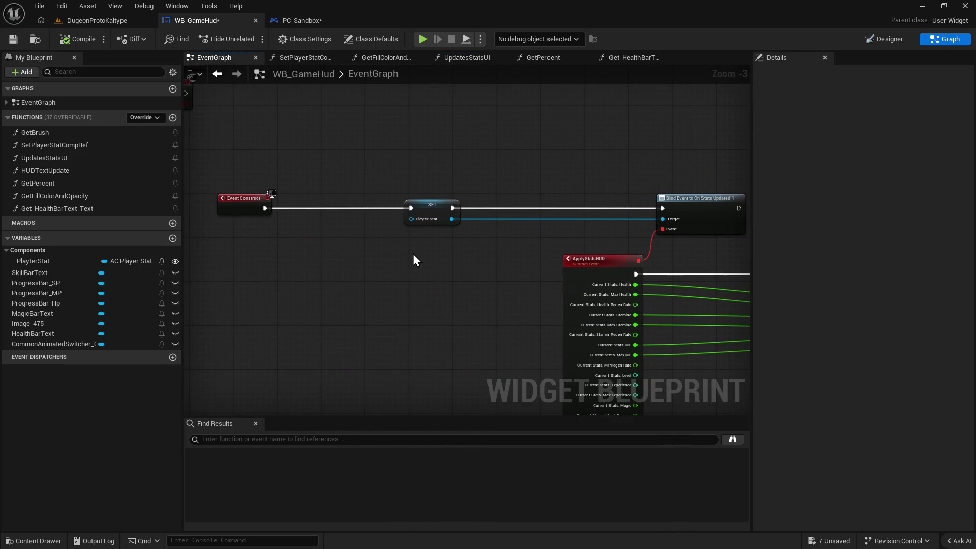
pyautogui.moveTo(416, 254)
pyautogui.mouseDown()
pyautogui.moveTo(485, 244)
pyautogui.moveTo(523, 369)
pyautogui.mouseUp()
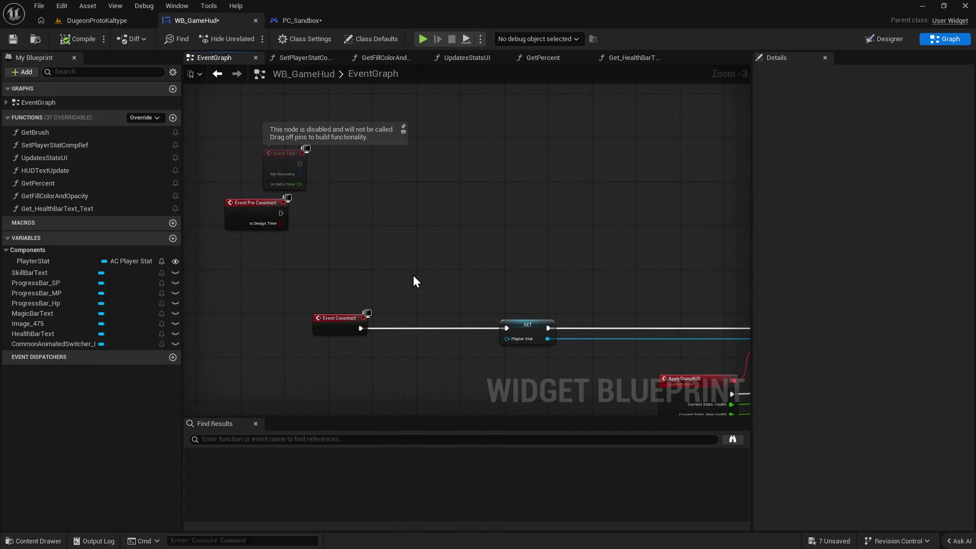
pyautogui.moveTo(412, 281); pyautogui.dragTo(257, 146)
pyautogui.moveTo(494, 222); pyautogui.dragTo(331, 148)
pyautogui.moveTo(565, 332)
pyautogui.mouseDown()
pyautogui.moveTo(388, 261)
pyautogui.moveTo(408, 246)
pyautogui.moveTo(412, 199)
pyautogui.mouseUp()
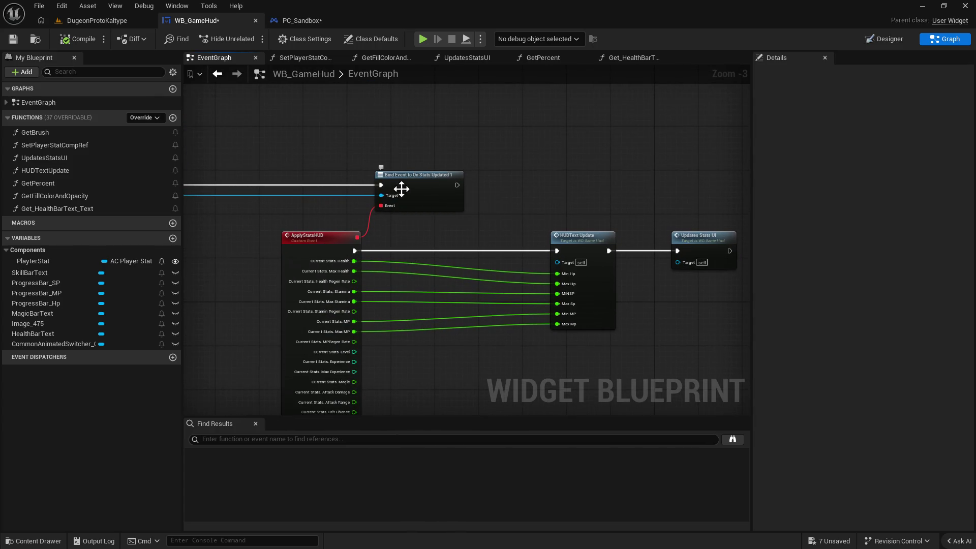
pyautogui.moveTo(441, 206); pyautogui.dragTo(480, 174)
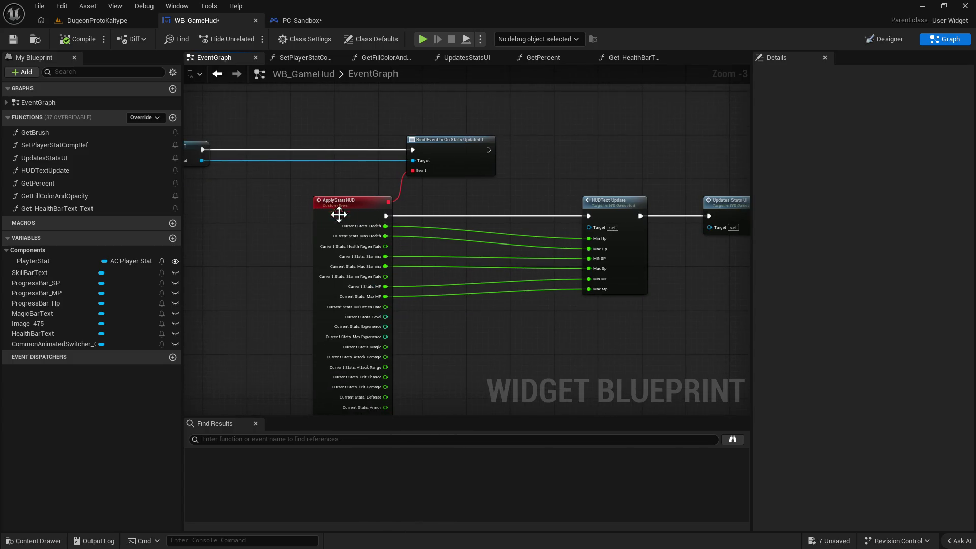
pyautogui.moveTo(337, 212); pyautogui.dragTo(304, 219)
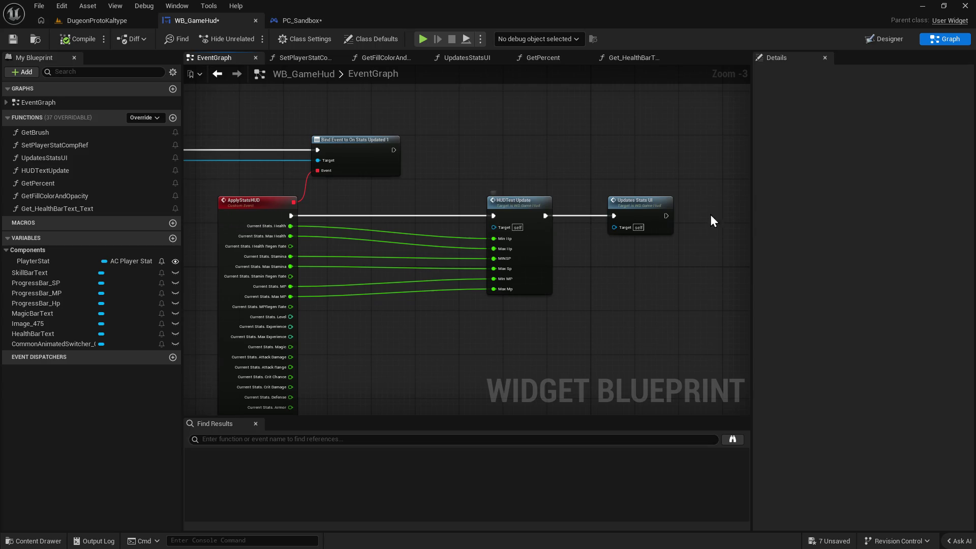
pyautogui.moveTo(314, 263); pyautogui.dragTo(552, 263)
pyautogui.moveTo(369, 266)
pyautogui.mouseDown()
pyautogui.moveTo(510, 308)
pyautogui.moveTo(430, 311)
pyautogui.mouseUp()
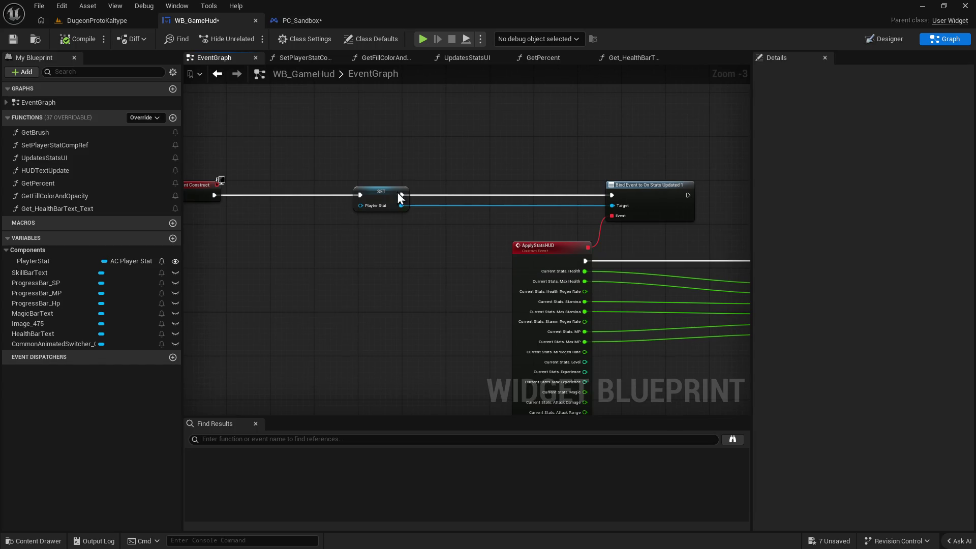
pyautogui.click(376, 197)
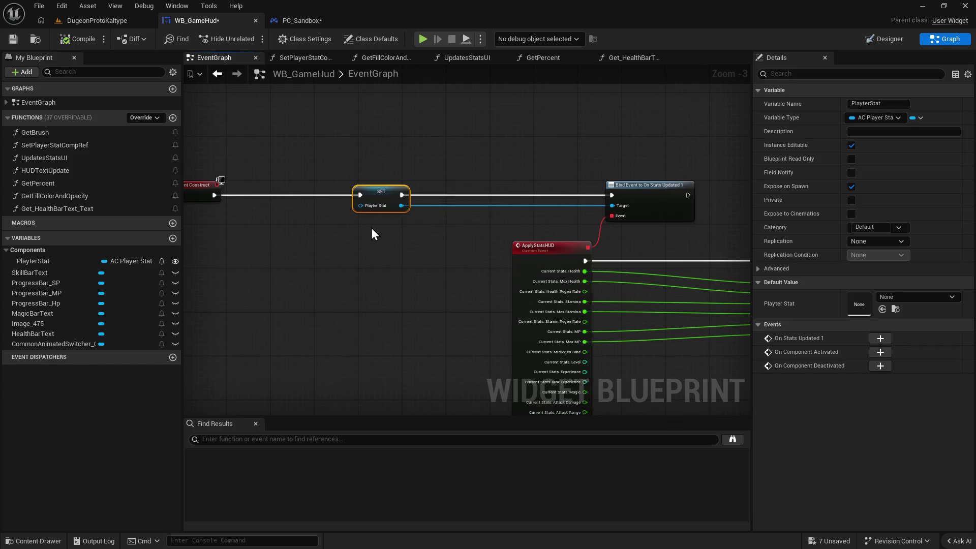
pyautogui.press('Delete')
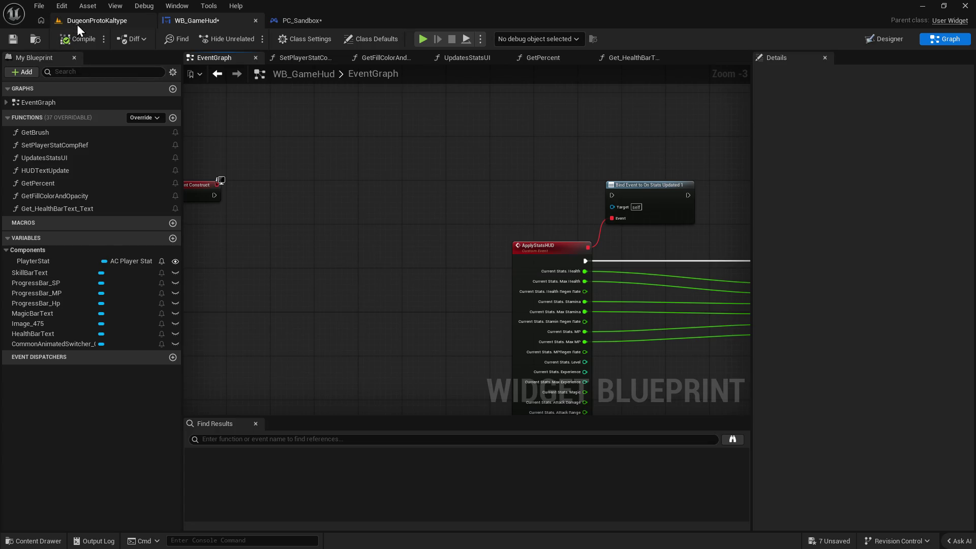
# Run a quick play session of DugeonProtoKaltype, then return to WB_GameHud.
pyautogui.click(79, 21)
pyautogui.click(252, 39)
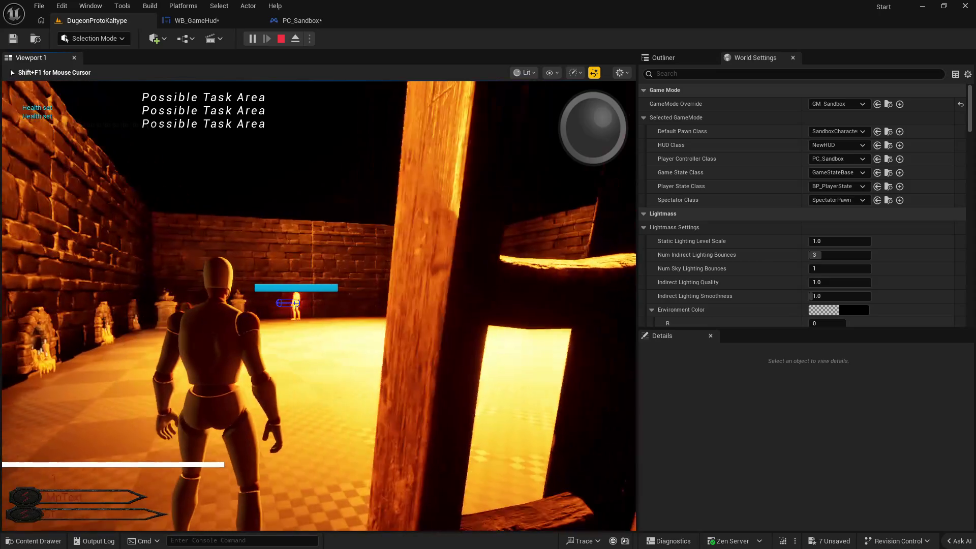
pyautogui.hotkey('shift', 'F1')
pyautogui.click(281, 39)
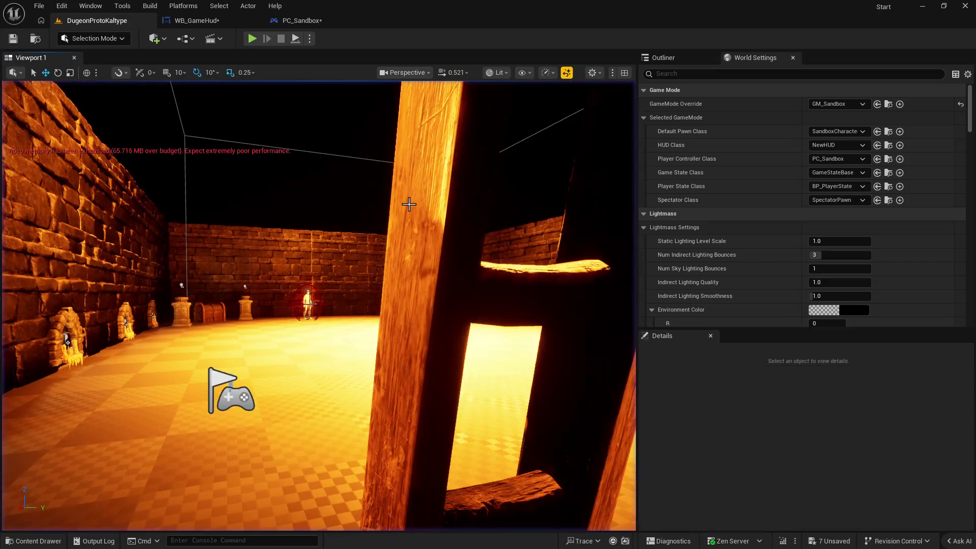
pyautogui.click(204, 20)
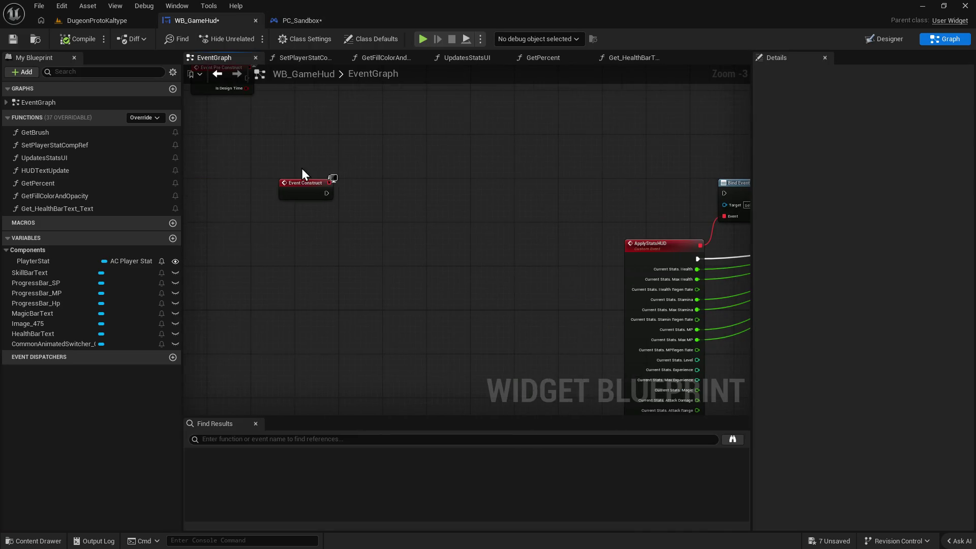
# Add a Get AC Player Stat Component node by searching 'player stat comp'.
pyautogui.moveTo(322, 185); pyautogui.dragTo(441, 191)
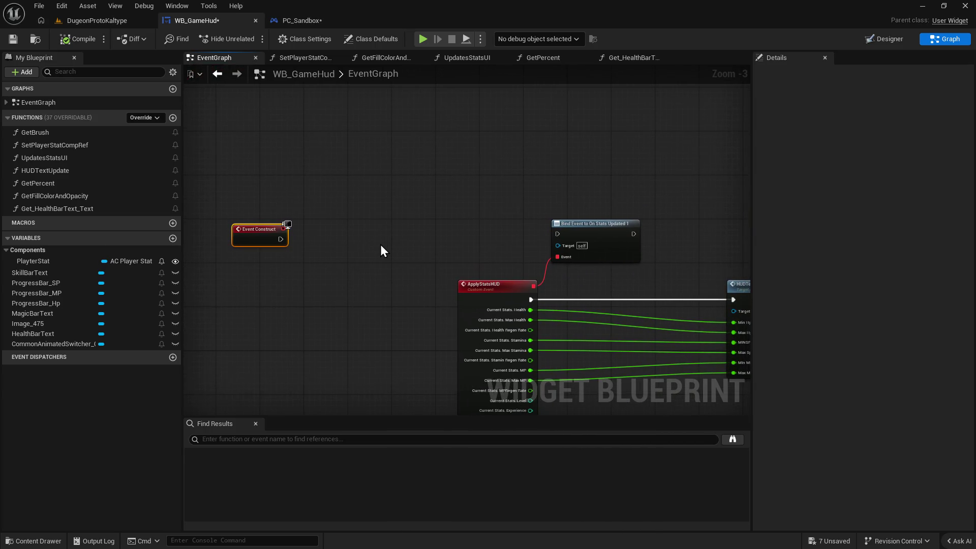
pyautogui.rightClick(317, 290)
pyautogui.write('get stat')
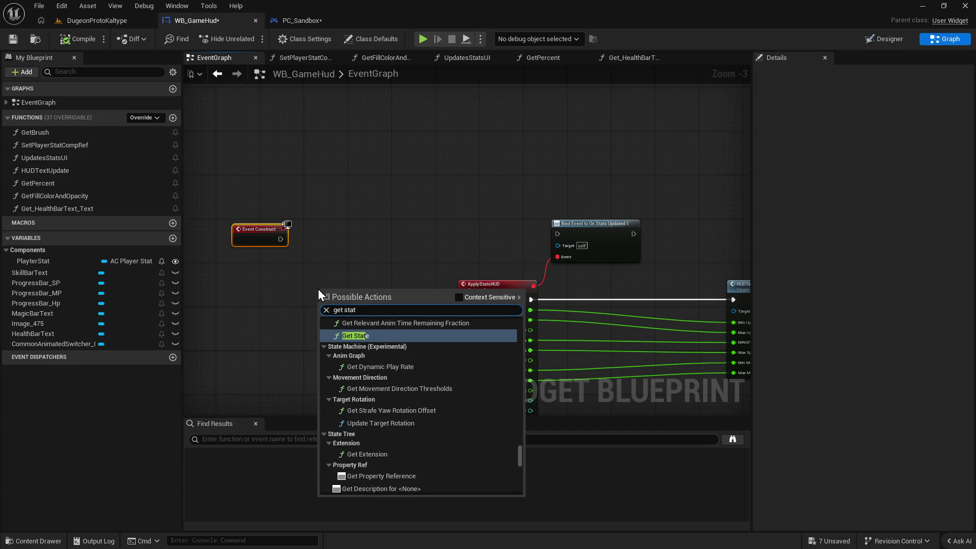
pyautogui.press('BackSpace')
pyautogui.press('BackSpace')
pyautogui.press('BackSpace')
pyautogui.press('BackSpace')
pyautogui.write('pl')
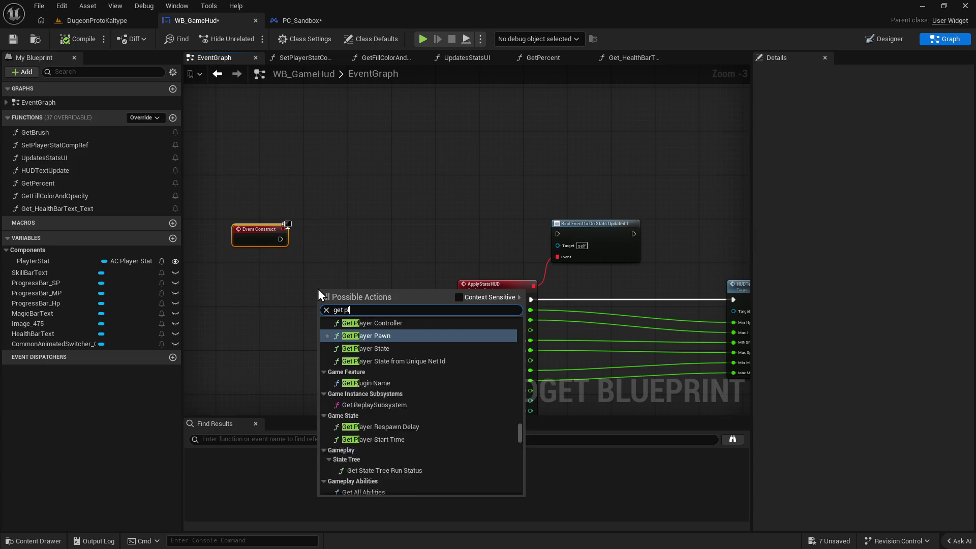
pyautogui.write('ayer stat comp')
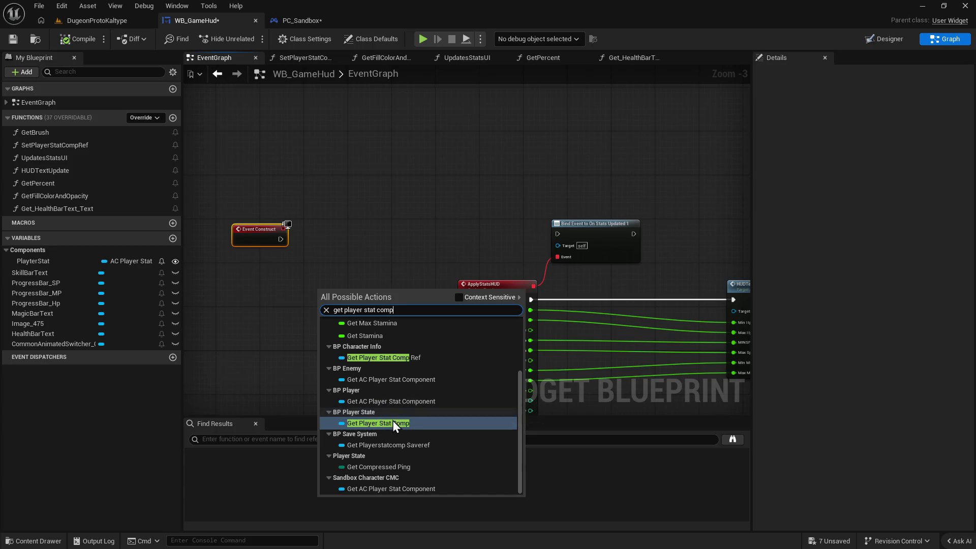
pyautogui.click(396, 488)
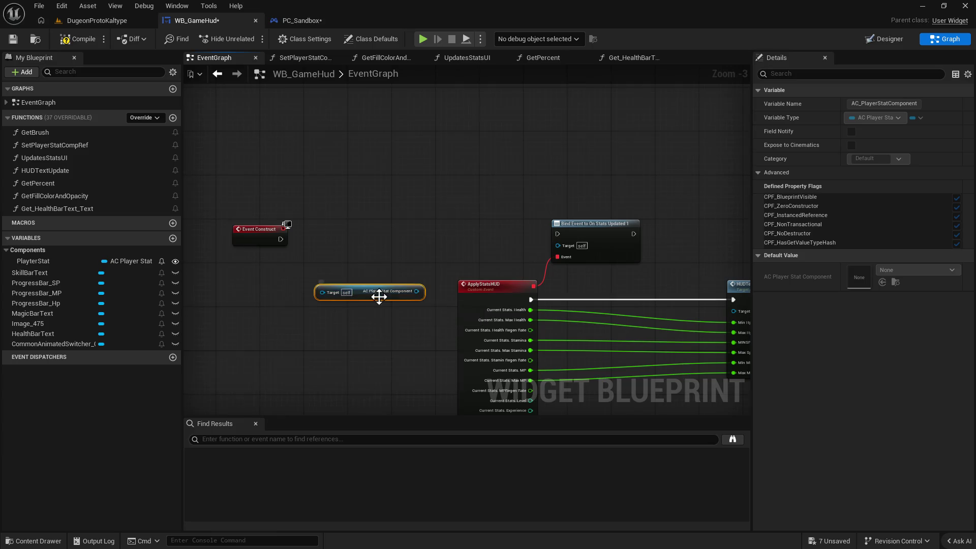
# Wire the component into the Bind Event target and run the bind from Event Construct.
pyautogui.moveTo(416, 291); pyautogui.dragTo(557, 245)
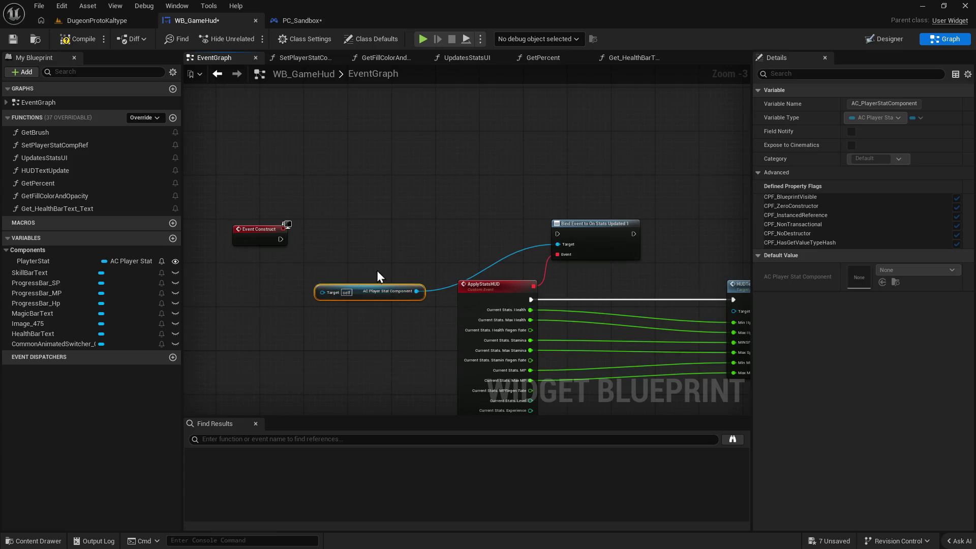
pyautogui.moveTo(281, 239); pyautogui.dragTo(556, 235)
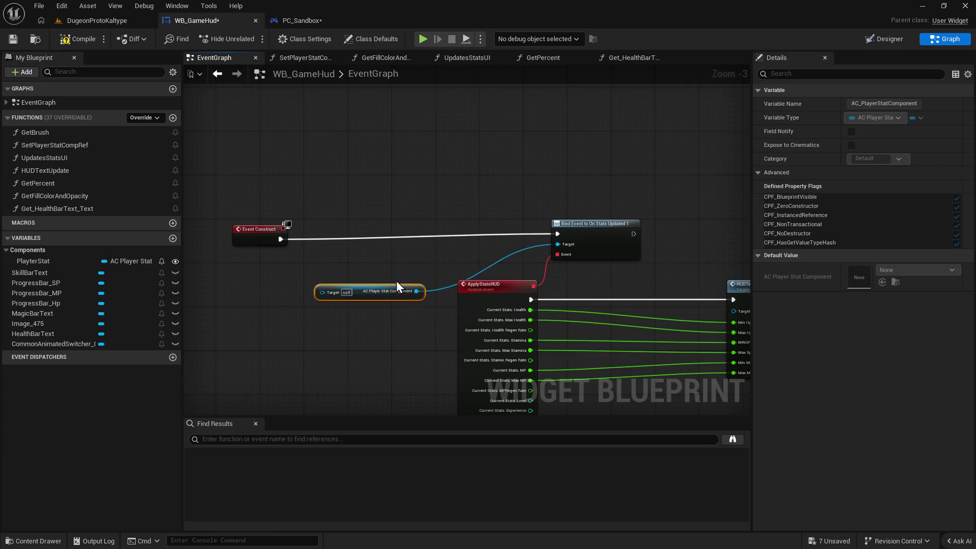
pyautogui.click(349, 292)
pyautogui.moveTo(361, 288); pyautogui.dragTo(344, 282)
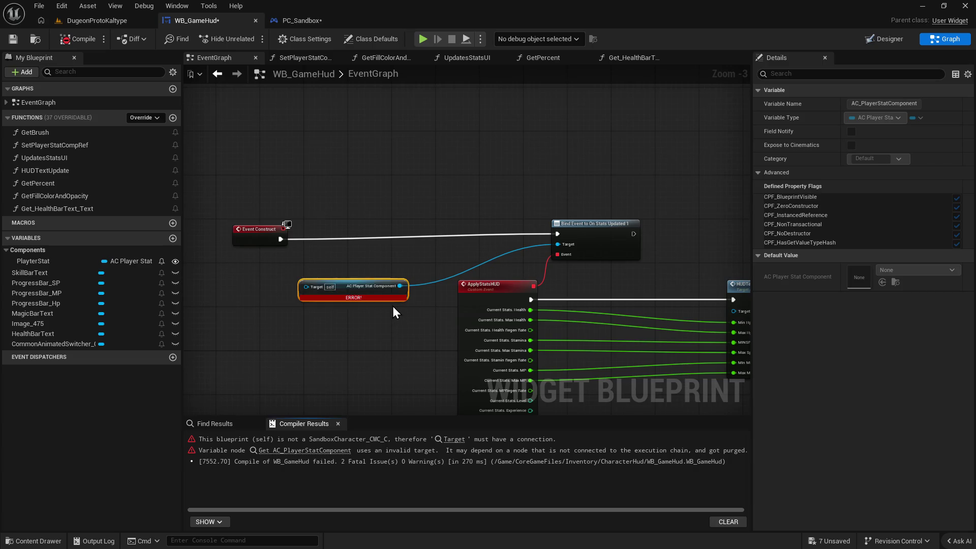
pyautogui.click(81, 23)
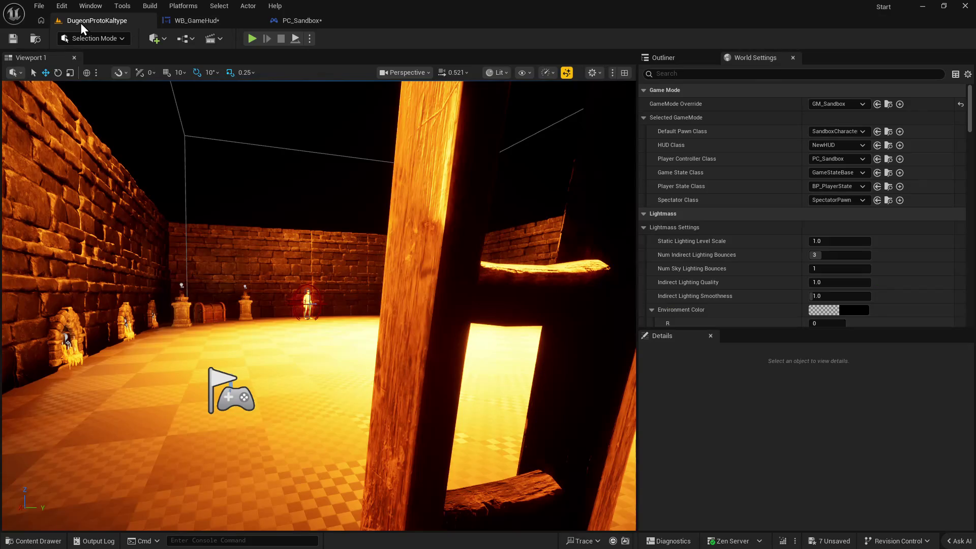
# Play-test the level despite the blueprint errors, then stop.
pyautogui.click(251, 39)
pyautogui.click(572, 297)
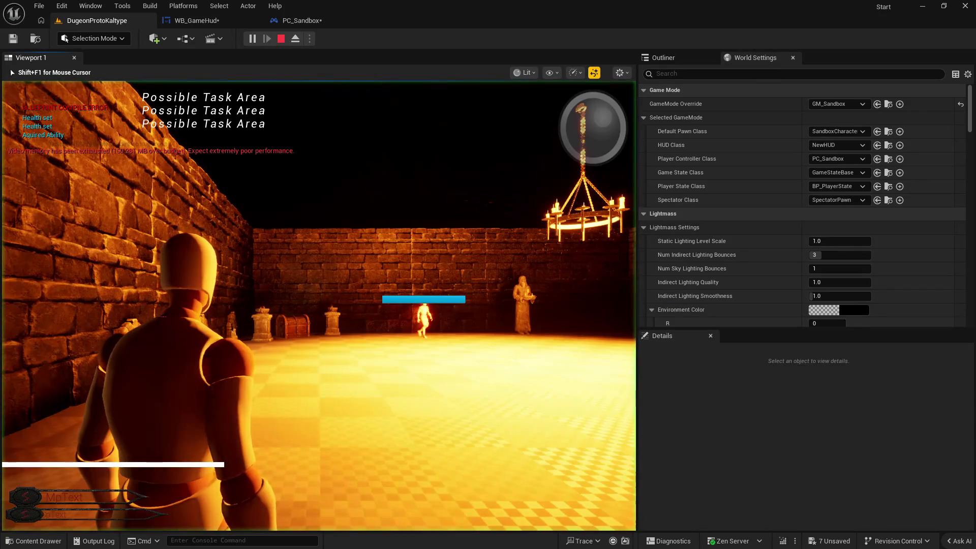
pyautogui.press('Escape')
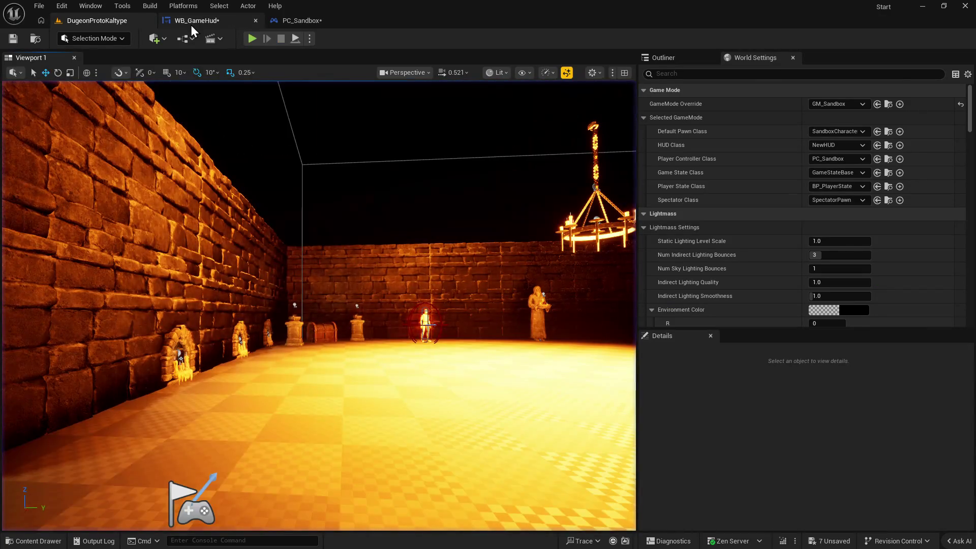
# In PC_Sandbox, inspect the widget's Playter Stat input and the Player Stat Ref variable.
pyautogui.click(193, 21)
pyautogui.click(355, 23)
pyautogui.moveTo(524, 255)
pyautogui.mouseDown()
pyautogui.moveTo(632, 262)
pyautogui.moveTo(696, 299)
pyautogui.moveTo(687, 296)
pyautogui.mouseUp()
pyautogui.moveTo(385, 291)
pyautogui.mouseDown()
pyautogui.moveTo(534, 288)
pyautogui.moveTo(442, 257)
pyautogui.mouseUp()
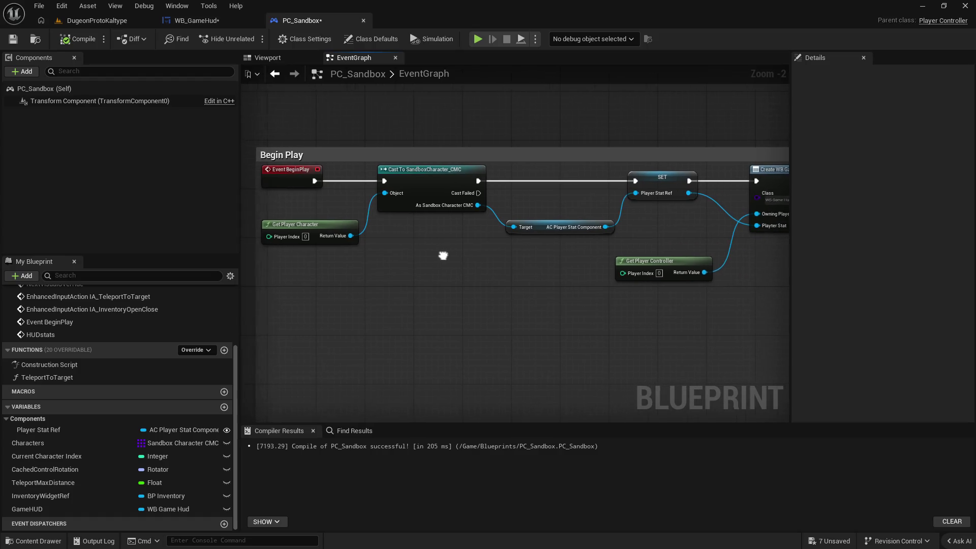
pyautogui.scroll(-2, 463, 202)
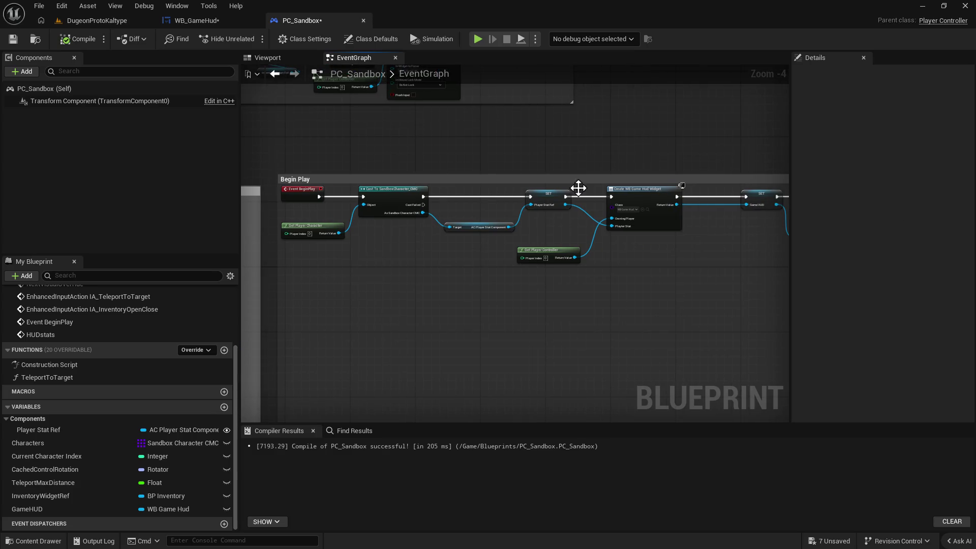
pyautogui.moveTo(660, 277)
pyautogui.mouseDown()
pyautogui.moveTo(629, 275)
pyautogui.moveTo(615, 259)
pyautogui.mouseUp()
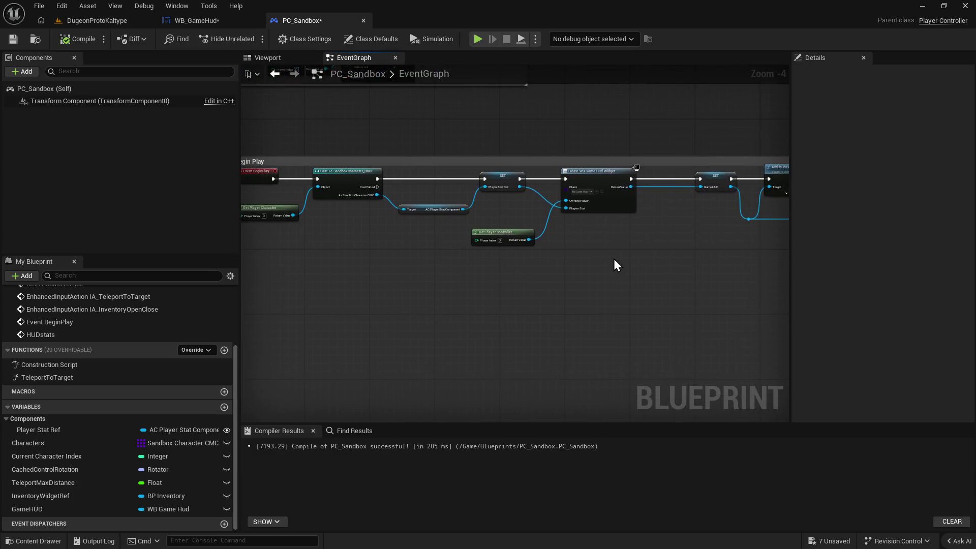
pyautogui.scroll(1, 586, 216)
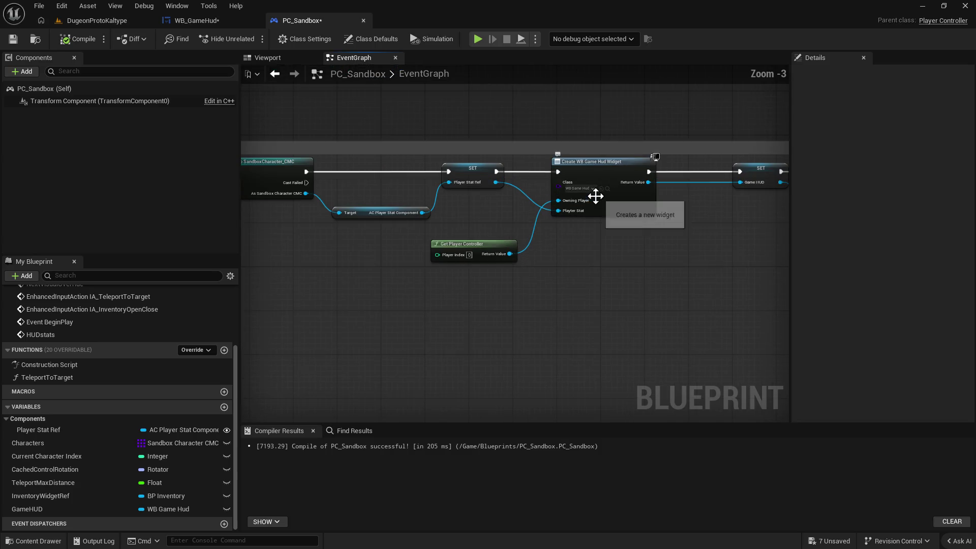
pyautogui.rightClick(559, 214)
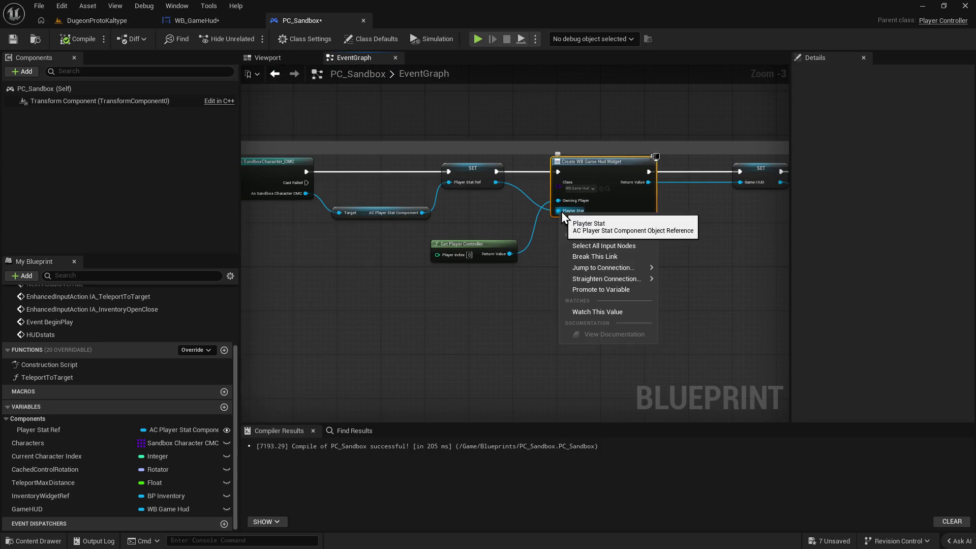
pyautogui.moveTo(646, 279)
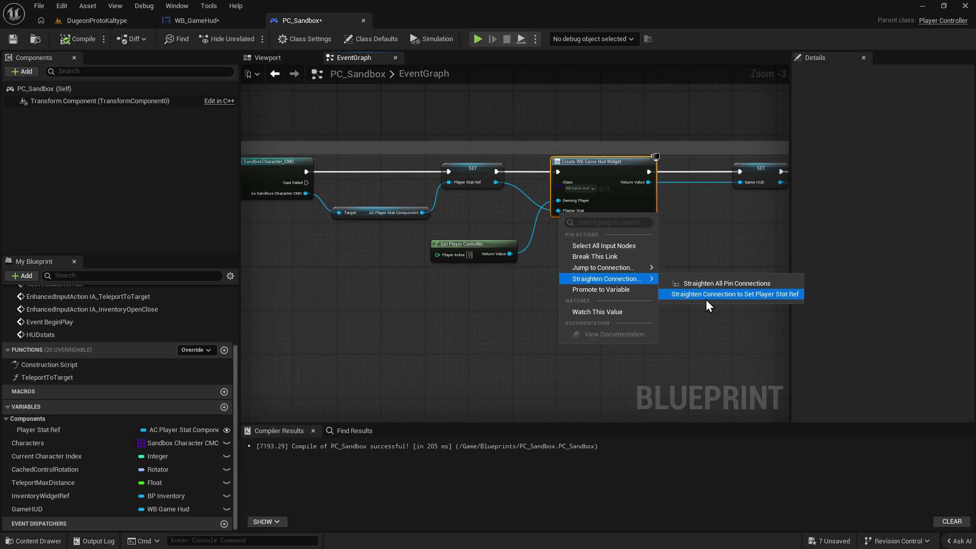
pyautogui.click(704, 342)
pyautogui.click(74, 429)
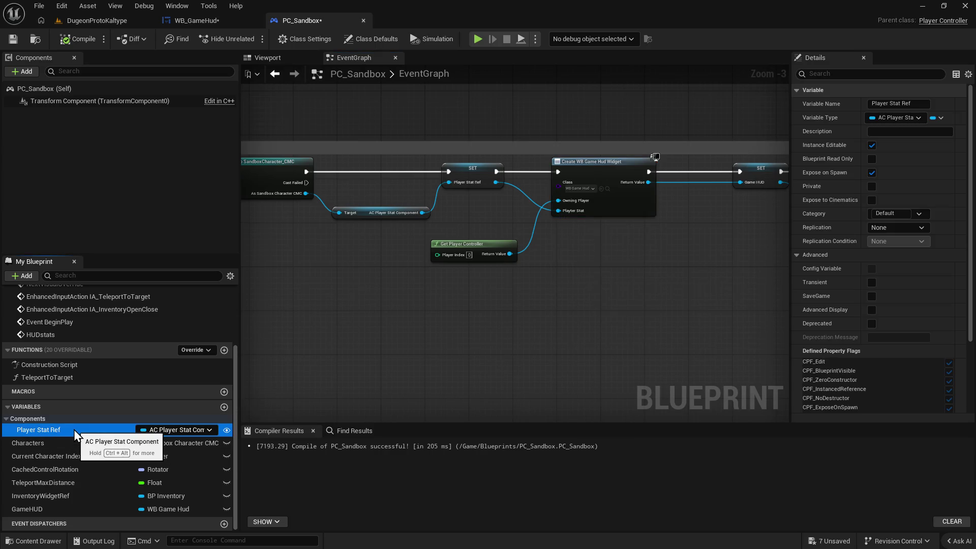
# Locate the Player Stat Ref getter and Create WB Game Hud Widget node, checking WB_GameHud's errors.
pyautogui.moveTo(543, 240); pyautogui.dragTo(305, 304)
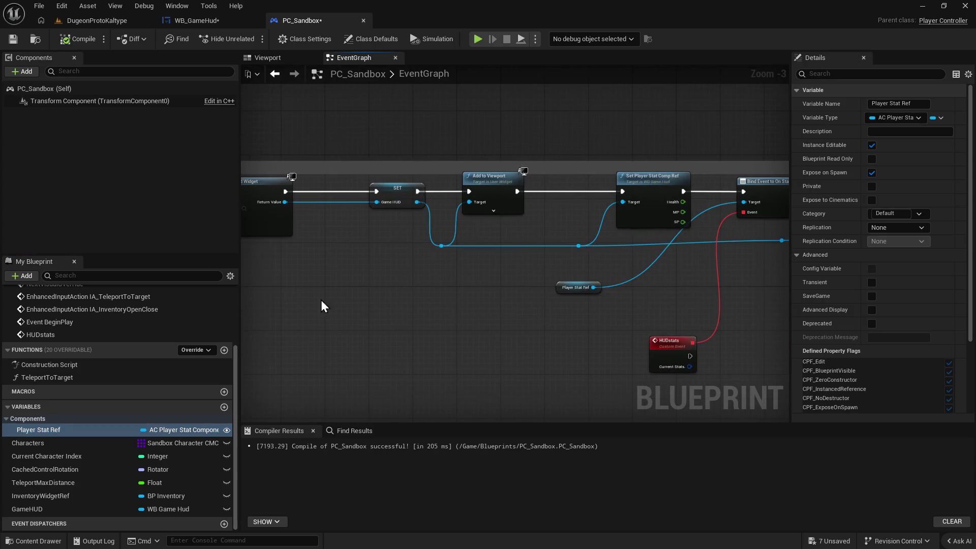
pyautogui.click(576, 287)
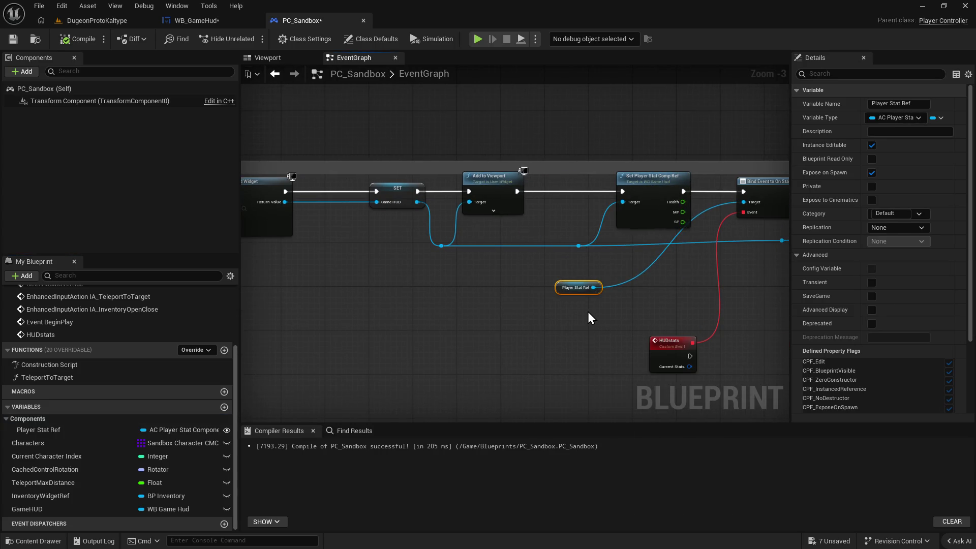
pyautogui.moveTo(541, 312); pyautogui.dragTo(682, 298)
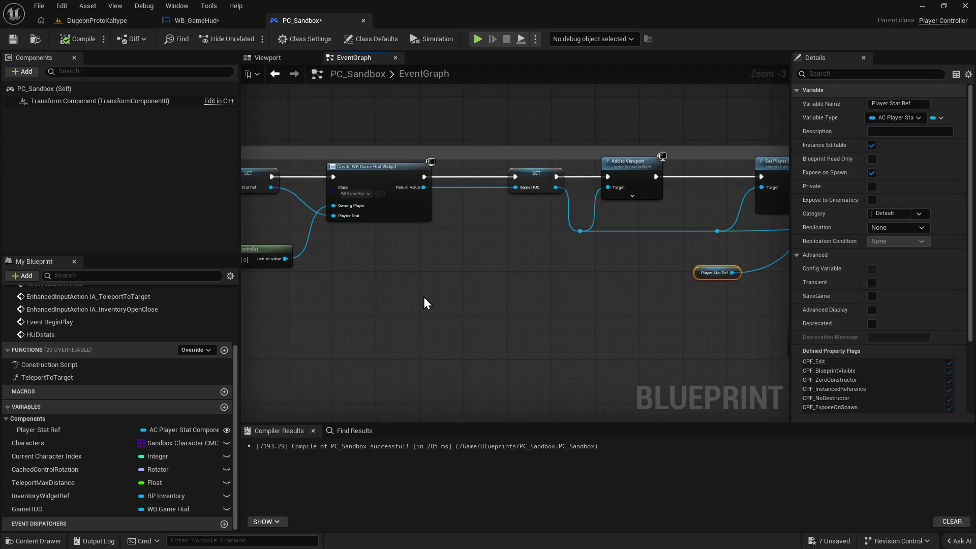
pyautogui.moveTo(421, 297); pyautogui.dragTo(469, 297)
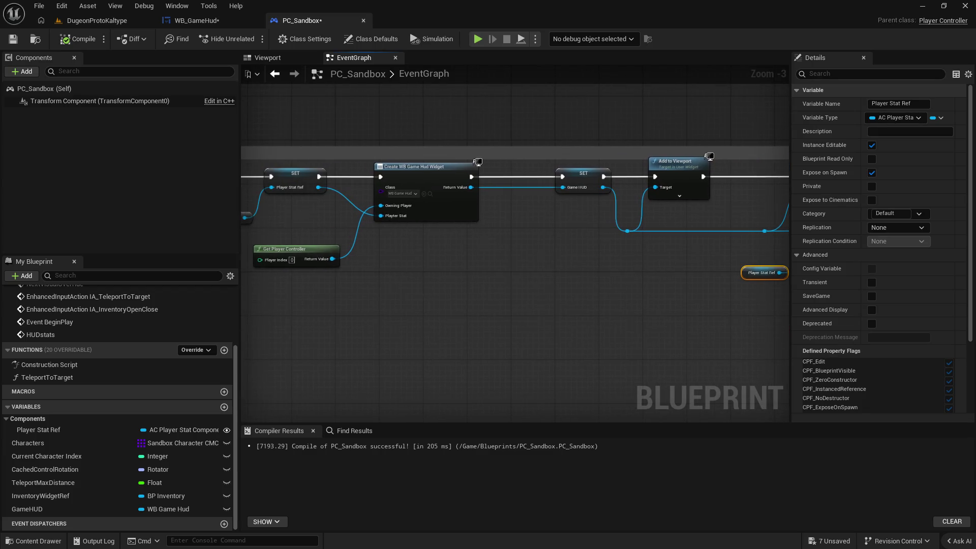
pyautogui.moveTo(395, 261); pyautogui.dragTo(454, 261)
pyautogui.click(195, 20)
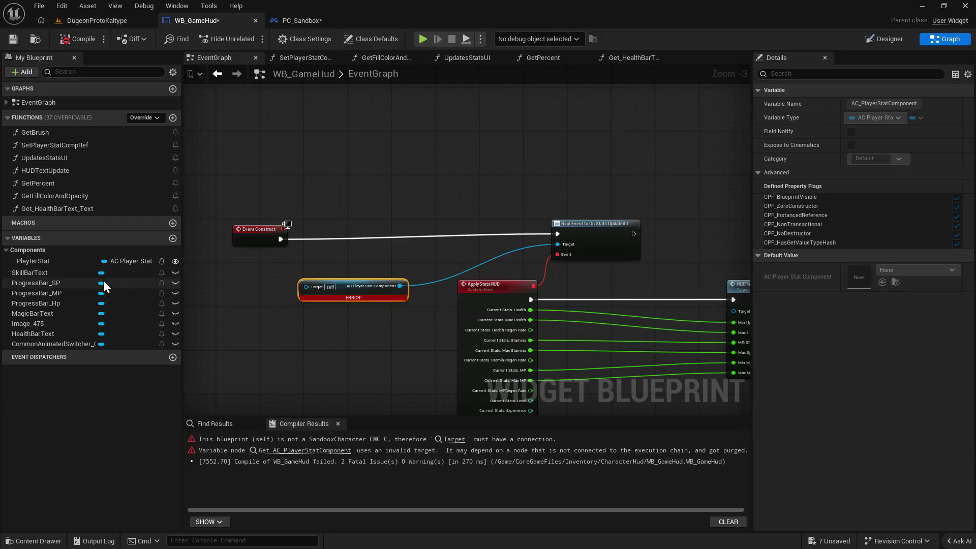
pyautogui.click(307, 18)
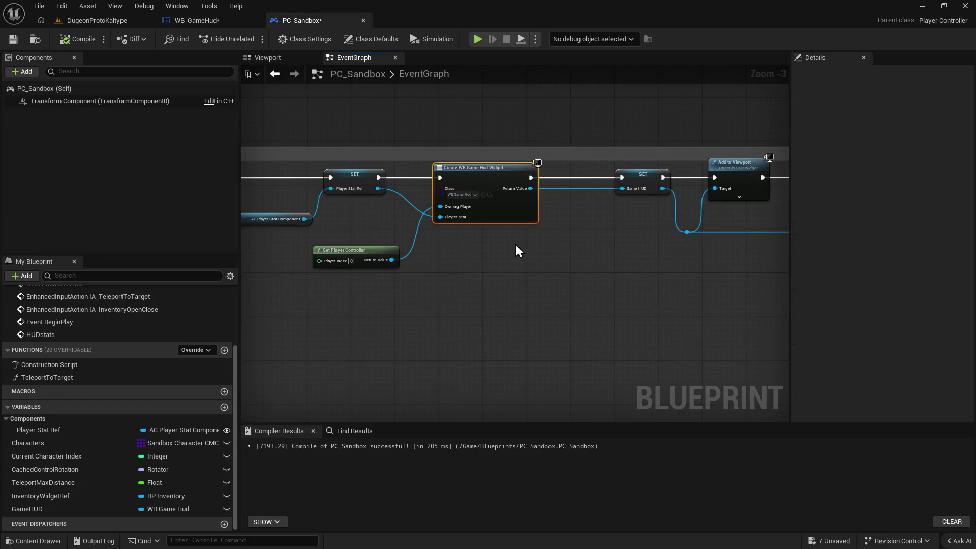
# Connect the AC Player Stat Component getter to the widget's Player Stat pin and compile.
pyautogui.moveTo(516, 245); pyautogui.dragTo(528, 248)
pyautogui.moveTo(425, 239); pyautogui.dragTo(404, 285)
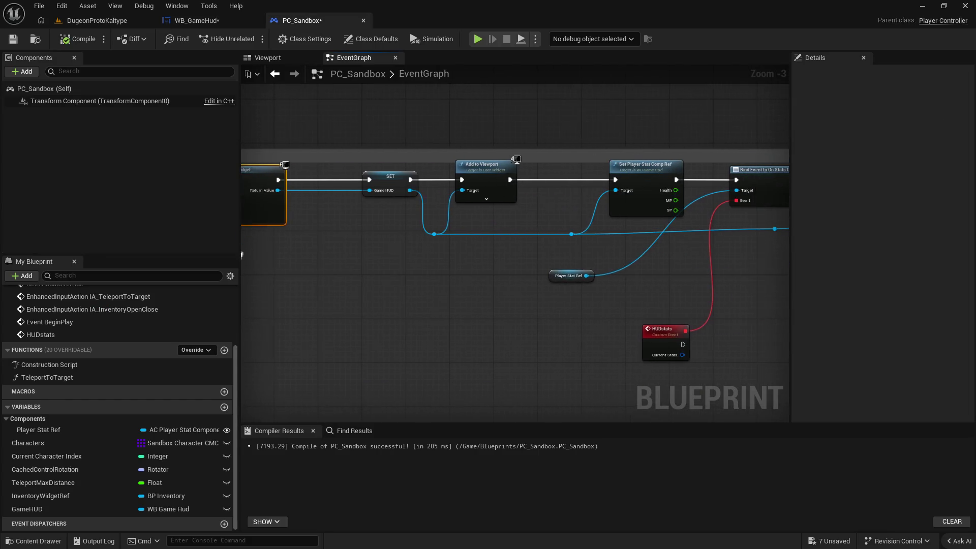
pyautogui.click(274, 74)
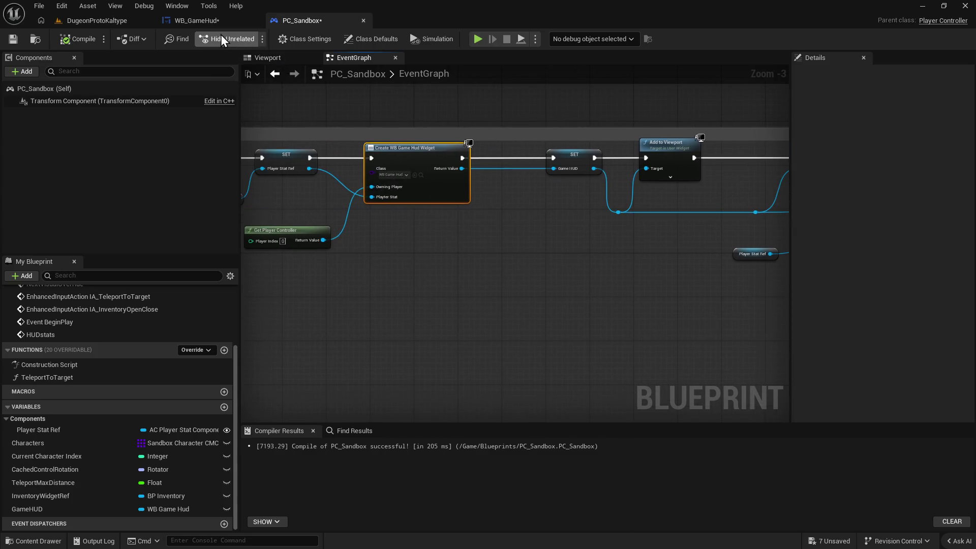
pyautogui.moveTo(511, 253); pyautogui.dragTo(583, 264)
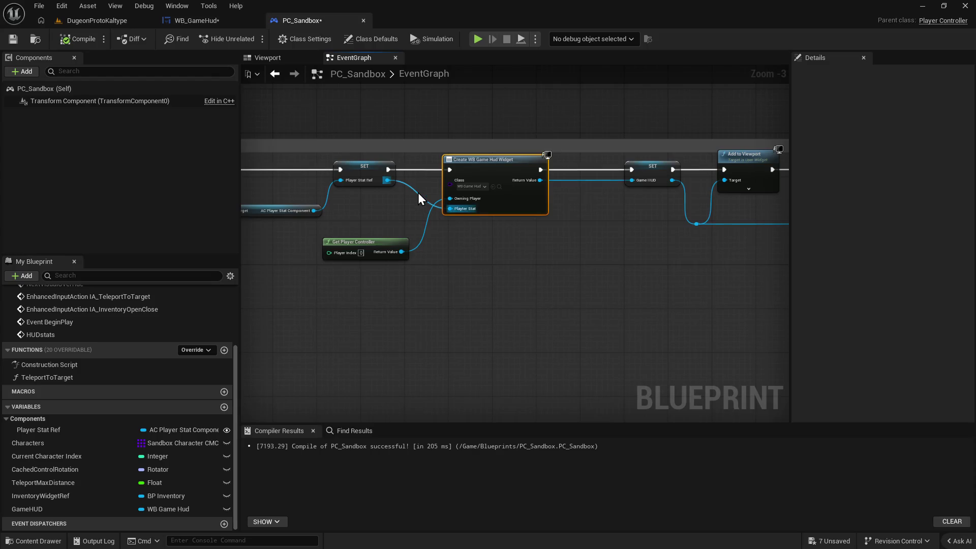
pyautogui.moveTo(360, 210); pyautogui.dragTo(468, 217)
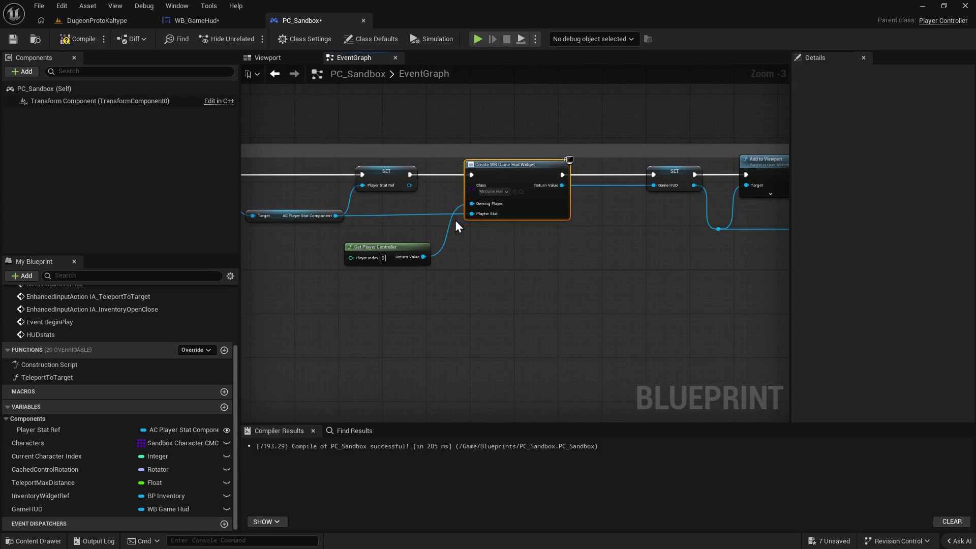
pyautogui.click(88, 42)
# Replace the erroring component getter with a PlayerStat getter on the Bind Event target and compile.
pyautogui.click(203, 18)
pyautogui.click(86, 38)
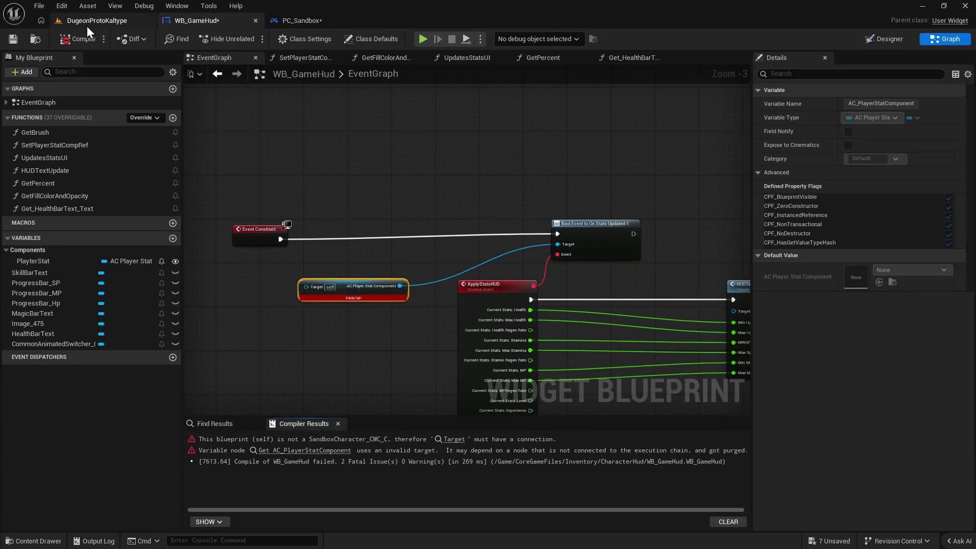
pyautogui.press('Delete')
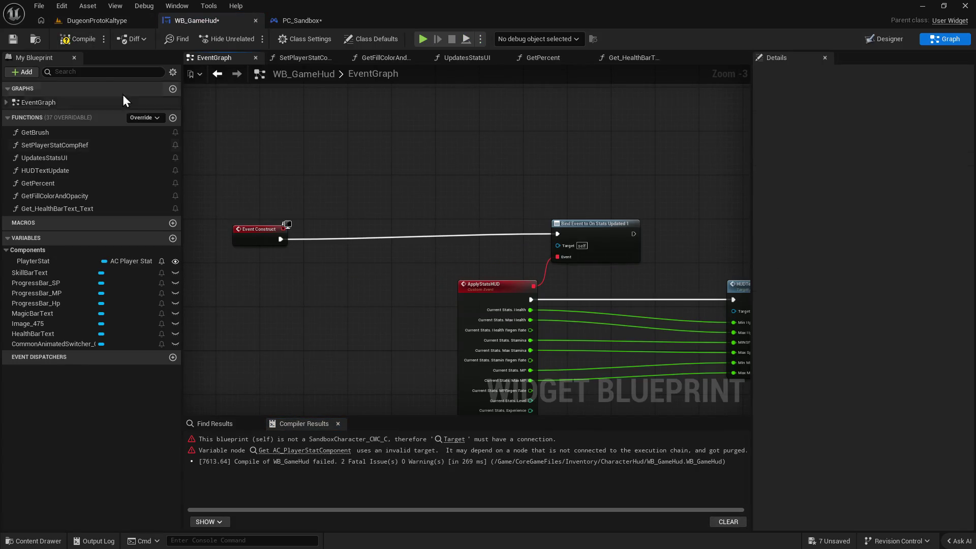
pyautogui.click(78, 38)
pyautogui.moveTo(589, 230); pyautogui.dragTo(614, 216)
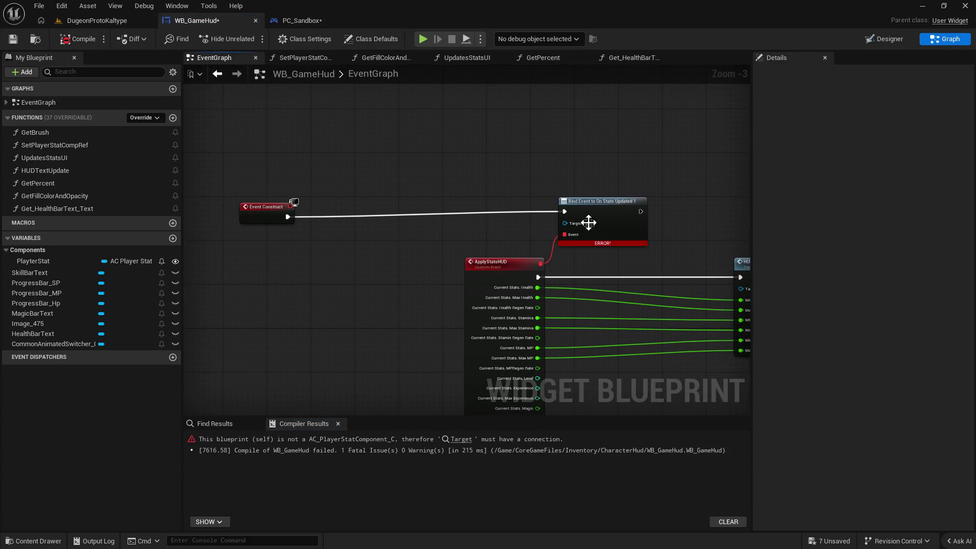
pyautogui.moveTo(49, 260)
pyautogui.mouseDown()
pyautogui.moveTo(416, 252)
pyautogui.moveTo(566, 227)
pyautogui.mouseUp()
pyautogui.click(440, 273)
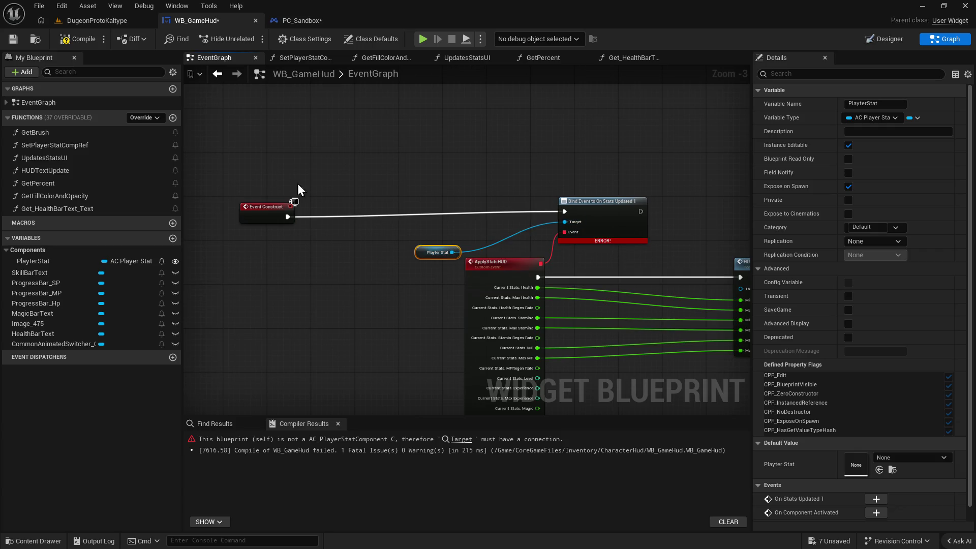
pyautogui.click(72, 38)
# Play-test the DugeonProtoKaltype level, then stop.
pyautogui.click(85, 20)
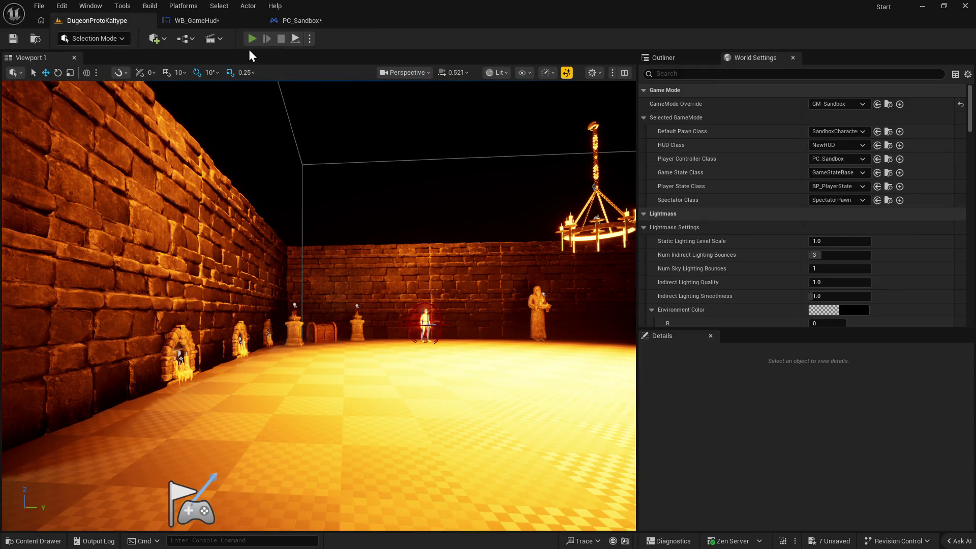
pyautogui.click(252, 38)
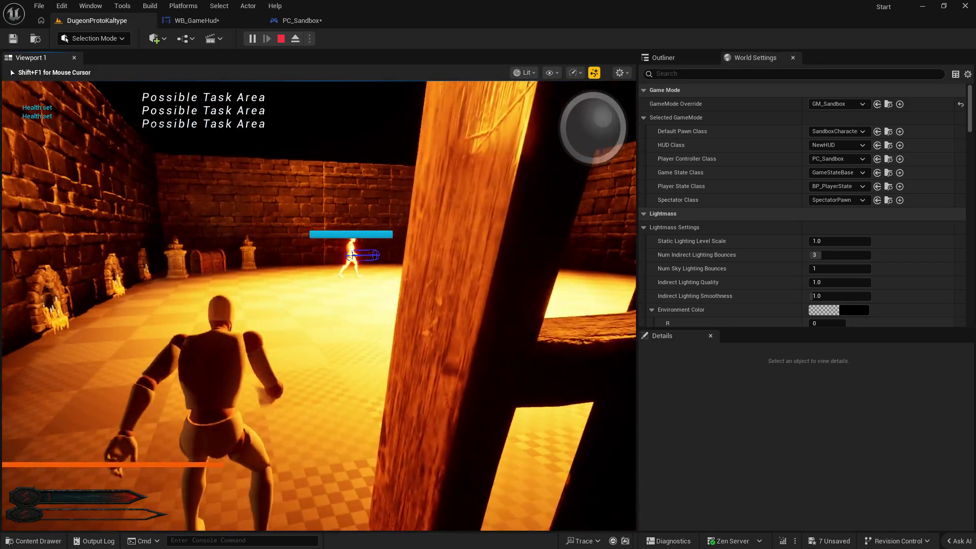
pyautogui.press('Escape')
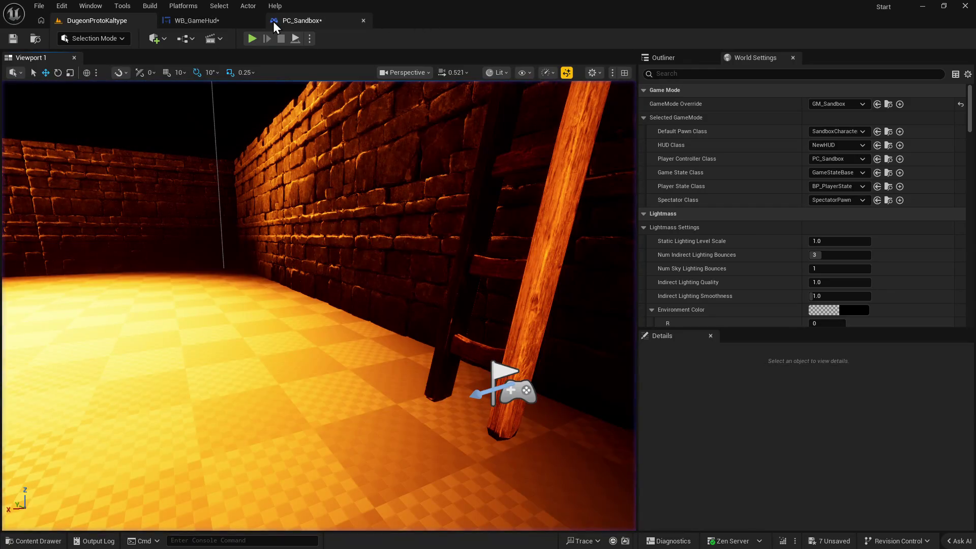
# In PC_Sandbox's graph, bring the cast, SET Player Stat Ref and HUD widget creation nodes into view.
pyautogui.click(273, 22)
pyautogui.moveTo(636, 238)
pyautogui.mouseDown()
pyautogui.moveTo(482, 267)
pyautogui.moveTo(527, 286)
pyautogui.moveTo(483, 291)
pyautogui.mouseUp()
pyautogui.moveTo(326, 300); pyautogui.dragTo(380, 306)
pyautogui.moveTo(324, 276); pyautogui.dragTo(489, 298)
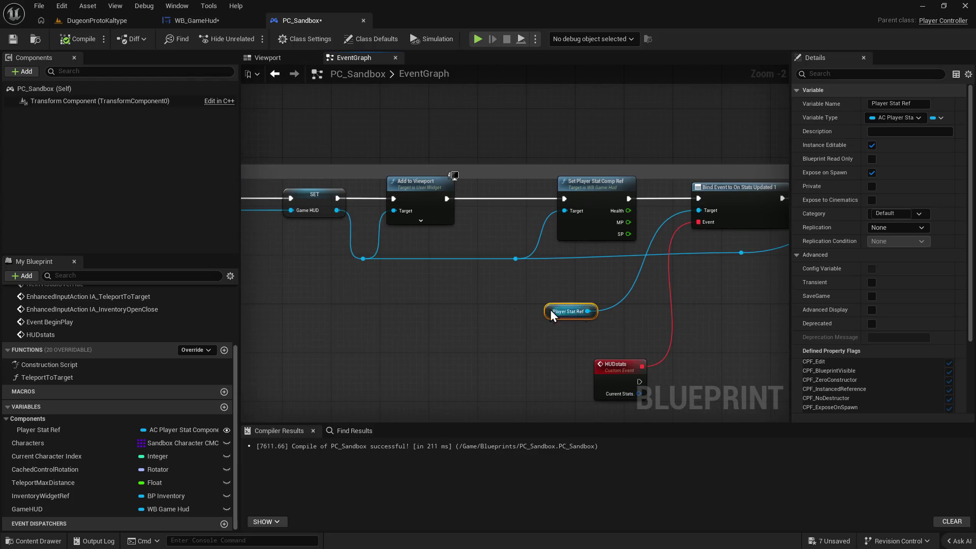
pyautogui.scroll(-1, 578, 313)
pyautogui.moveTo(318, 362)
pyautogui.mouseDown()
pyautogui.moveTo(425, 330)
pyautogui.moveTo(633, 334)
pyautogui.moveTo(605, 335)
pyautogui.mouseUp()
pyautogui.moveTo(468, 241)
pyautogui.mouseDown()
pyautogui.moveTo(374, 284)
pyautogui.moveTo(460, 294)
pyautogui.mouseUp()
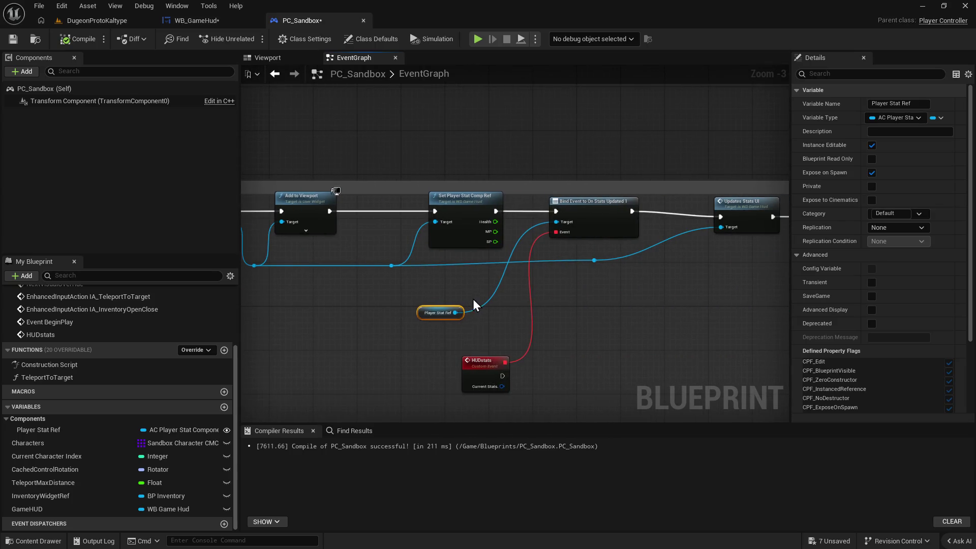
pyautogui.moveTo(626, 215)
pyautogui.mouseDown()
pyautogui.moveTo(288, 353)
pyautogui.moveTo(360, 285)
pyautogui.moveTo(364, 296)
pyautogui.mouseUp()
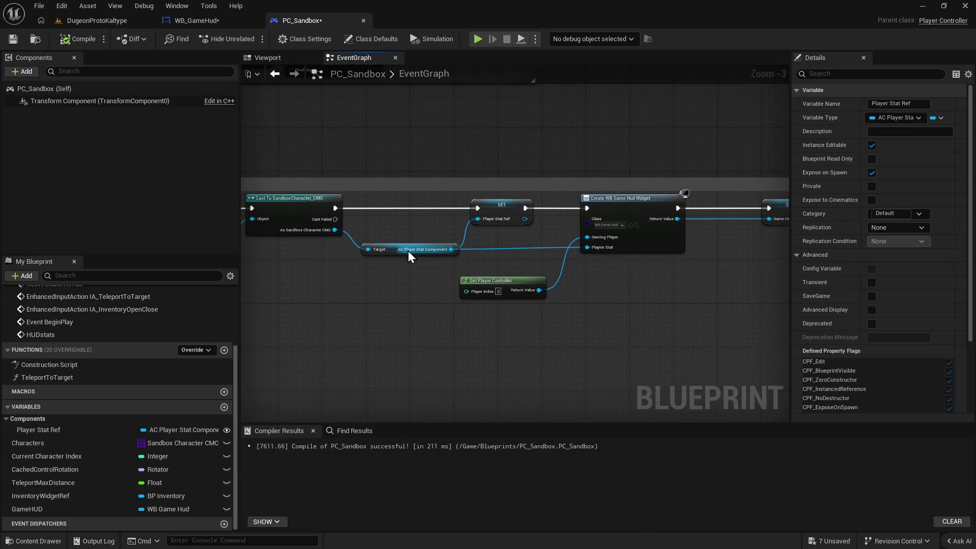
# Delete the SET Player Stat Ref node, wire the cast straight into Create WB Game Hud Widget, and play the level.
pyautogui.click(495, 211)
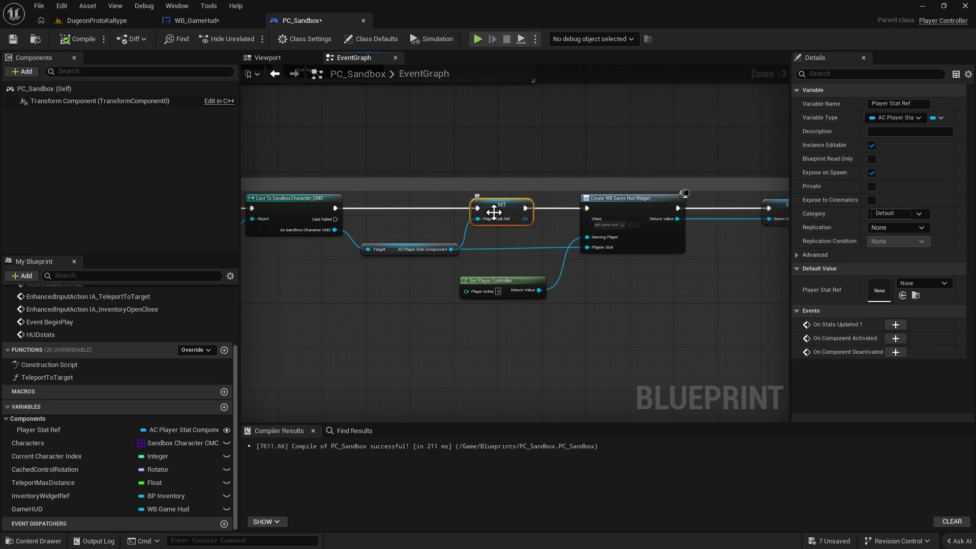
pyautogui.press('Delete')
pyautogui.moveTo(335, 208); pyautogui.dragTo(587, 208)
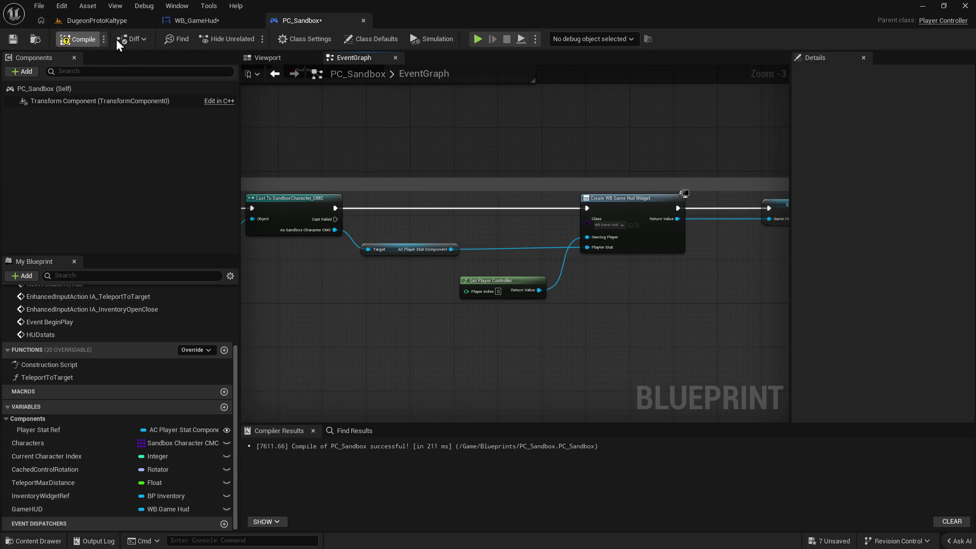
pyautogui.click(103, 22)
pyautogui.hotkey('alt', 'p')
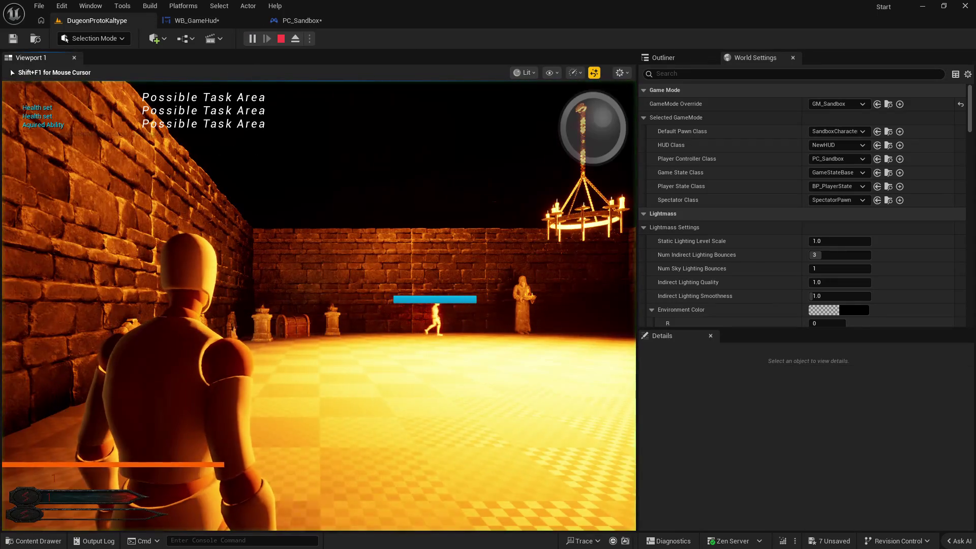
# Stop the playtest and inspect the Accessed None error on Player Stat Ref at Bind Event.
pyautogui.press('Escape')
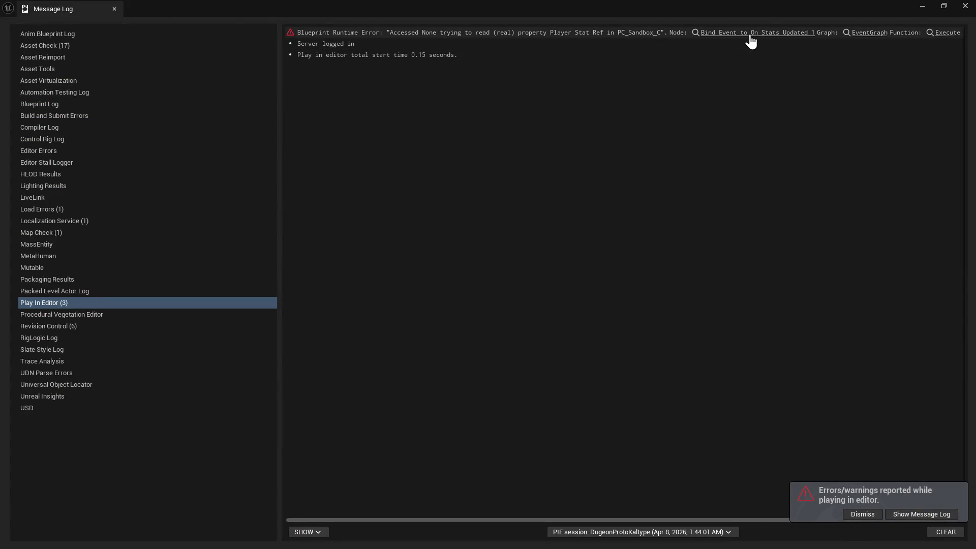
pyautogui.click(745, 36)
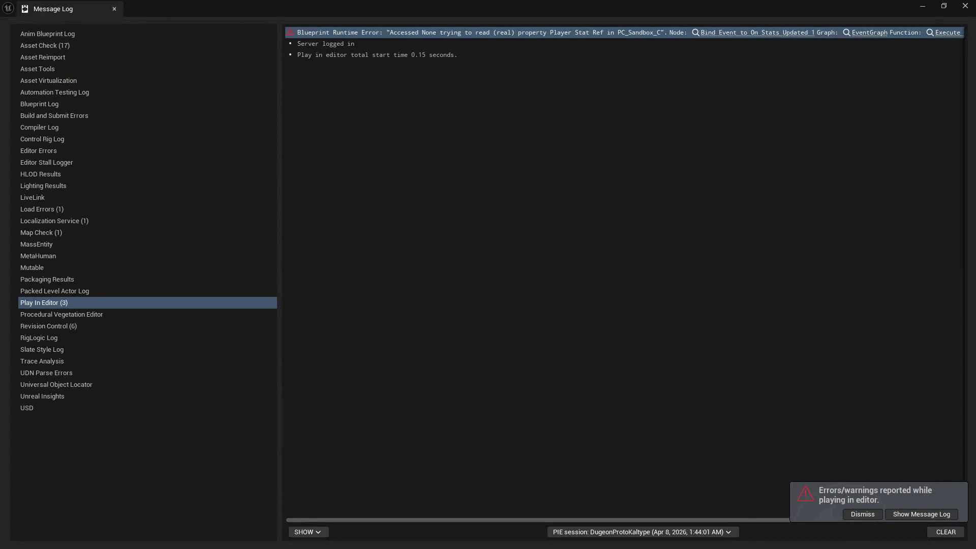
pyautogui.click(964, 5)
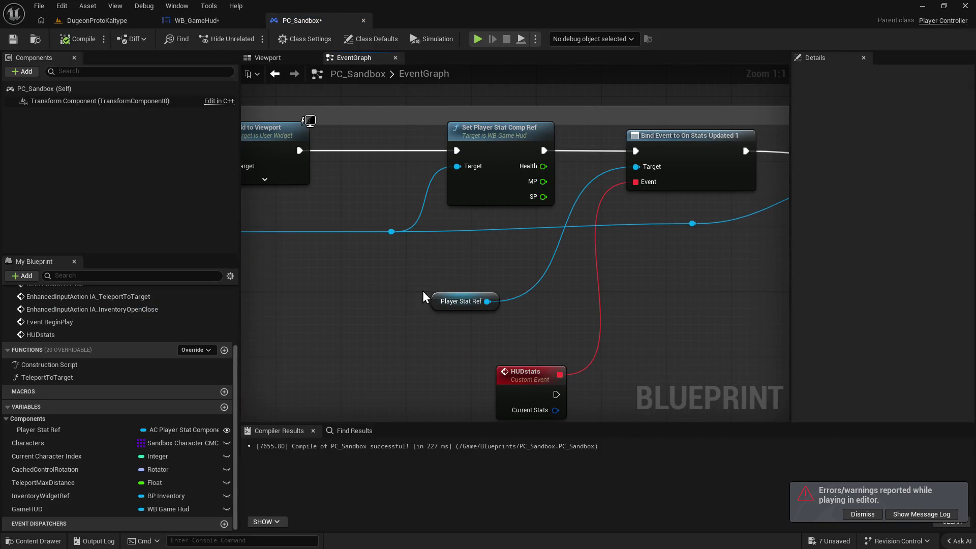
pyautogui.scroll(-3, 420, 287)
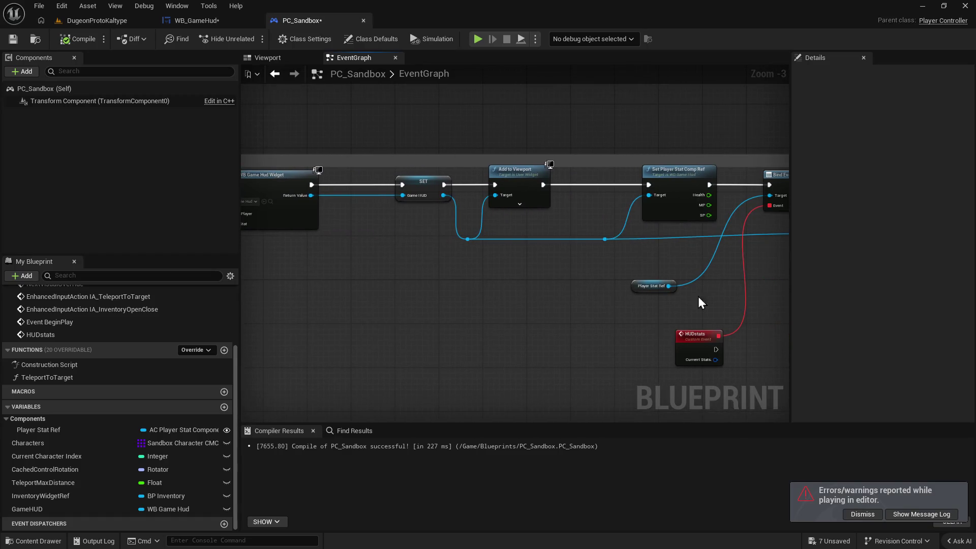
pyautogui.moveTo(642, 288); pyautogui.dragTo(516, 299)
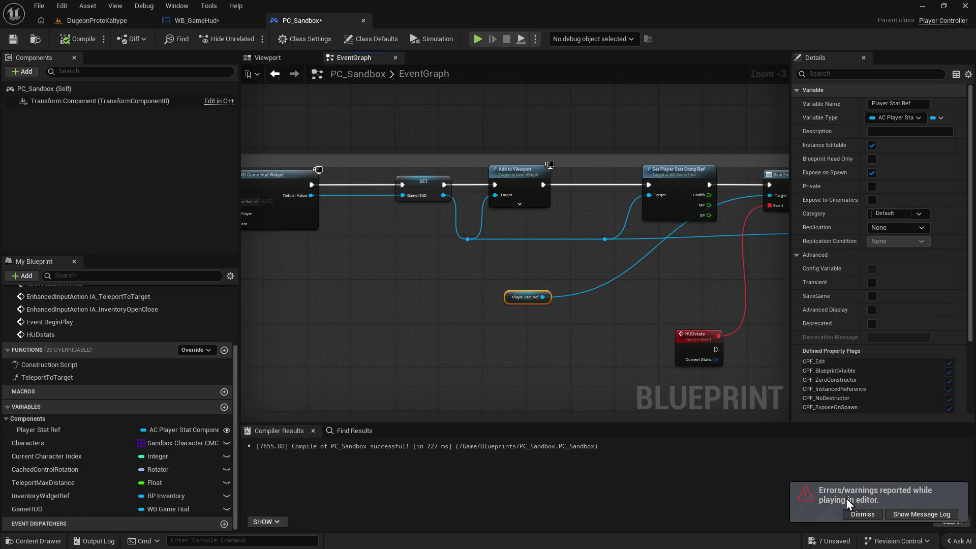
pyautogui.click(917, 514)
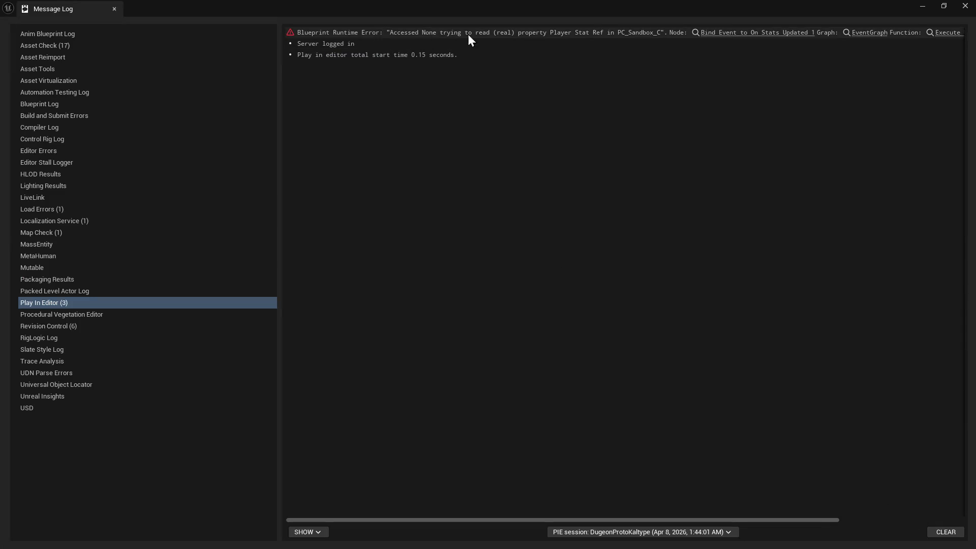
pyautogui.click(965, 7)
# Open the Content Drawer and select the SandboxCharacter_CMC blueprint in CoreGameFiles.
pyautogui.rightClick(389, 267)
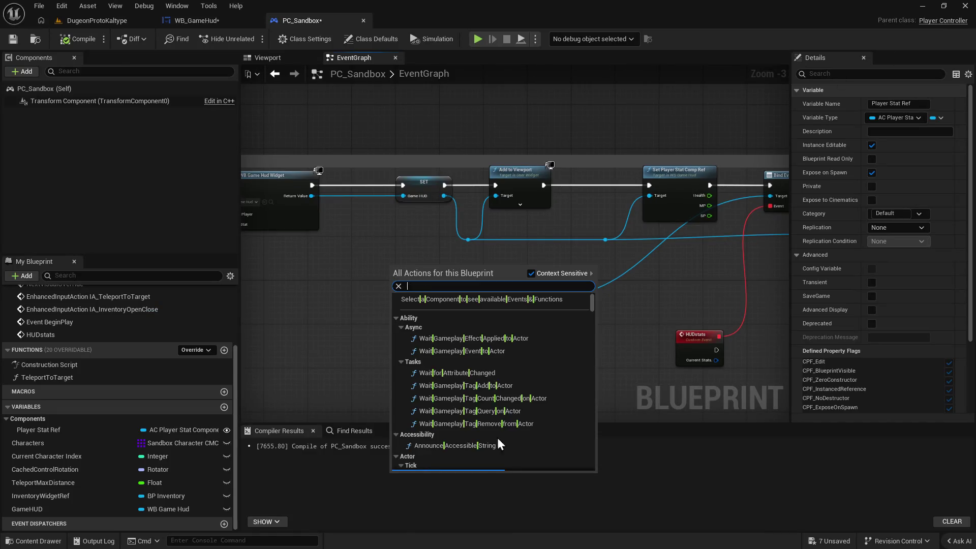
pyautogui.click(312, 328)
pyautogui.hotkey('ctrl', 'space')
pyautogui.click(775, 414)
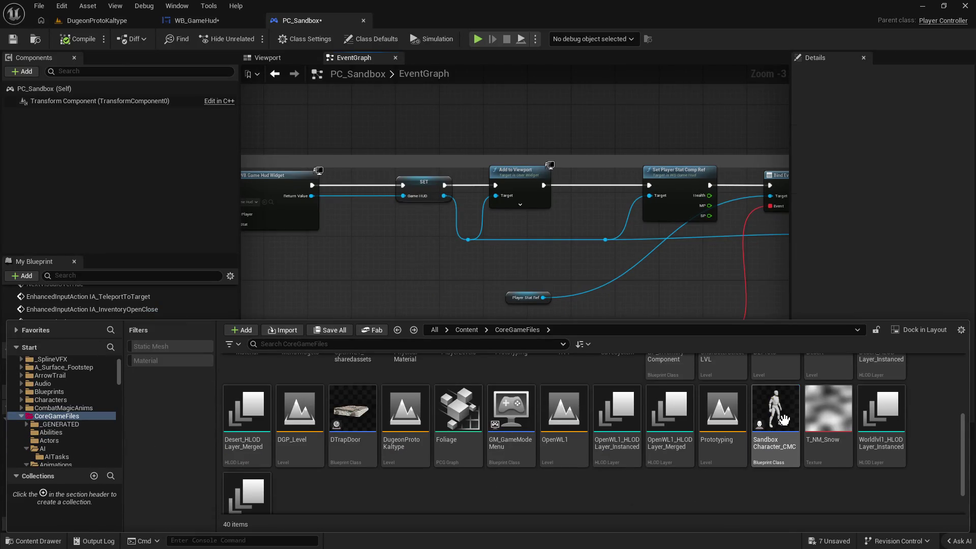
# Open SandboxCharacter_CMC and survey its event graph down to the DamageSystemEvents section.
pyautogui.press('Return')
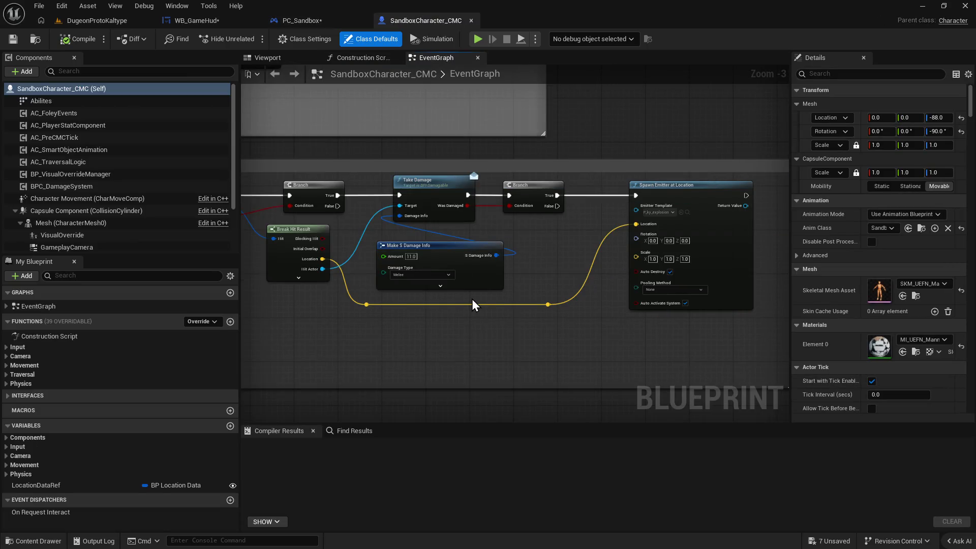
pyautogui.moveTo(492, 280)
pyautogui.mouseDown()
pyautogui.moveTo(645, 279)
pyautogui.moveTo(572, 292)
pyautogui.moveTo(440, 81)
pyautogui.mouseUp()
pyautogui.moveTo(511, 297); pyautogui.dragTo(529, 285)
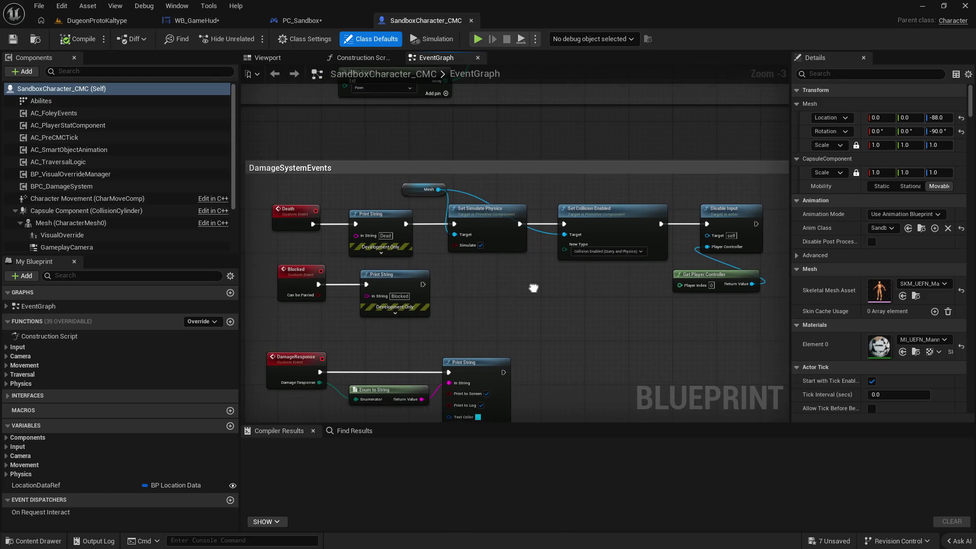
pyautogui.scroll(-1, 602, 331)
pyautogui.moveTo(602, 331); pyautogui.dragTo(568, 138)
pyautogui.moveTo(547, 197)
pyautogui.mouseDown()
pyautogui.moveTo(648, 328)
pyautogui.moveTo(587, 184)
pyautogui.moveTo(662, 405)
pyautogui.mouseUp()
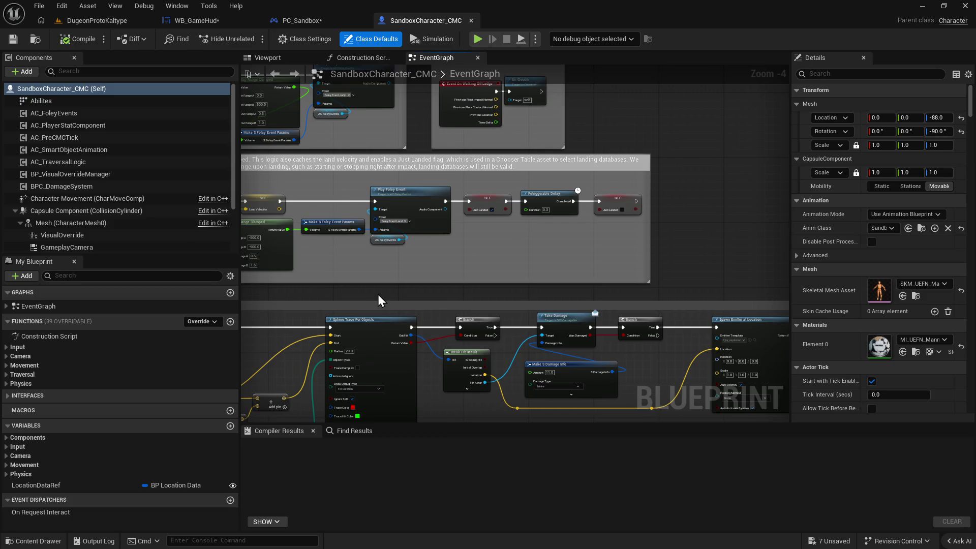
pyautogui.scroll(-8, 541, 275)
pyautogui.moveTo(540, 275); pyautogui.dragTo(546, 200)
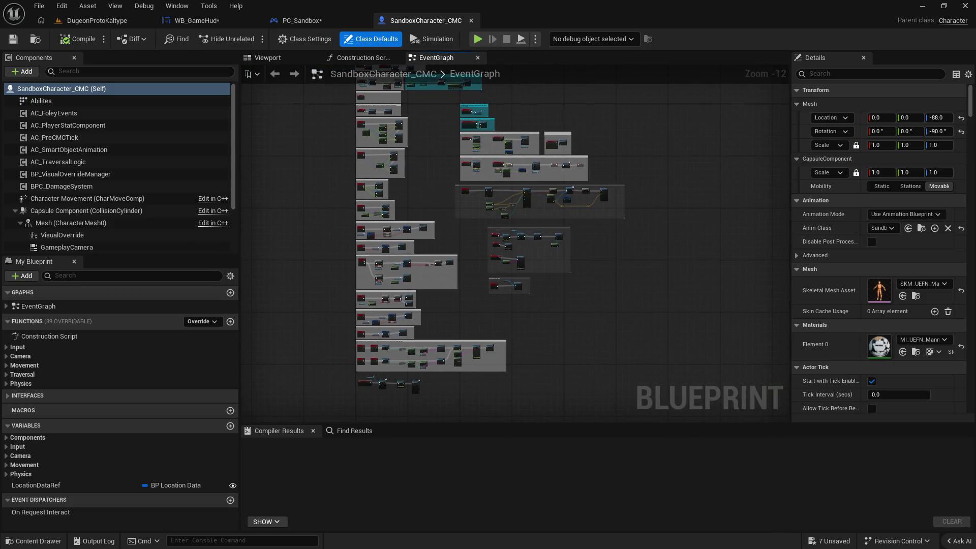
pyautogui.scroll(9, 455, 360)
pyautogui.moveTo(368, 298); pyautogui.dragTo(405, 180)
pyautogui.scroll(-8, 578, 190)
pyautogui.scroll(7, 496, 345)
pyautogui.moveTo(532, 154); pyautogui.dragTo(525, 292)
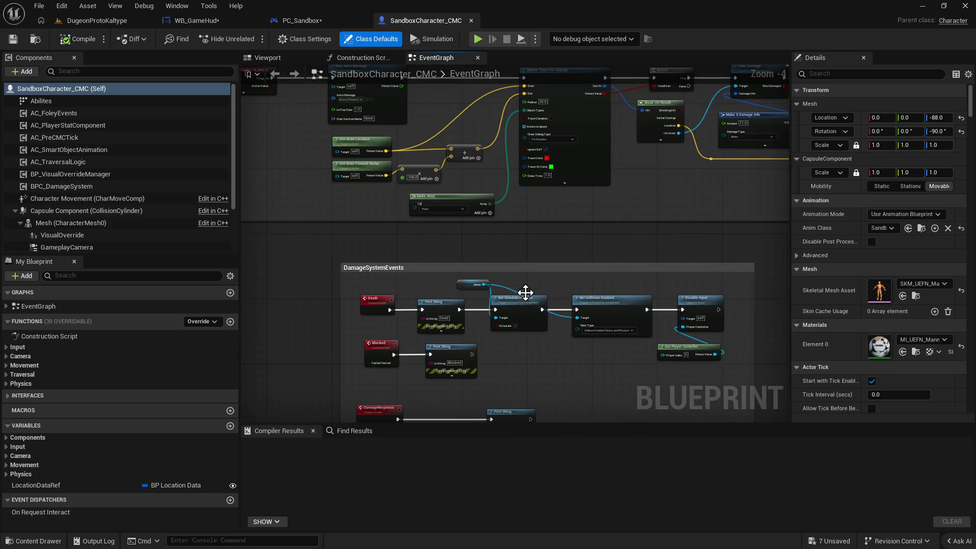
# Add a SET AC_PlayerStatComponent node after the movement-update Bind Event and compile the blueprint.
pyautogui.click(9, 439)
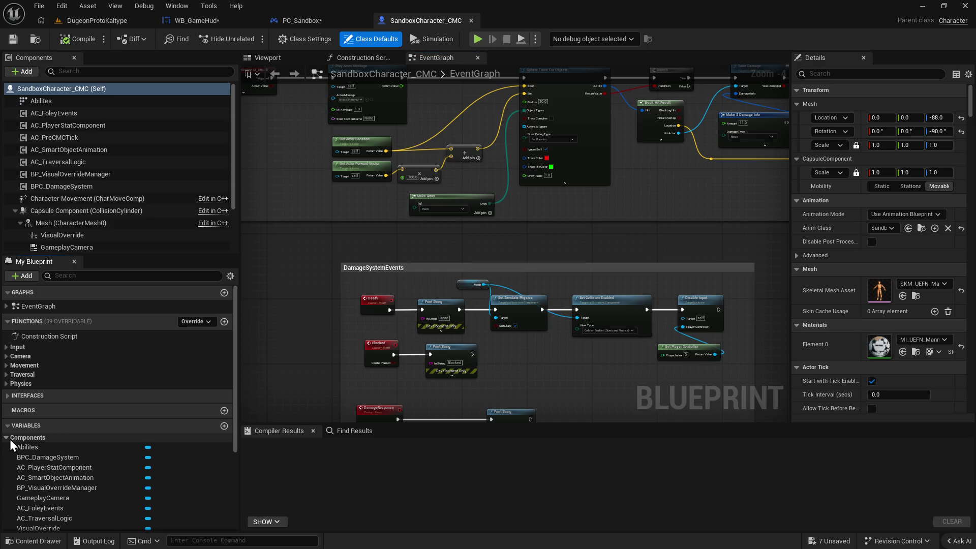
pyautogui.moveTo(305, 376)
pyautogui.mouseDown()
pyautogui.moveTo(558, 331)
pyautogui.moveTo(327, 272)
pyautogui.moveTo(366, 299)
pyautogui.moveTo(344, 273)
pyautogui.moveTo(573, 319)
pyautogui.moveTo(488, 258)
pyautogui.moveTo(590, 244)
pyautogui.moveTo(596, 307)
pyautogui.moveTo(510, 194)
pyautogui.mouseUp()
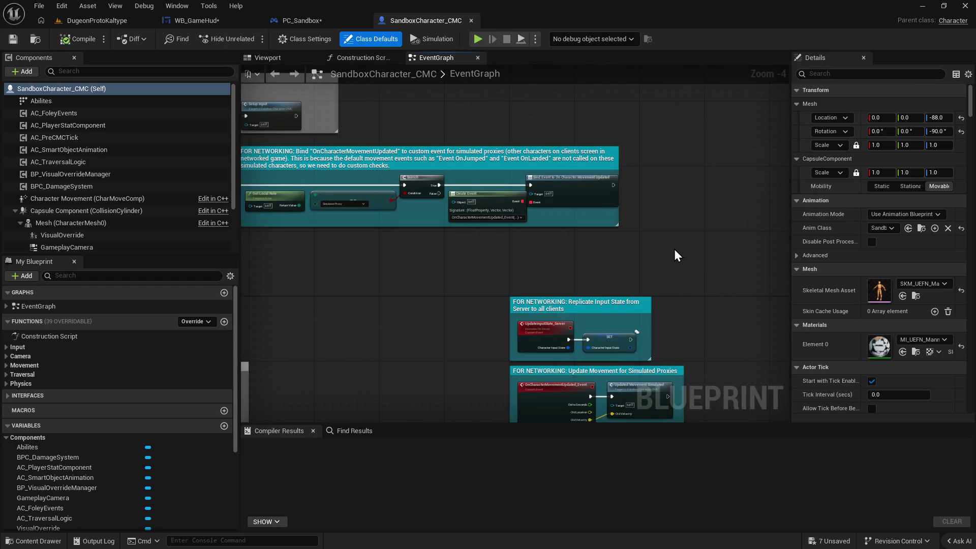
pyautogui.moveTo(675, 249); pyautogui.dragTo(539, 249)
pyautogui.moveTo(50, 468)
pyautogui.mouseDown()
pyautogui.moveTo(487, 175)
pyautogui.moveTo(601, 182)
pyautogui.moveTo(596, 200)
pyautogui.mouseUp()
pyautogui.click(531, 208)
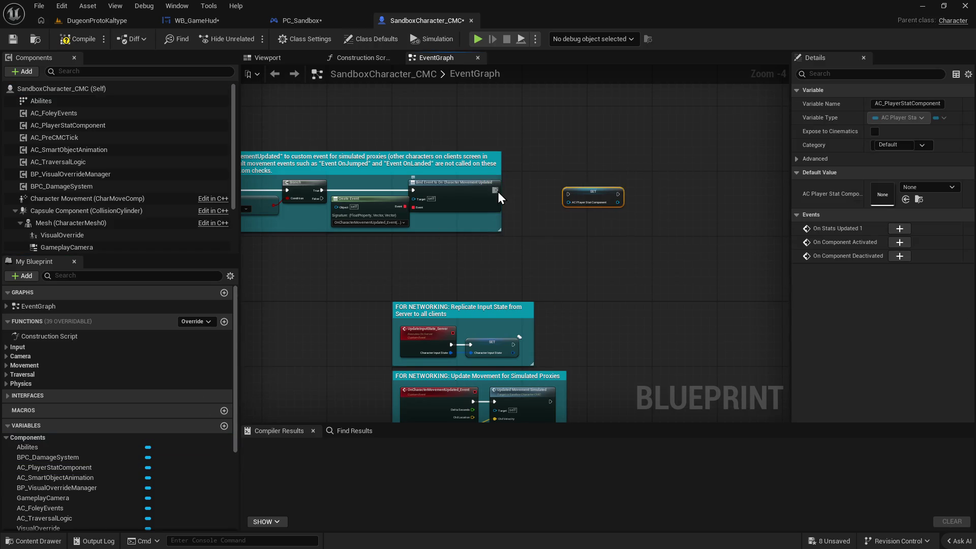
pyautogui.moveTo(497, 191)
pyautogui.mouseDown()
pyautogui.moveTo(583, 199)
pyautogui.moveTo(584, 188)
pyautogui.mouseUp()
pyautogui.click(76, 39)
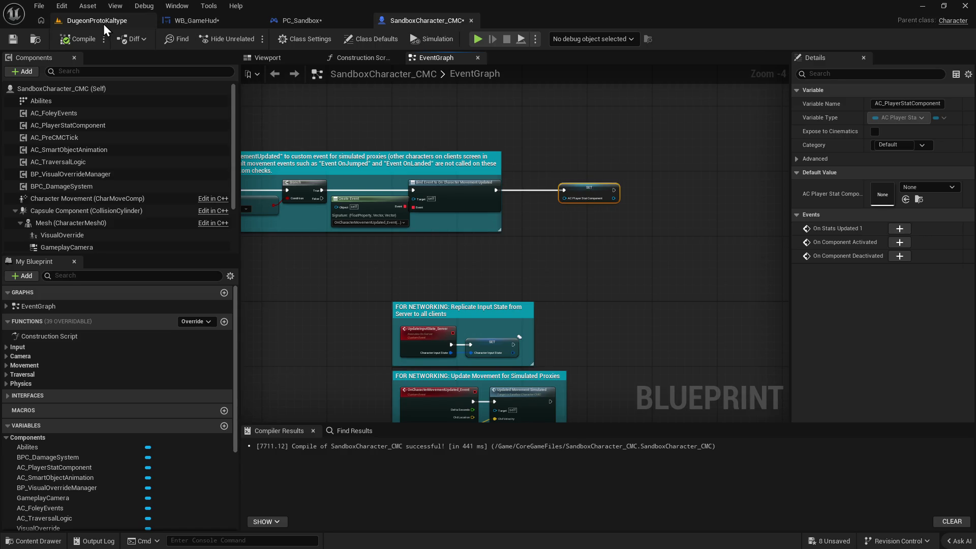
pyautogui.click(102, 22)
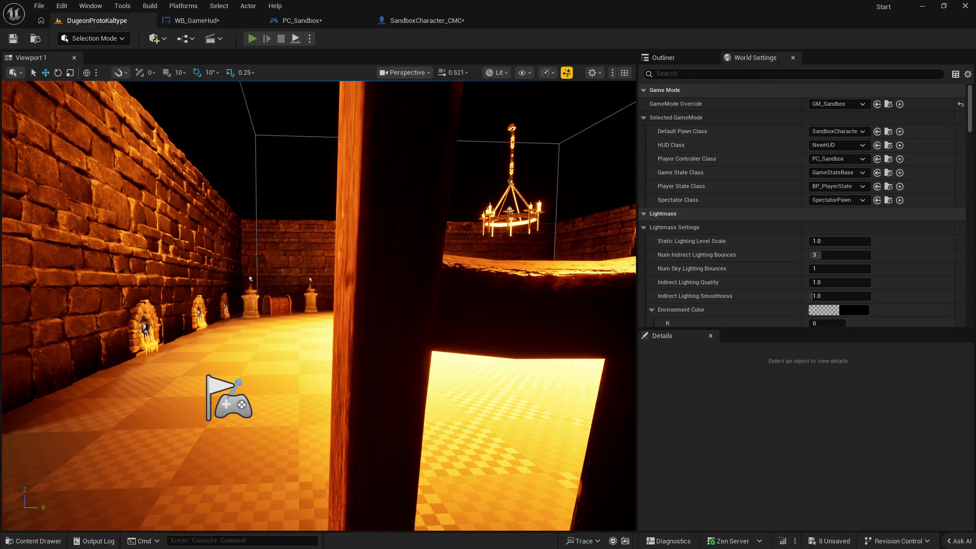
# Play the level, widen the Message Log, and follow the Accessed None error to PC_Sandbox's EventGraph.
pyautogui.hotkey('alt', 'p')
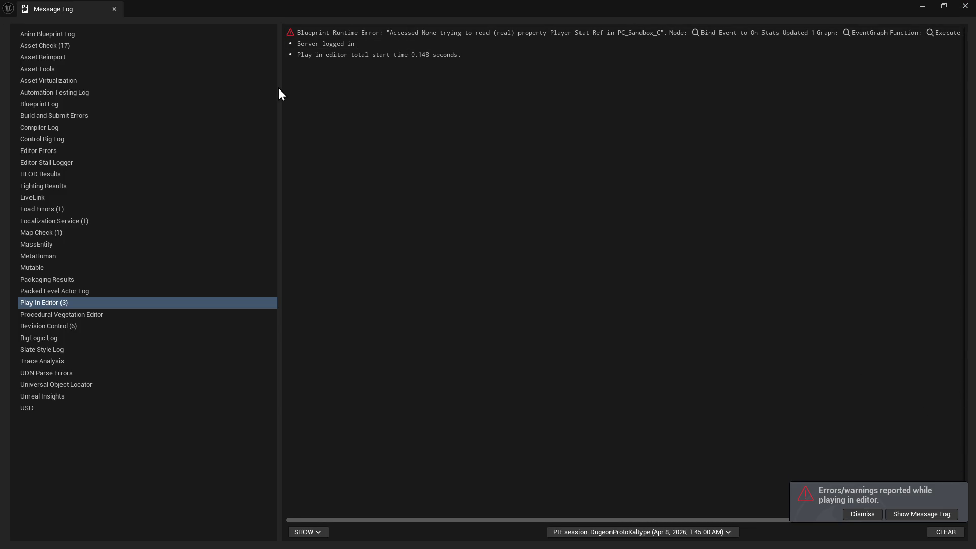
pyautogui.moveTo(279, 89); pyautogui.dragTo(115, 89)
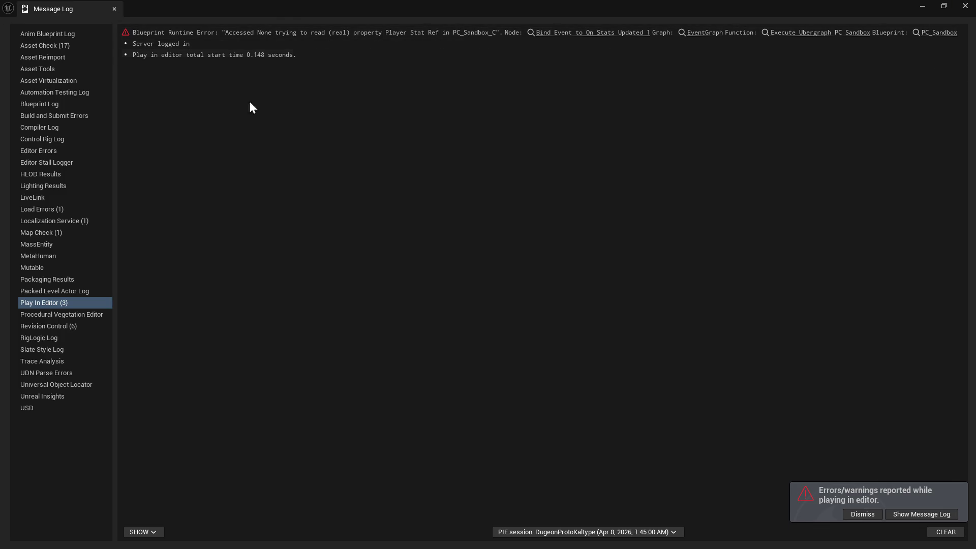
pyautogui.moveTo(86, 116)
pyautogui.mouseDown()
pyautogui.moveTo(61, 115)
pyautogui.moveTo(134, 120)
pyautogui.moveTo(104, 120)
pyautogui.mouseUp()
pyautogui.click(932, 33)
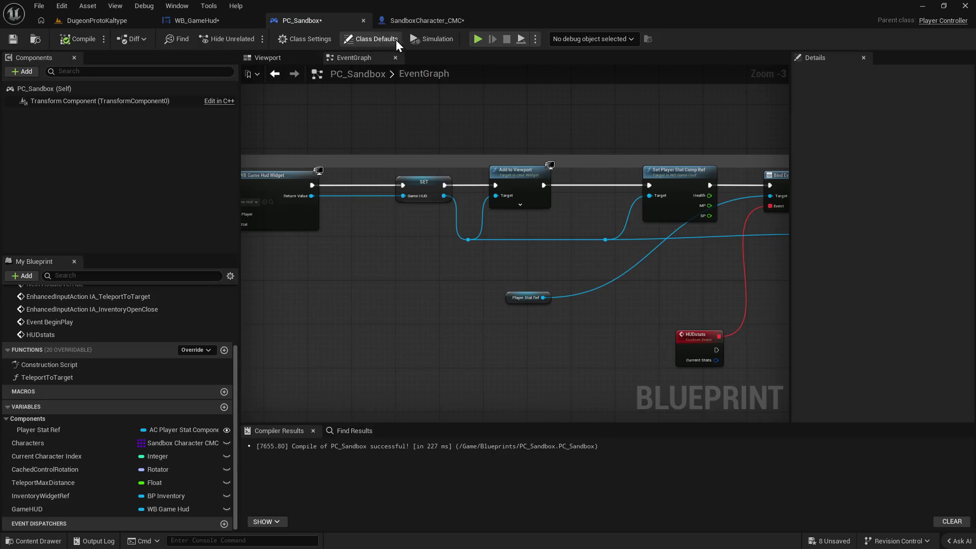
# Remove the character's SET node and replace Player Stat Ref with a promoted PLayerStat variable in PC_Sandbox.
pyautogui.click(441, 23)
pyautogui.press('Delete')
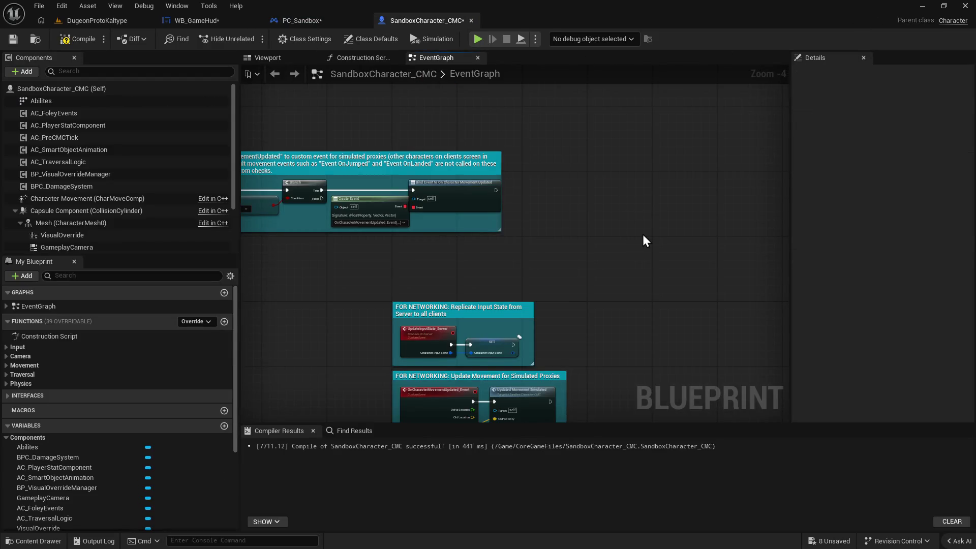
pyautogui.click(317, 20)
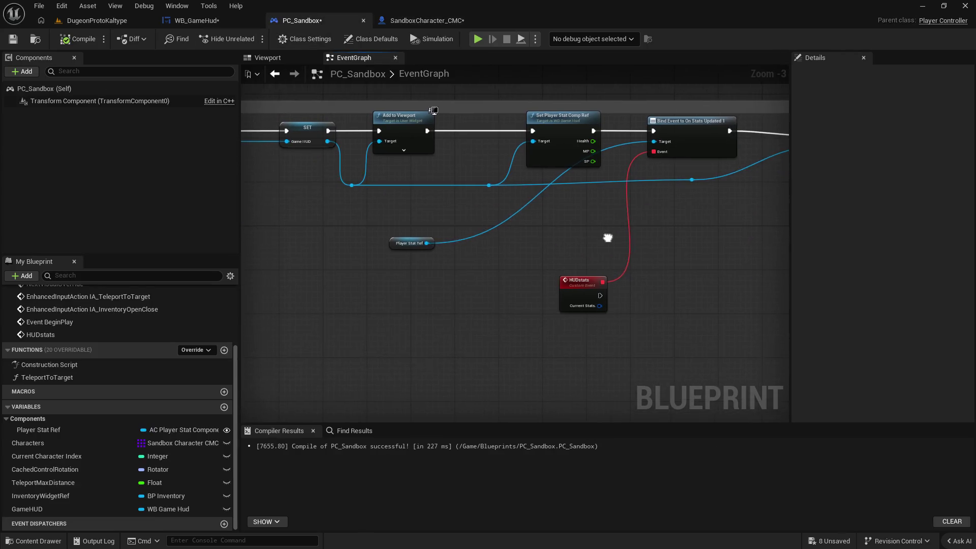
pyautogui.moveTo(421, 236); pyautogui.dragTo(583, 244)
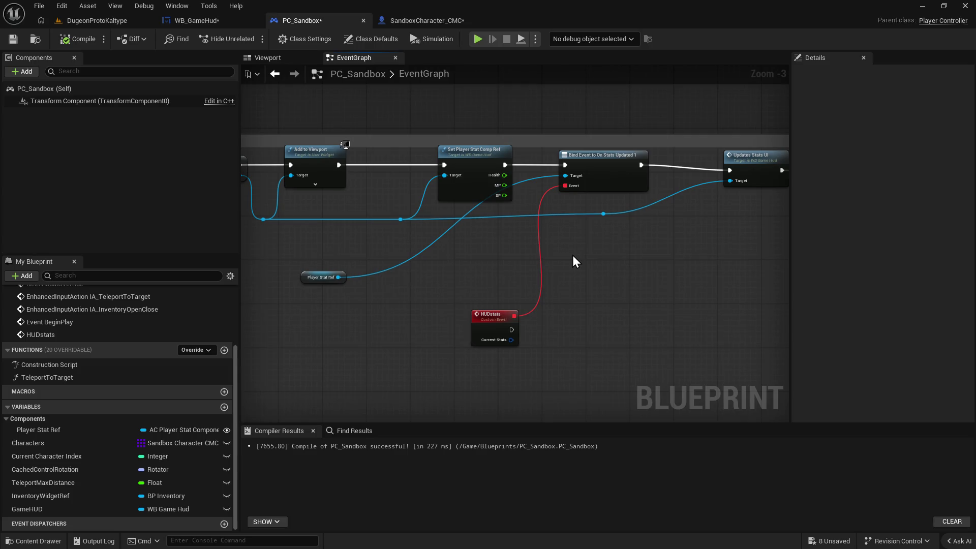
pyautogui.moveTo(428, 238)
pyautogui.mouseDown()
pyautogui.moveTo(649, 233)
pyautogui.moveTo(582, 258)
pyautogui.mouseUp()
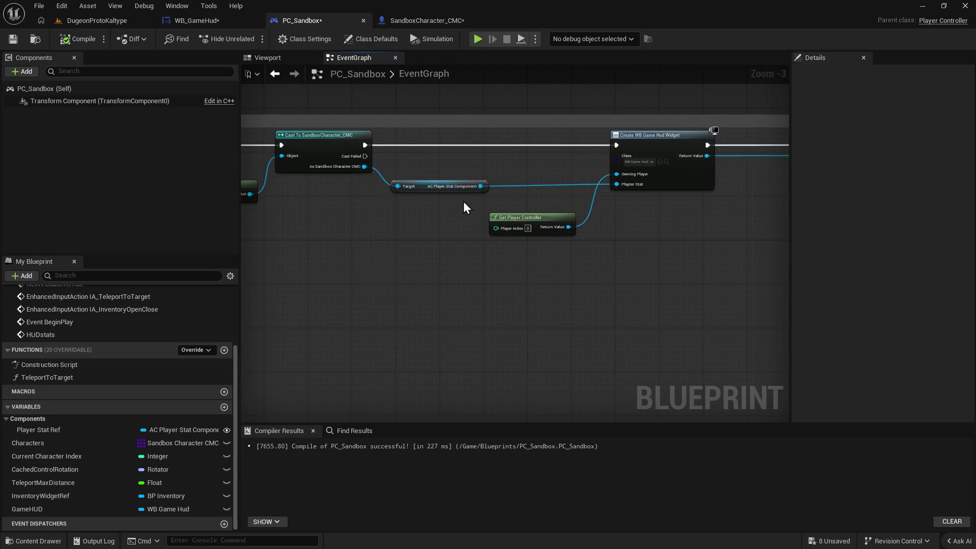
pyautogui.rightClick(479, 187)
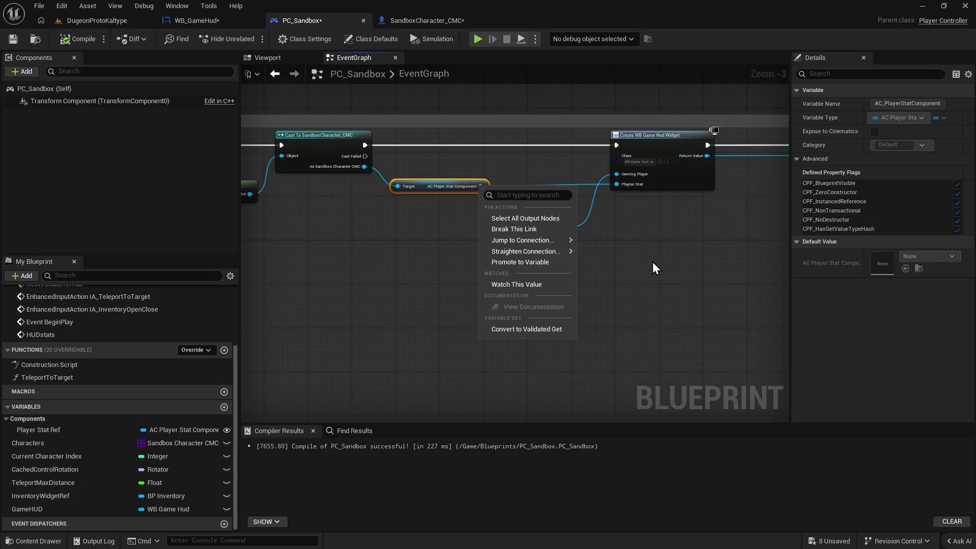
pyautogui.click(62, 429)
pyautogui.press('Delete')
pyautogui.click(550, 299)
pyautogui.write('PLayers')
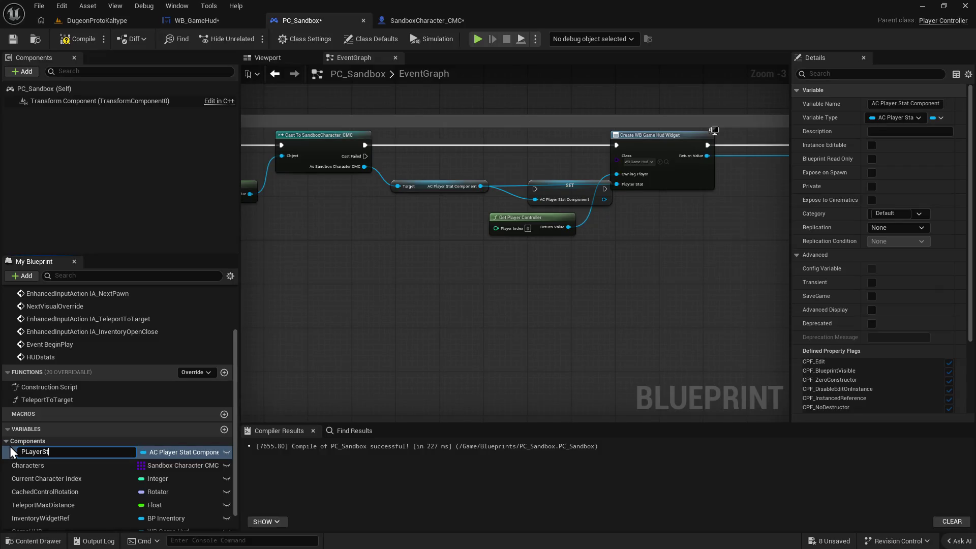
pyautogui.press('Return')
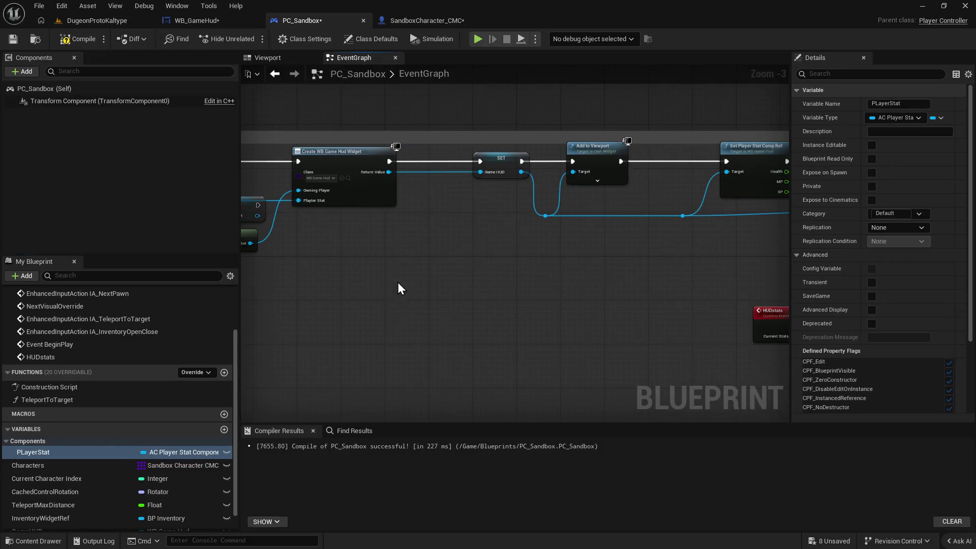
# Run the SET PLayerStat node right after the cast, feed it into Create WB Game Hud Widget, and compile.
pyautogui.moveTo(557, 196); pyautogui.dragTo(540, 164)
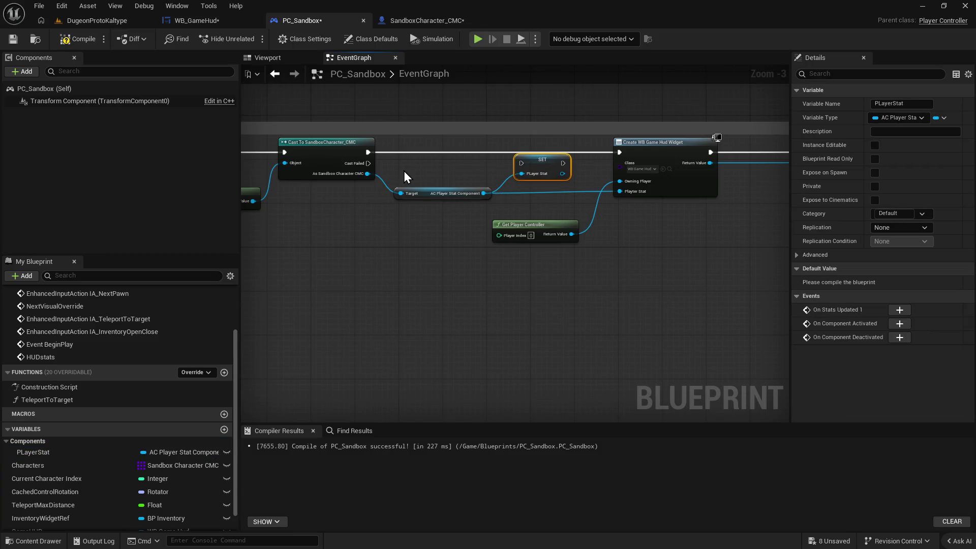
pyautogui.moveTo(367, 152)
pyautogui.mouseDown()
pyautogui.moveTo(523, 161)
pyautogui.moveTo(624, 194)
pyautogui.mouseUp()
pyautogui.moveTo(563, 163)
pyautogui.mouseDown()
pyautogui.moveTo(620, 152)
pyautogui.moveTo(526, 156)
pyautogui.mouseUp()
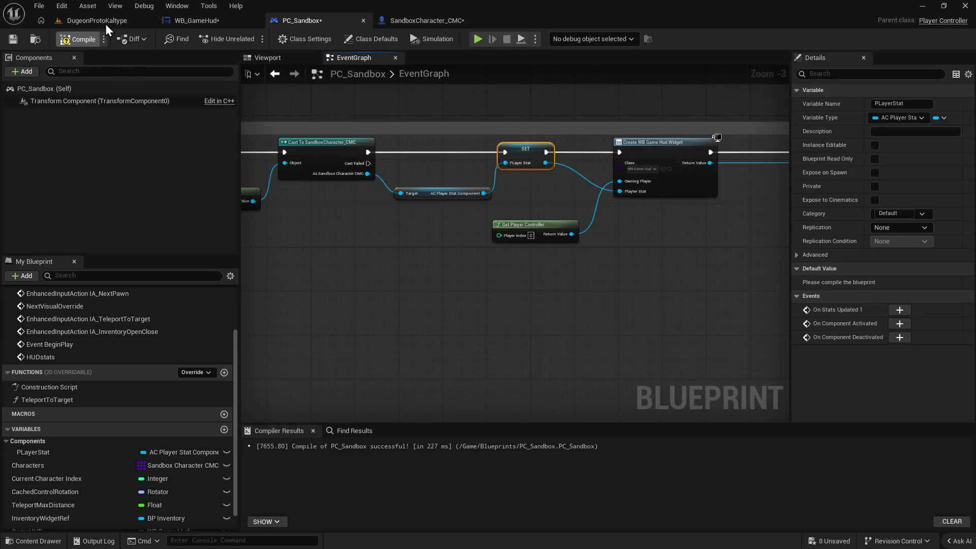
pyautogui.click(81, 39)
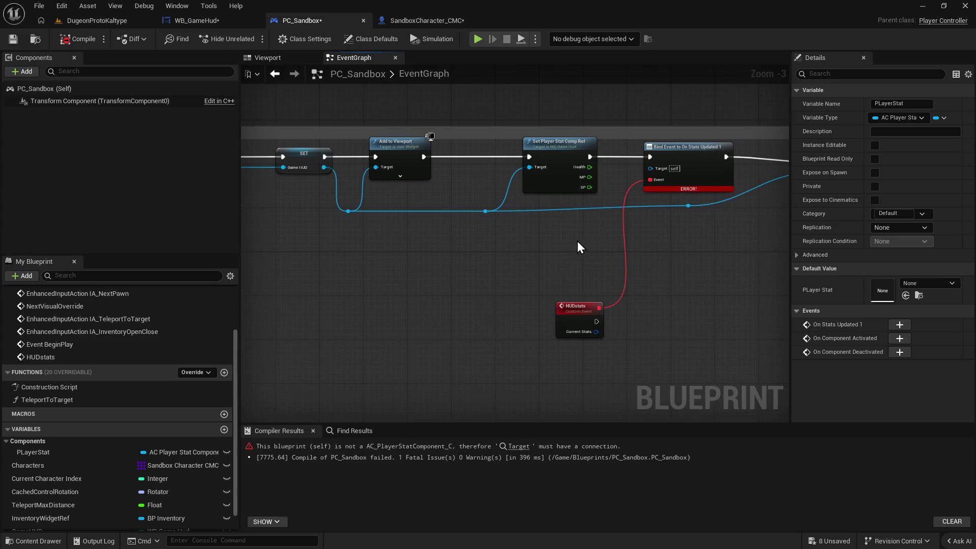
# Use a PLayerStat getter as the Bind Event target, recompile, and play the level.
pyautogui.moveTo(71, 451)
pyautogui.mouseDown()
pyautogui.moveTo(65, 462)
pyautogui.moveTo(553, 222)
pyautogui.mouseUp()
pyautogui.moveTo(591, 224)
pyautogui.mouseDown()
pyautogui.moveTo(684, 198)
pyautogui.moveTo(688, 167)
pyautogui.moveTo(679, 163)
pyautogui.mouseUp()
pyautogui.moveTo(433, 301); pyautogui.dragTo(515, 292)
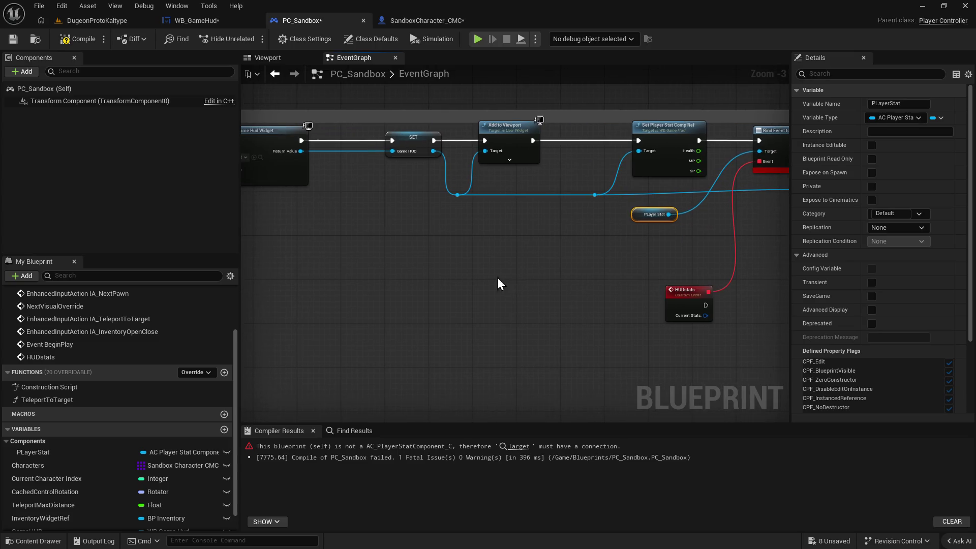
pyautogui.click(66, 39)
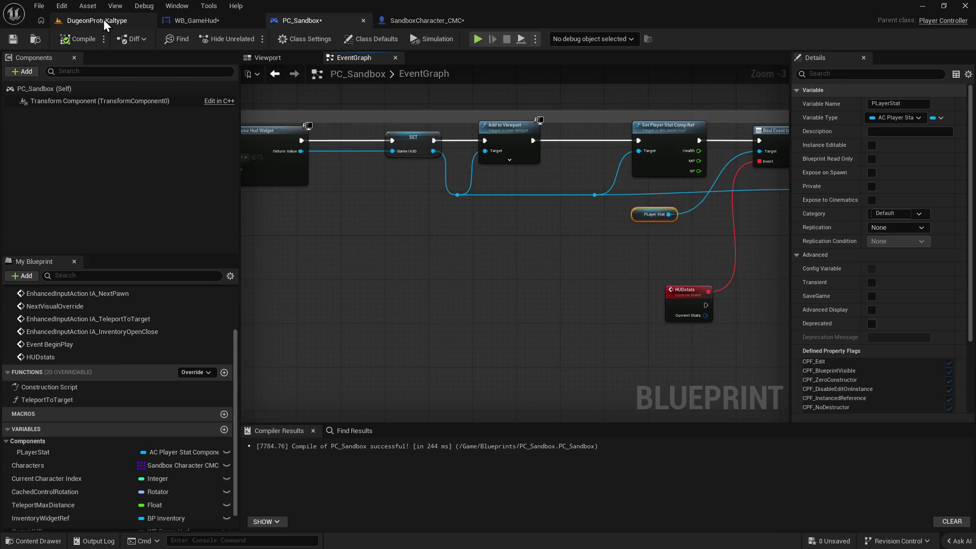
pyautogui.click(104, 20)
pyautogui.click(250, 38)
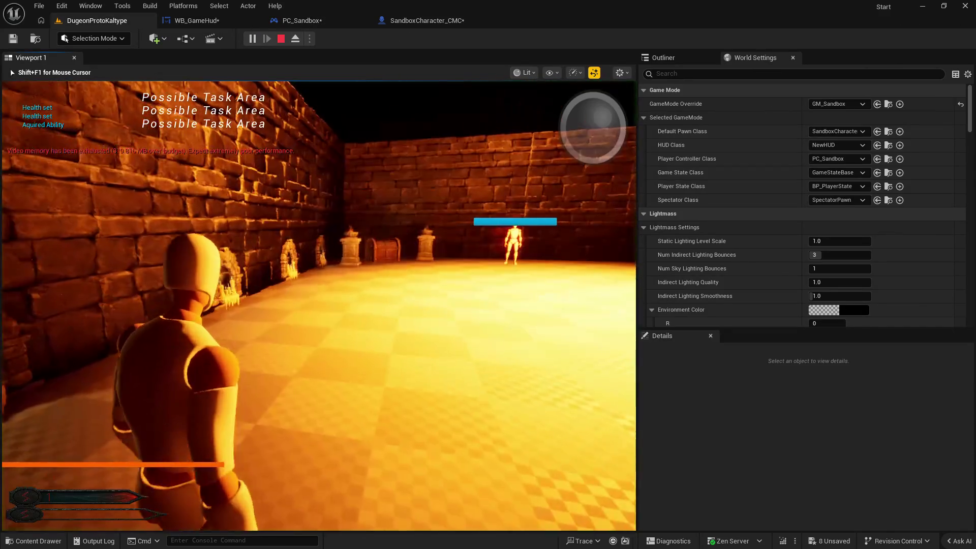
# Stop the play session and close the SandboxCharacter_CMC blueprint.
pyautogui.hotkey('shift', 'F1')
pyautogui.press('Escape')
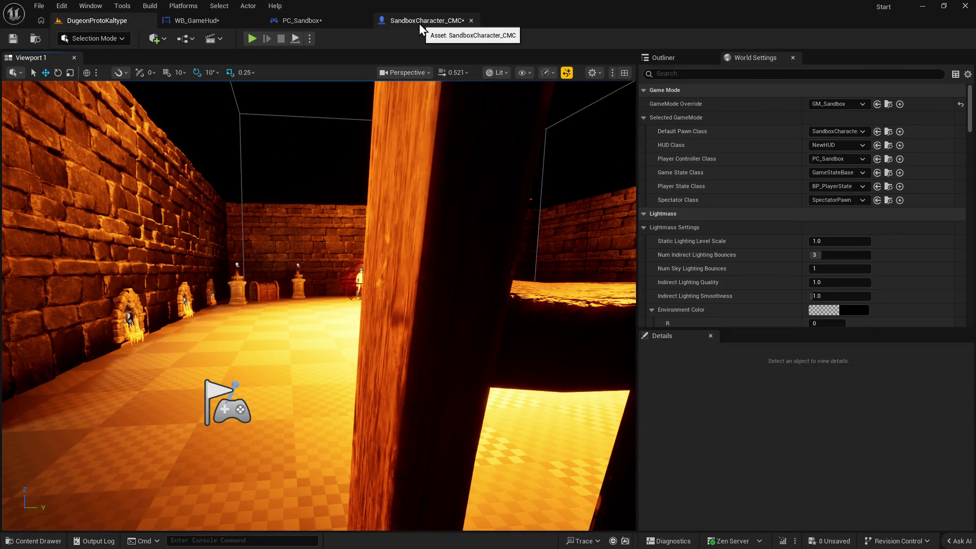
pyautogui.click(419, 24)
pyautogui.click(471, 20)
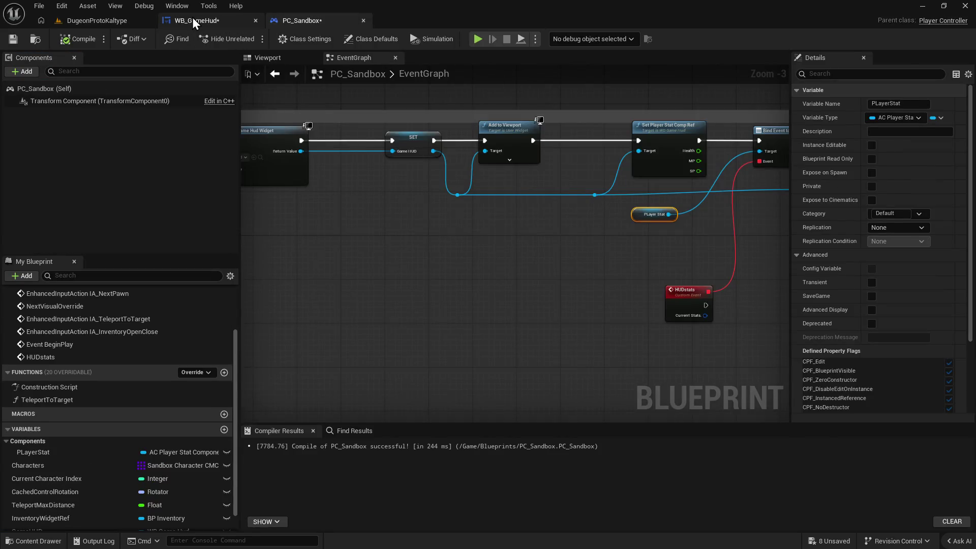
# Review WB_GameHud's EventGraph, nudging Event Construct right, then return to the DugeonProtoKaltype level.
pyautogui.click(193, 18)
pyautogui.click(343, 199)
pyautogui.moveTo(343, 197); pyautogui.dragTo(369, 201)
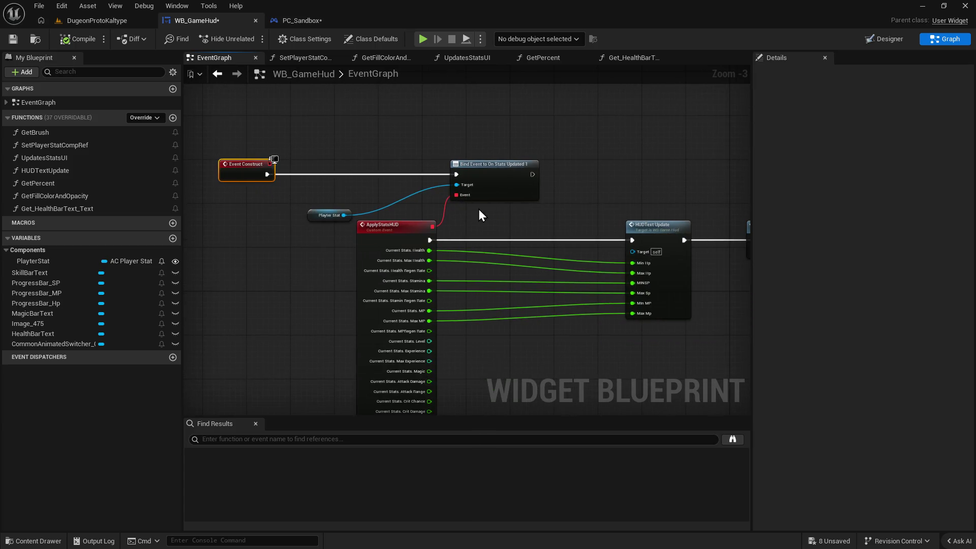
pyautogui.moveTo(478, 211); pyautogui.dragTo(394, 158)
pyautogui.scroll(-2, 515, 266)
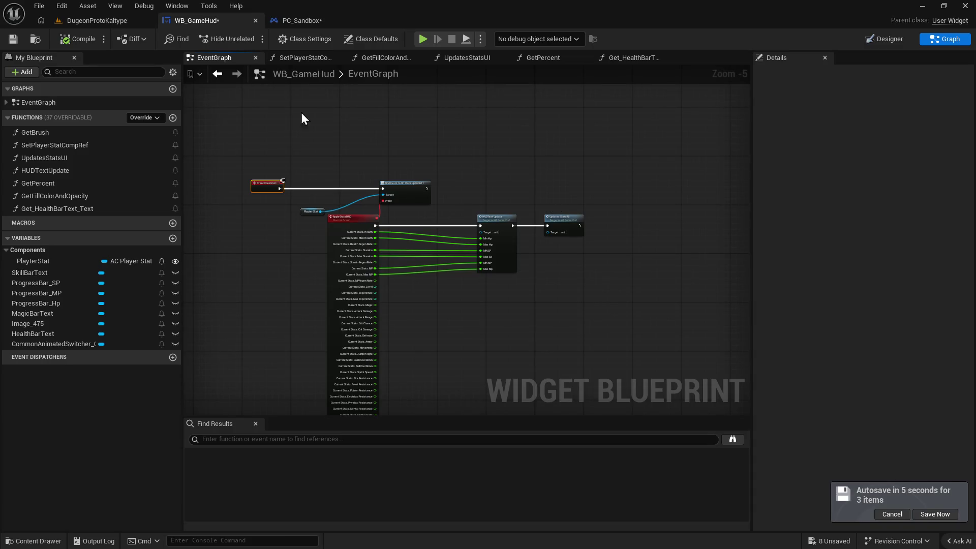
pyautogui.click(109, 20)
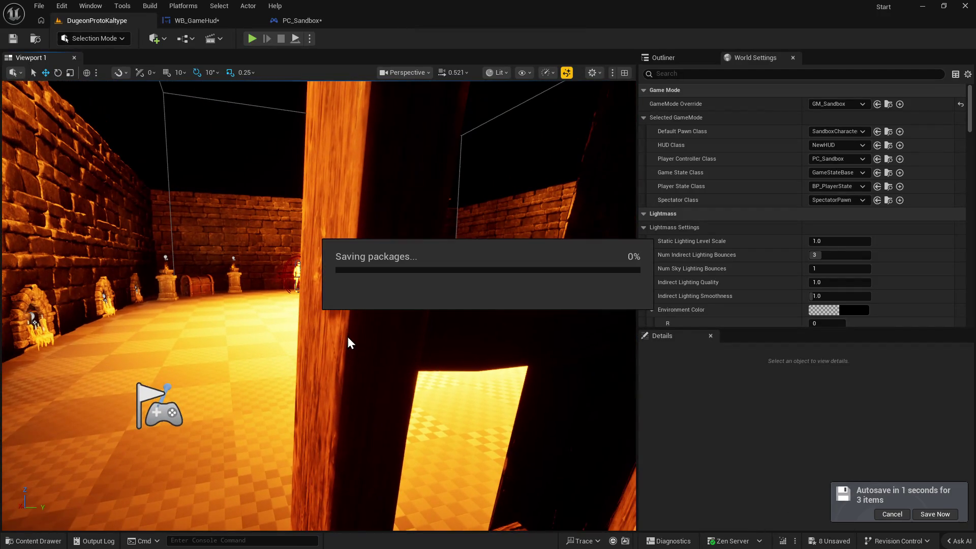
pyautogui.moveTo(349, 333); pyautogui.dragTo(325, 412)
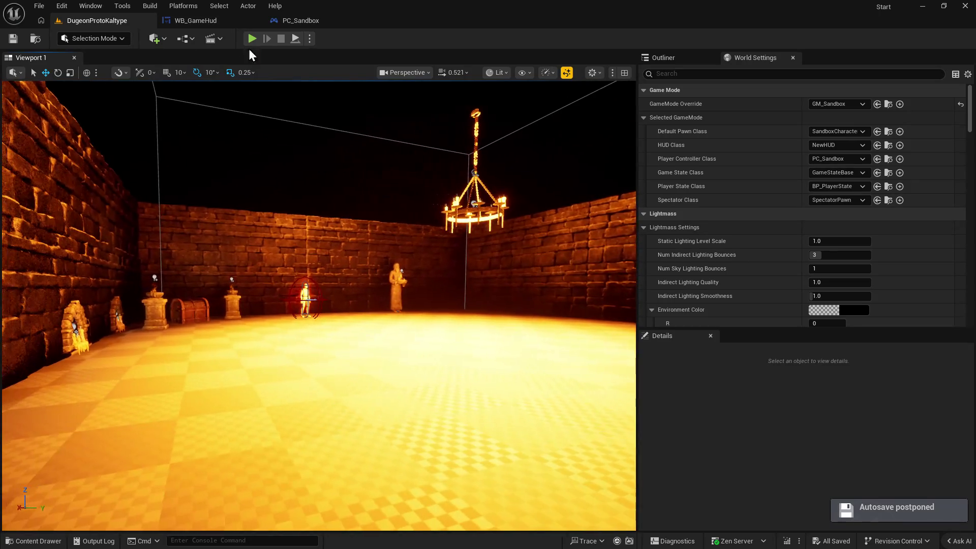
pyautogui.click(253, 39)
pyautogui.press('w')
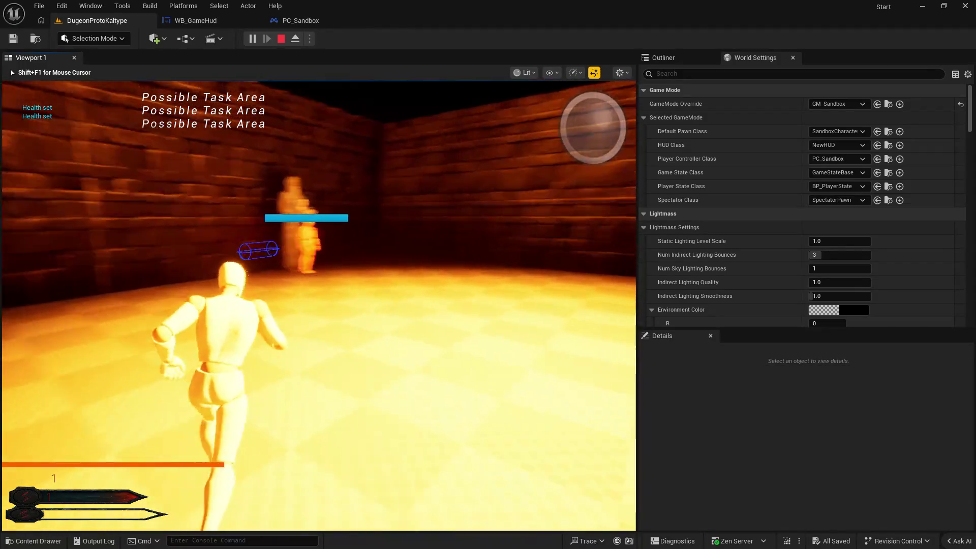
pyautogui.press('1')
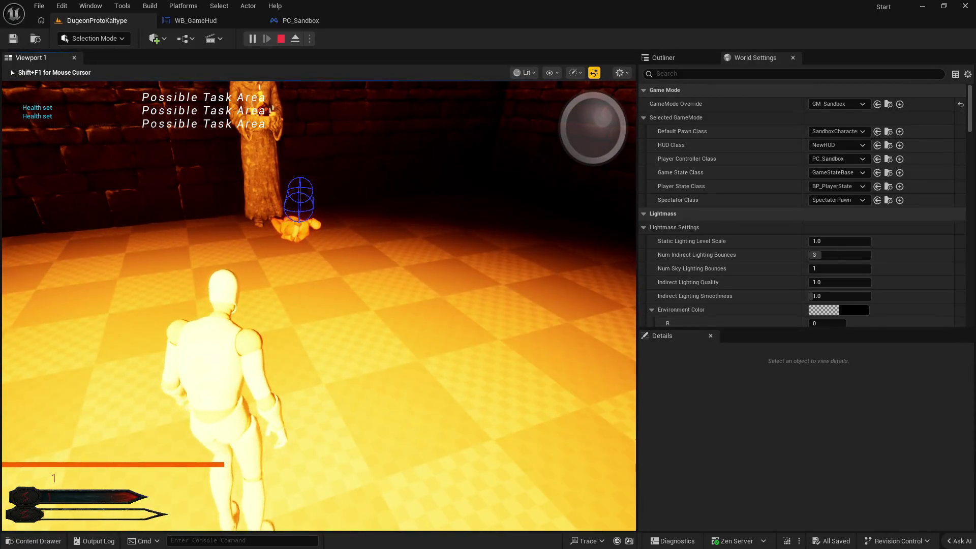
pyautogui.press('Escape')
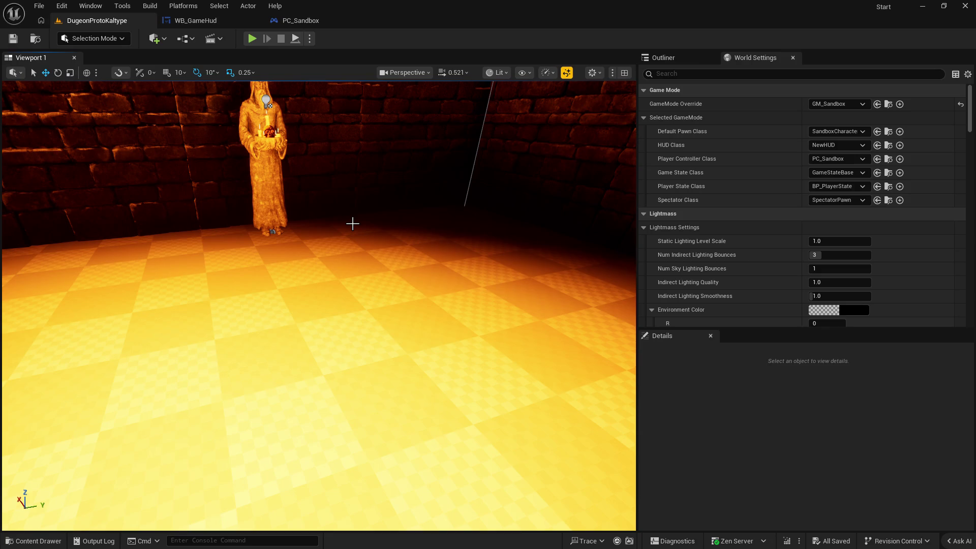
pyautogui.click(229, 20)
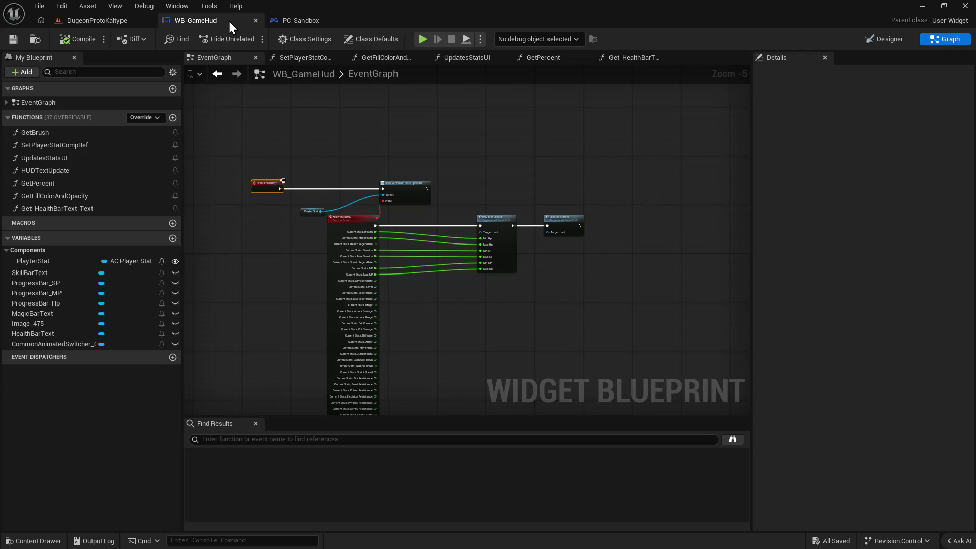
# Make PC_Sandbox's PLayerStat variable Instance Editable and Expose on Spawn.
pyautogui.scroll(2, 407, 203)
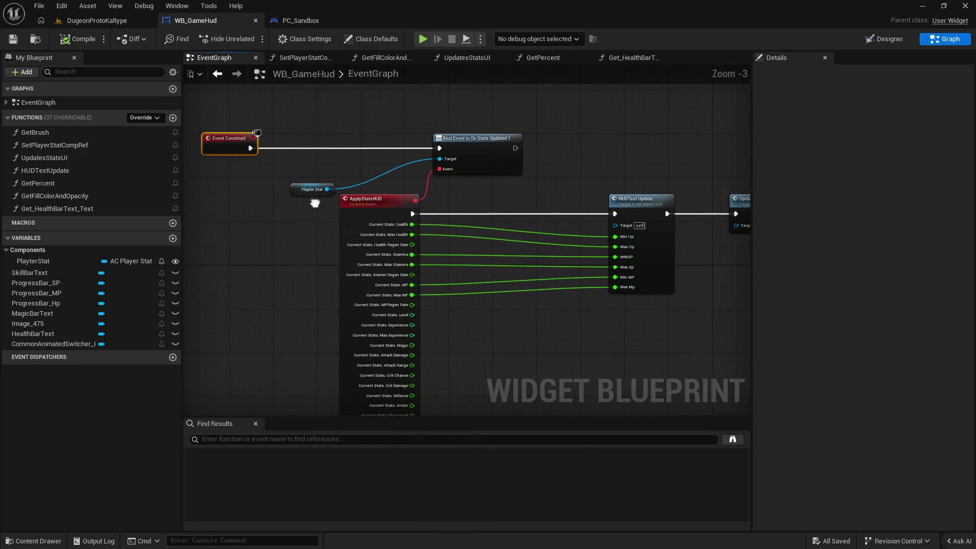
pyautogui.click(330, 25)
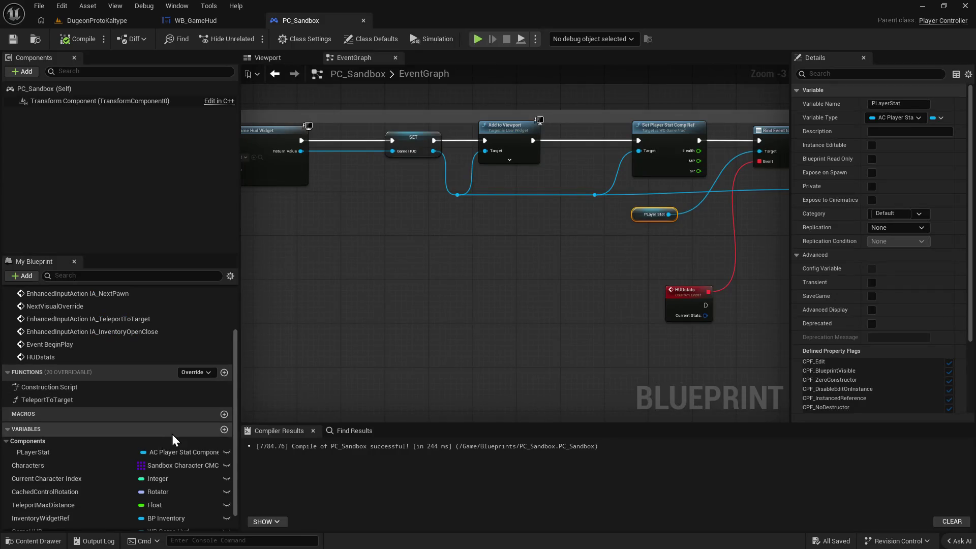
pyautogui.click(872, 144)
pyautogui.click(872, 173)
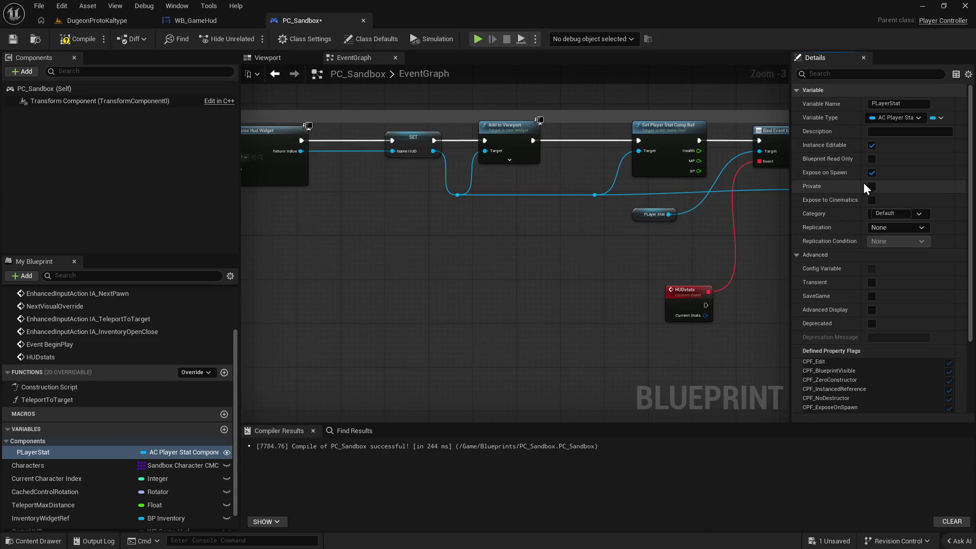
# In WB_GameHud, make room left of Event Construct and review the PlayterStat variable, keeping it.
pyautogui.click(214, 26)
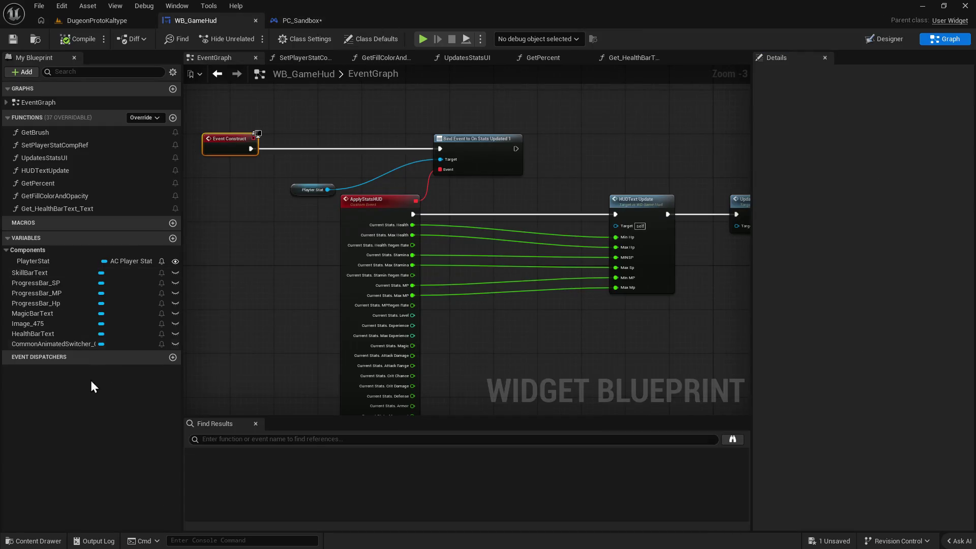
pyautogui.click(31, 261)
pyautogui.moveTo(249, 265)
pyautogui.mouseDown()
pyautogui.moveTo(330, 266)
pyautogui.moveTo(312, 256)
pyautogui.moveTo(356, 277)
pyautogui.mouseUp()
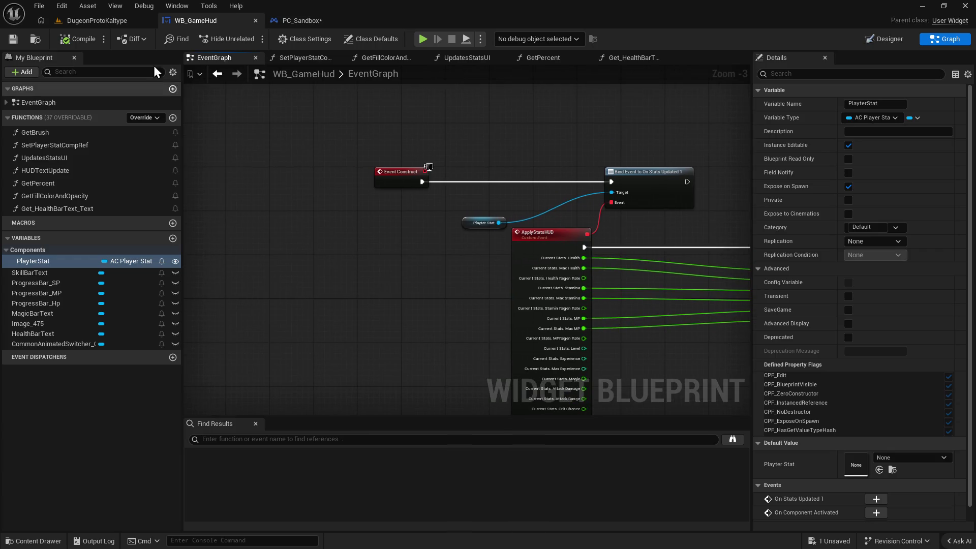
pyautogui.moveTo(377, 178); pyautogui.dragTo(265, 172)
pyautogui.click(60, 260)
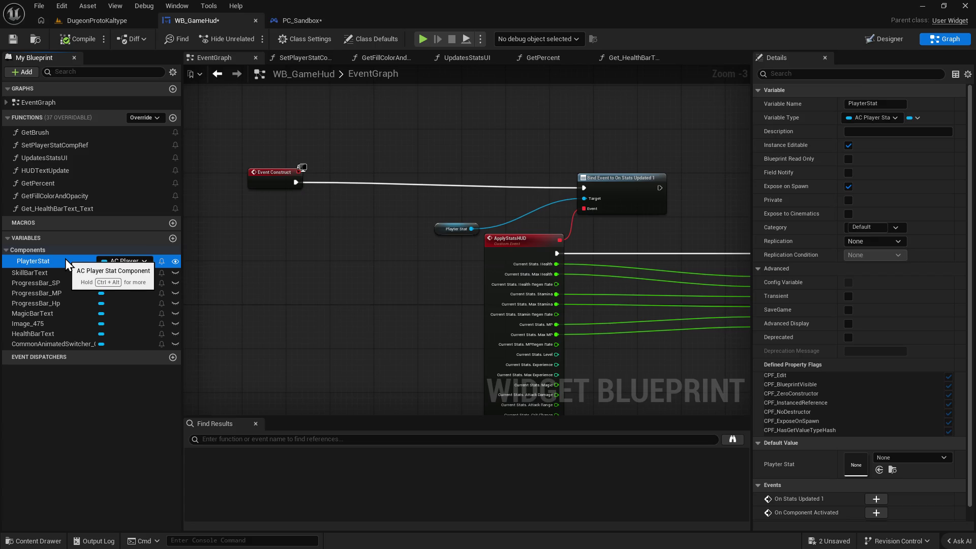
pyautogui.press('Delete')
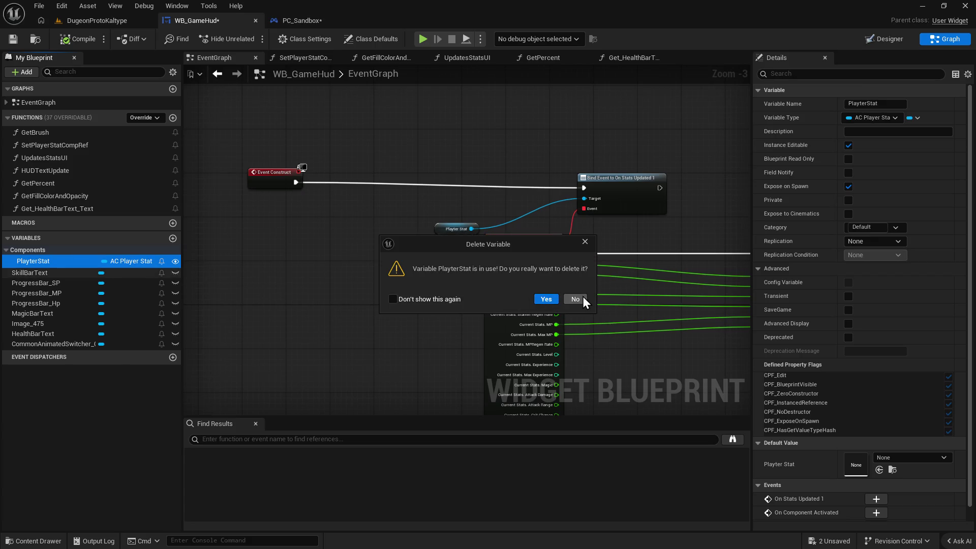
pyautogui.click(582, 297)
# Copy PC_Sandbox's Get Player Character and Cast nodes into WB_GameHud beside Event Construct.
pyautogui.click(300, 19)
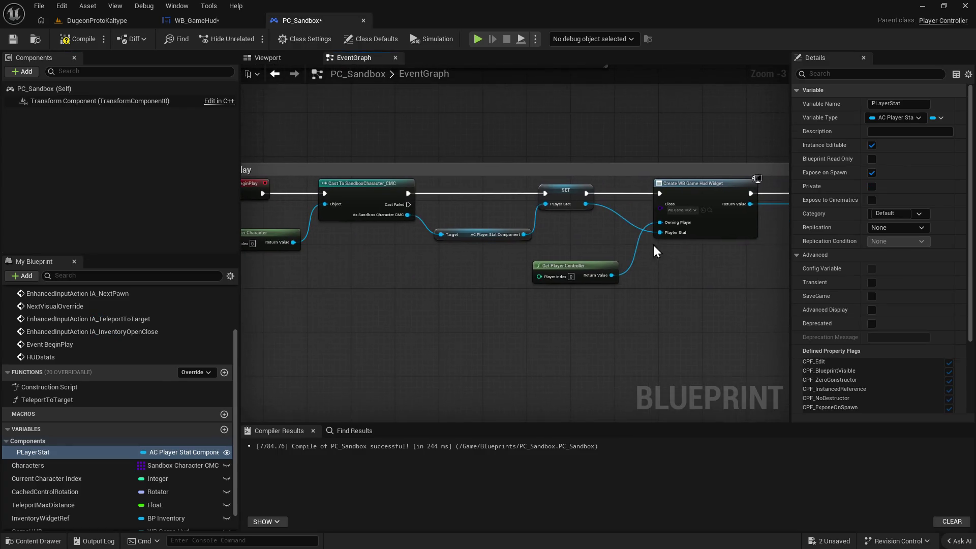
pyautogui.moveTo(518, 192)
pyautogui.mouseDown()
pyautogui.moveTo(651, 272)
pyautogui.moveTo(693, 264)
pyautogui.mouseUp()
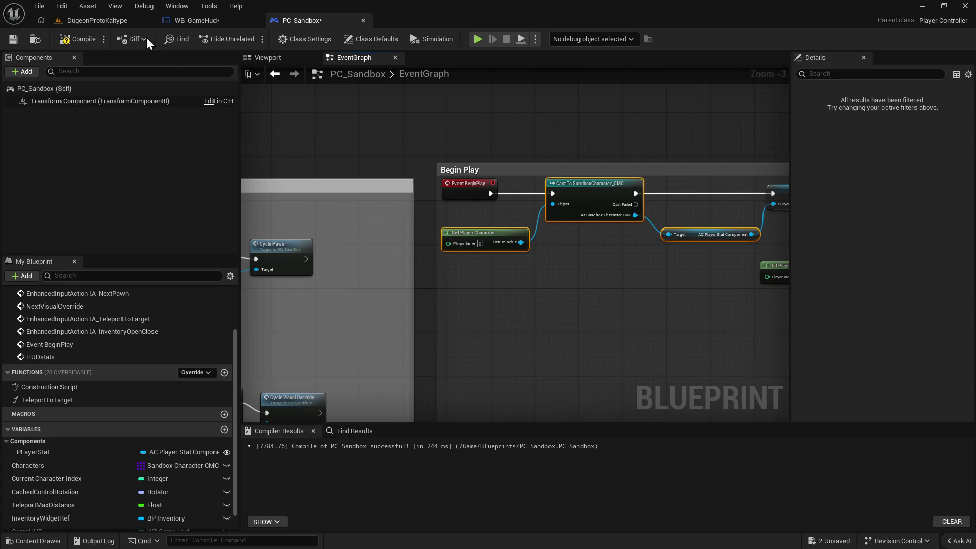
pyautogui.click(215, 20)
pyautogui.hotkey('ctrl', 'v')
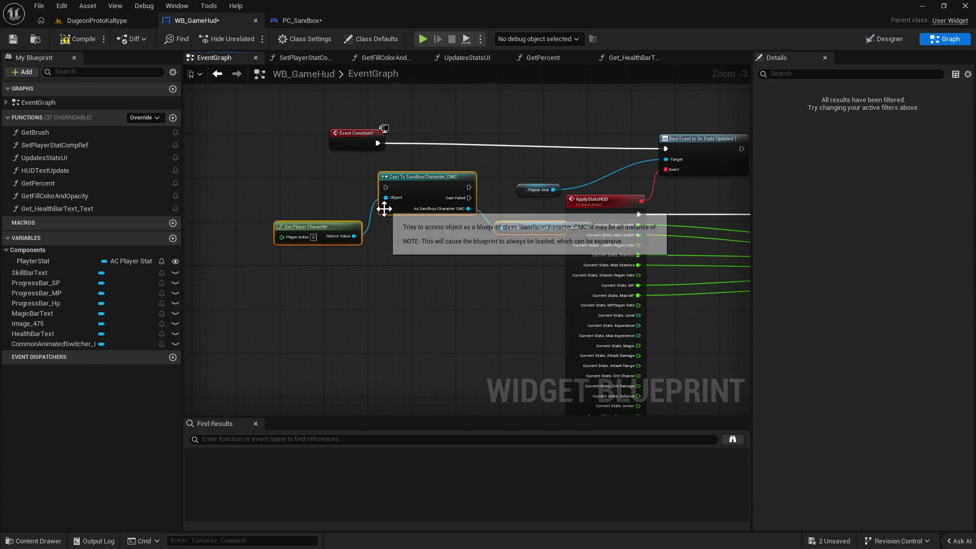
pyautogui.moveTo(428, 188); pyautogui.dragTo(385, 188)
pyautogui.moveTo(346, 135)
pyautogui.mouseDown()
pyautogui.moveTo(244, 138)
pyautogui.moveTo(342, 187)
pyautogui.mouseUp()
# Replace the old Player Stat getter with a SET PlayterStat node chained into Bind Event.
pyautogui.click(523, 190)
pyautogui.press('Delete')
pyautogui.moveTo(92, 262); pyautogui.dragTo(509, 145)
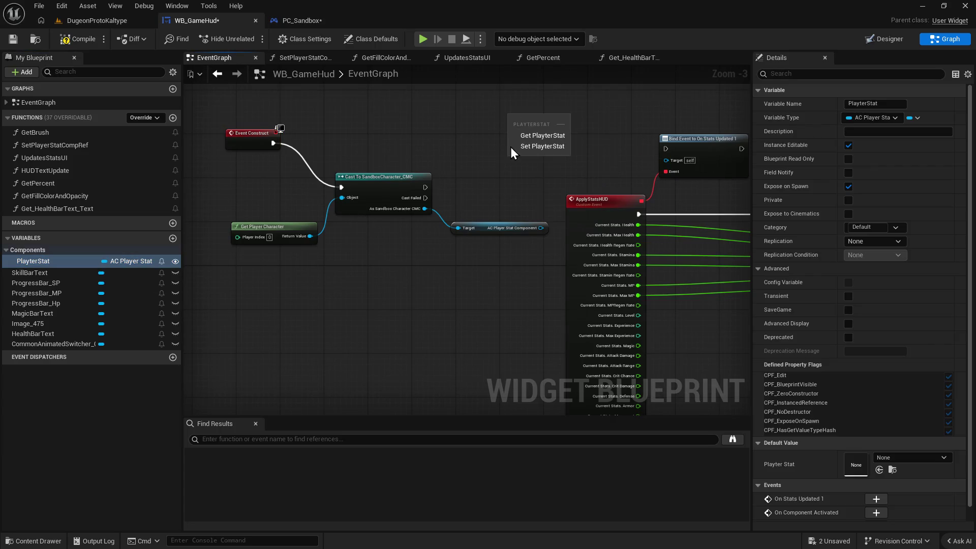
pyautogui.click(534, 146)
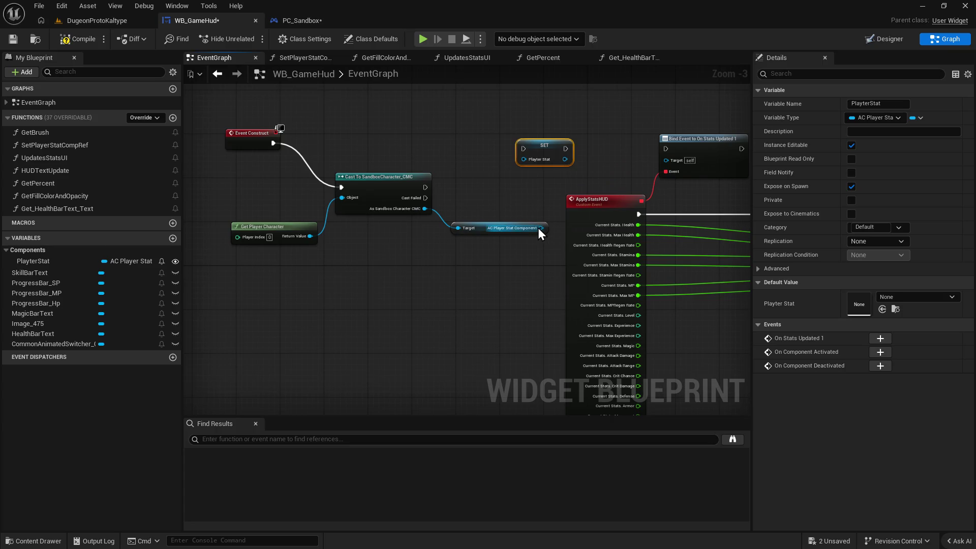
pyautogui.moveTo(567, 149); pyautogui.dragTo(660, 157)
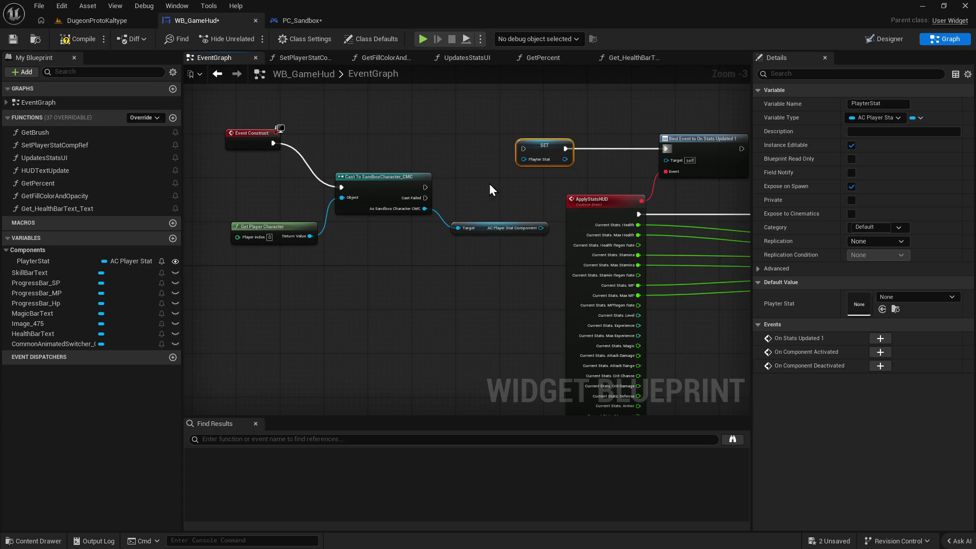
pyautogui.moveTo(571, 159)
pyautogui.mouseDown()
pyautogui.moveTo(678, 164)
pyautogui.moveTo(583, 157)
pyautogui.moveTo(661, 164)
pyautogui.mouseUp()
pyautogui.moveTo(477, 201); pyautogui.dragTo(496, 208)
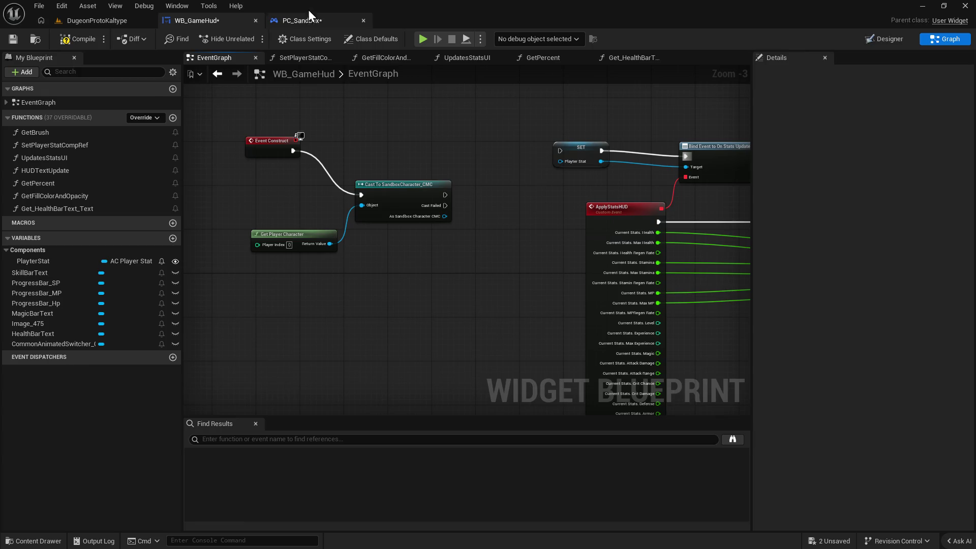
# Wire the SandboxCharacter_CMC cast's success execution into the SET PlayterStat node.
pyautogui.click(300, 21)
pyautogui.moveTo(61, 455)
pyautogui.mouseDown()
pyautogui.moveTo(398, 211)
pyautogui.moveTo(415, 127)
pyautogui.mouseUp()
pyautogui.click(431, 136)
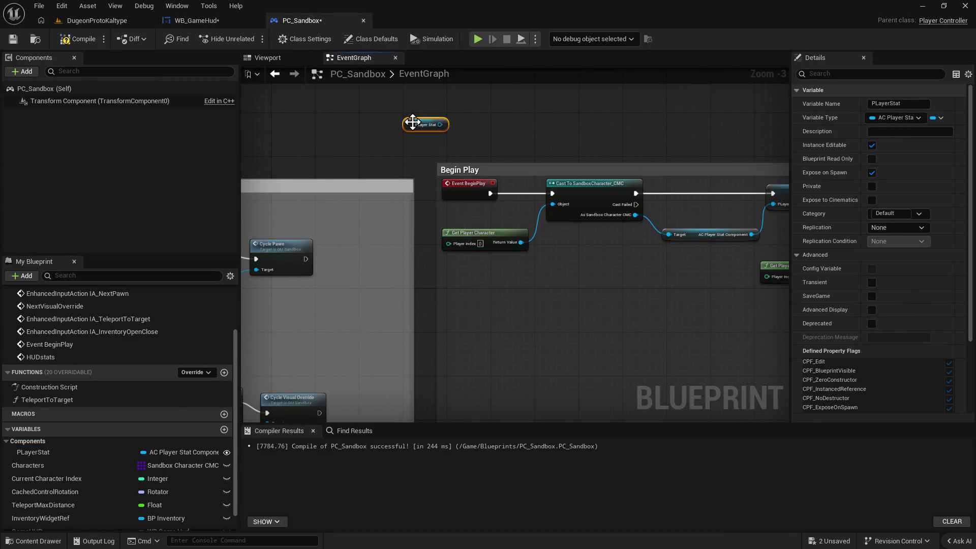
pyautogui.click(203, 20)
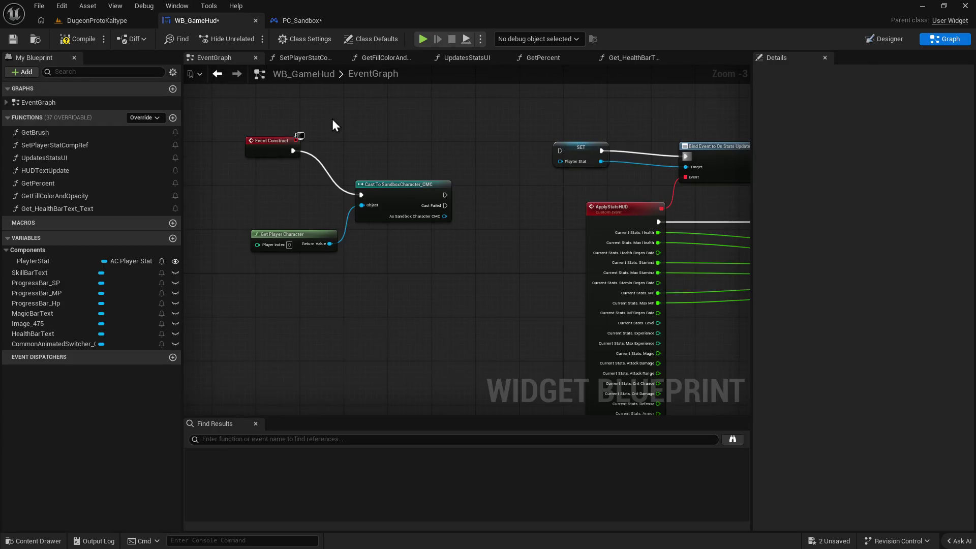
pyautogui.hotkey('ctrl', 'v')
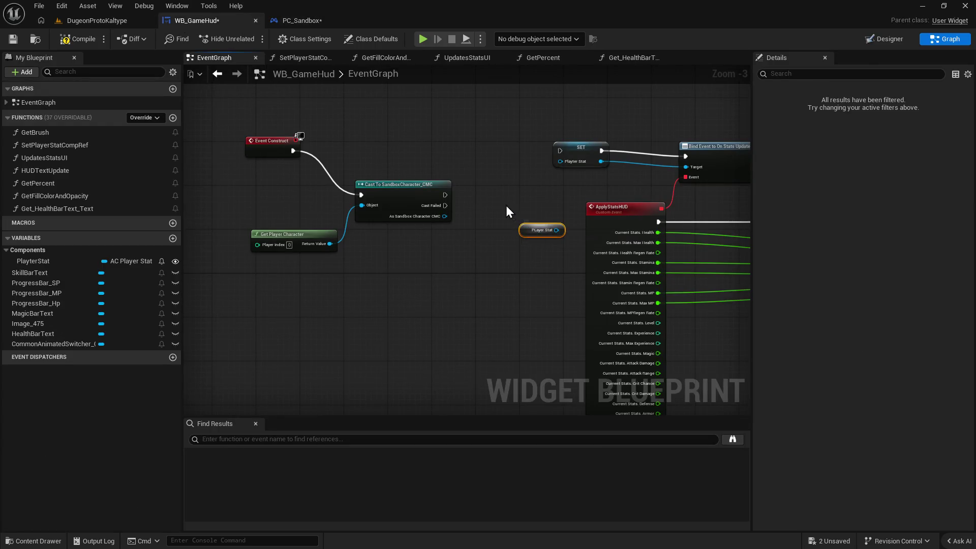
pyautogui.press('Delete')
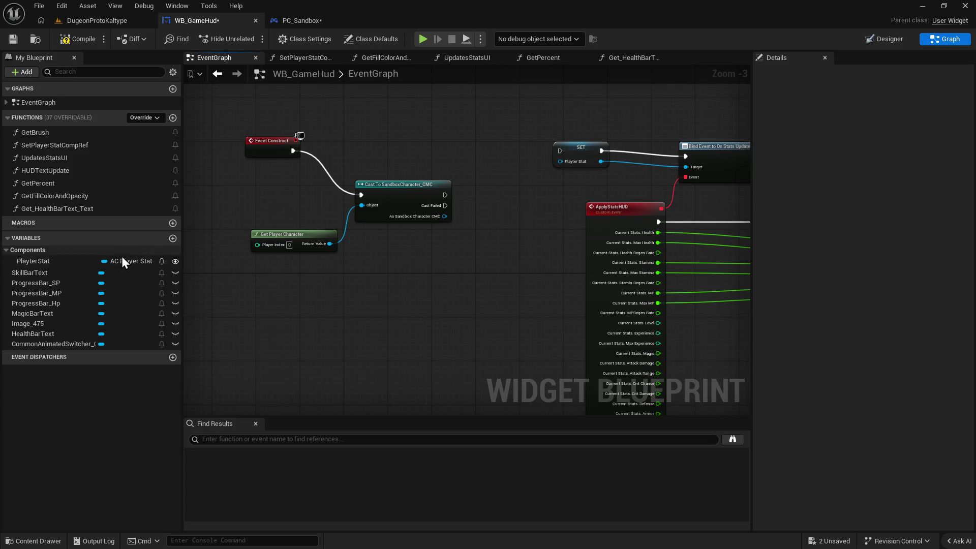
pyautogui.moveTo(444, 195)
pyautogui.mouseDown()
pyautogui.moveTo(550, 141)
pyautogui.moveTo(563, 146)
pyautogui.moveTo(426, 224)
pyautogui.moveTo(445, 215)
pyautogui.mouseUp()
pyautogui.click(402, 266)
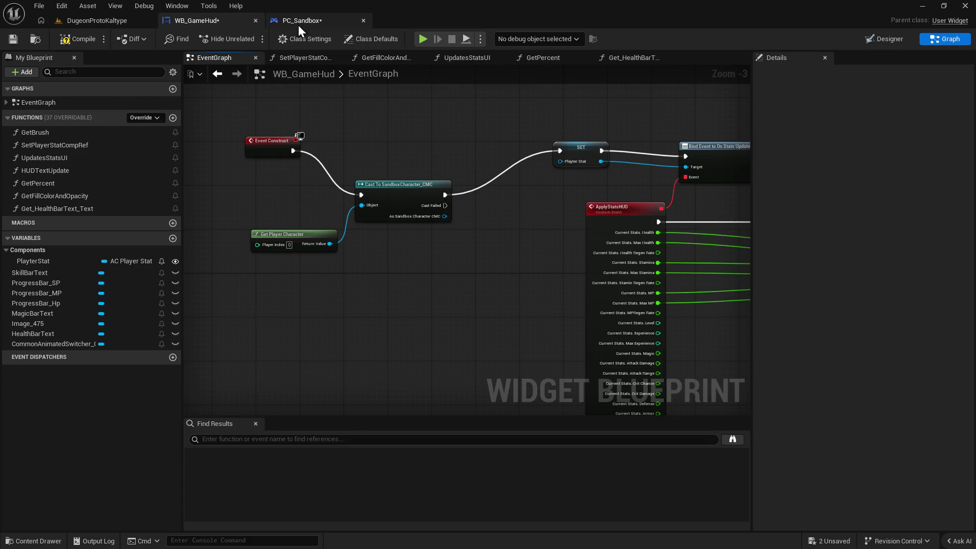
# Delete the stray PLayerStat getter from PC_Sandbox's graph.
pyautogui.click(299, 22)
pyautogui.moveTo(321, 169); pyautogui.dragTo(389, 177)
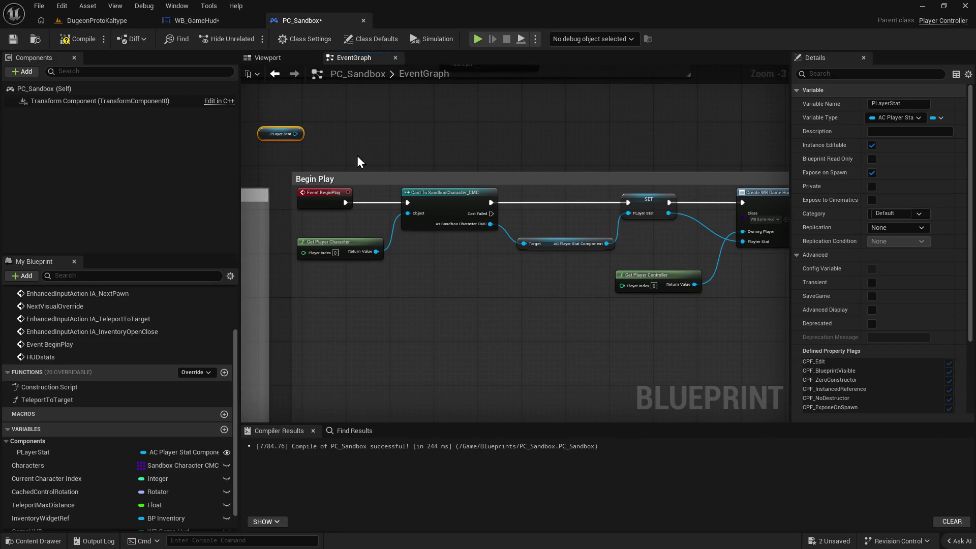
pyautogui.press('Delete')
# Line up WB_GameHud's Event Construct, Cast and SET nodes in a single row.
pyautogui.click(199, 21)
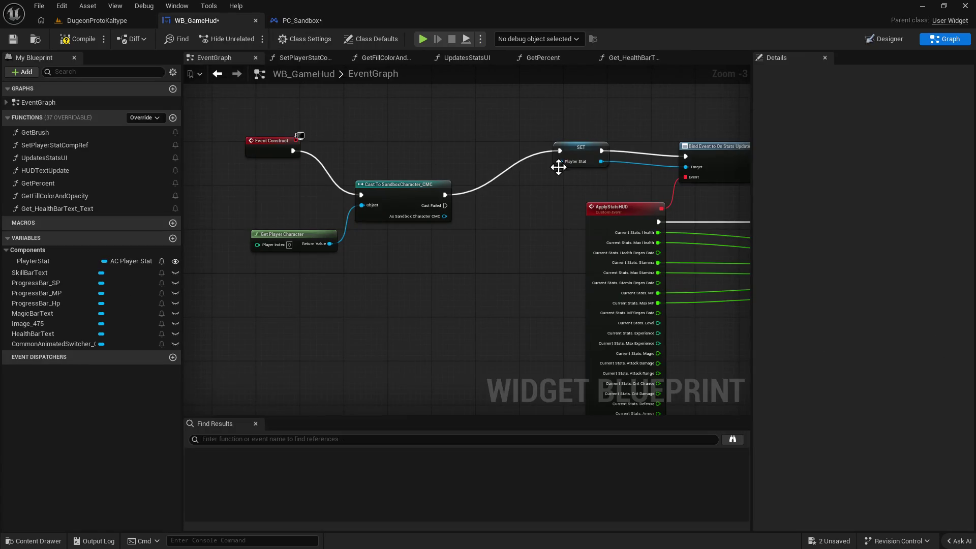
pyautogui.click(579, 148)
pyautogui.moveTo(398, 182); pyautogui.dragTo(396, 136)
pyautogui.moveTo(248, 125); pyautogui.dragTo(404, 160)
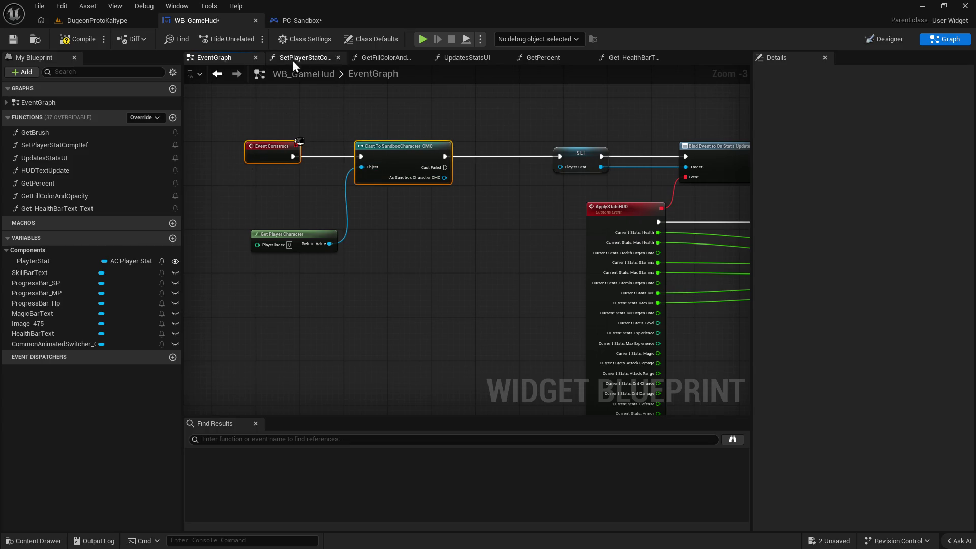
pyautogui.click(295, 18)
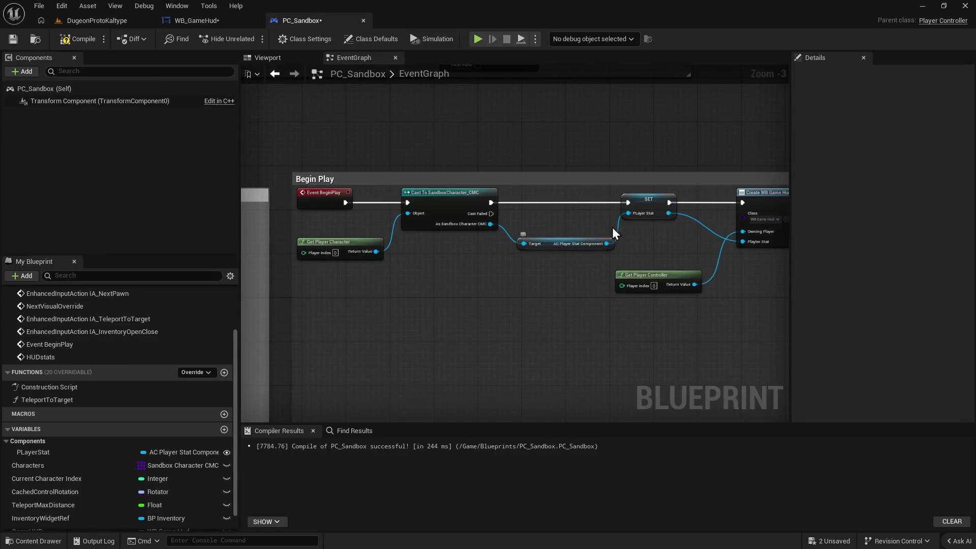
pyautogui.click(221, 20)
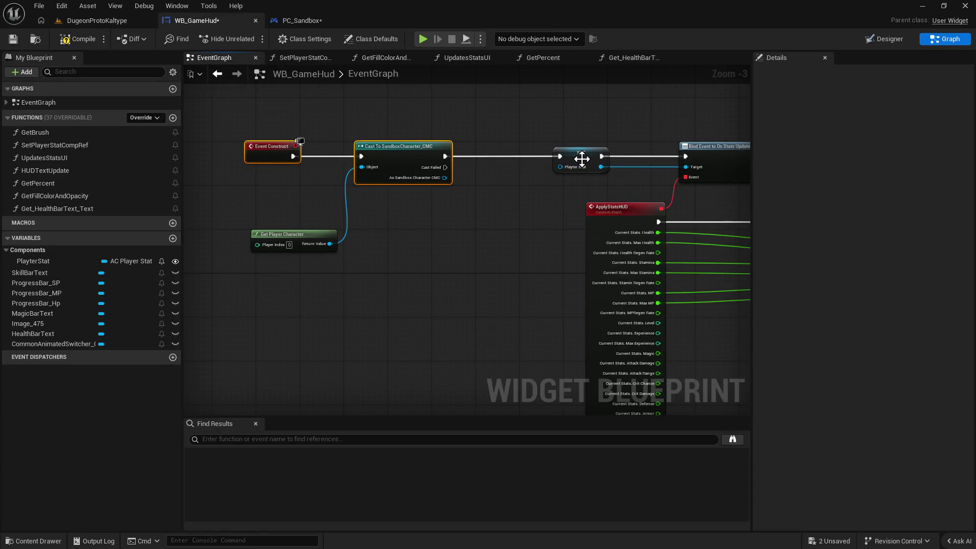
pyautogui.click(295, 20)
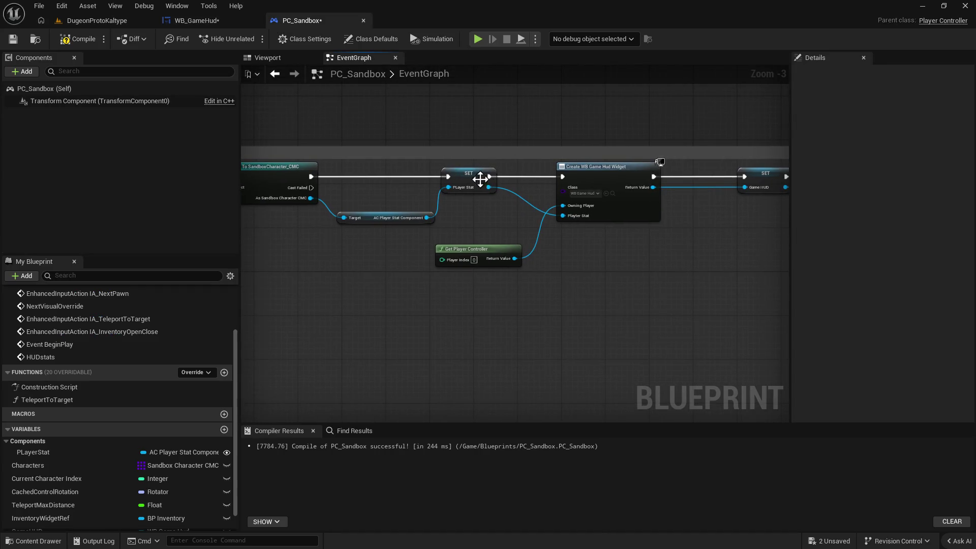
# Pan along PC_Sandbox's Begin Play chain to inspect the GameHUD SET node.
pyautogui.moveTo(384, 160); pyautogui.dragTo(533, 163)
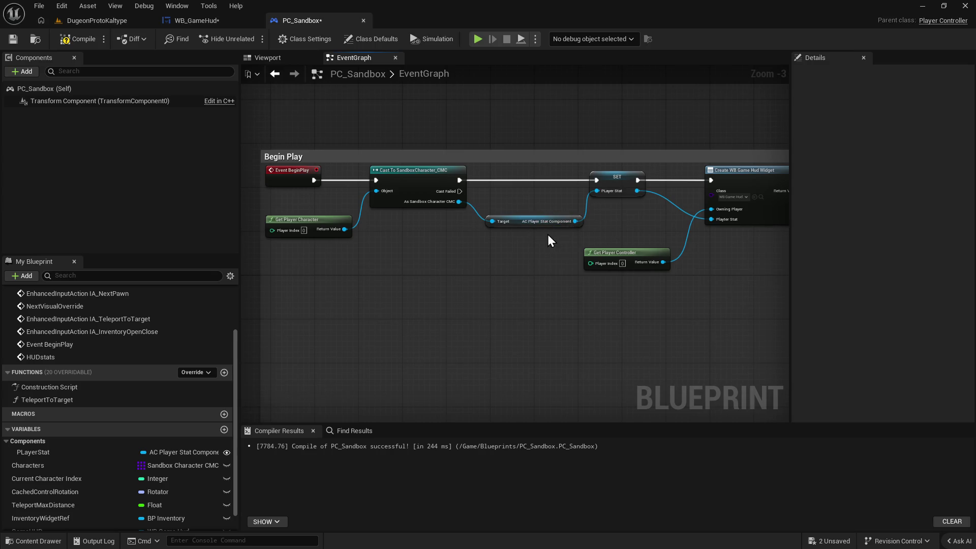
pyautogui.scroll(-1, 566, 222)
pyautogui.scroll(1, 575, 233)
pyautogui.moveTo(576, 234); pyautogui.dragTo(443, 262)
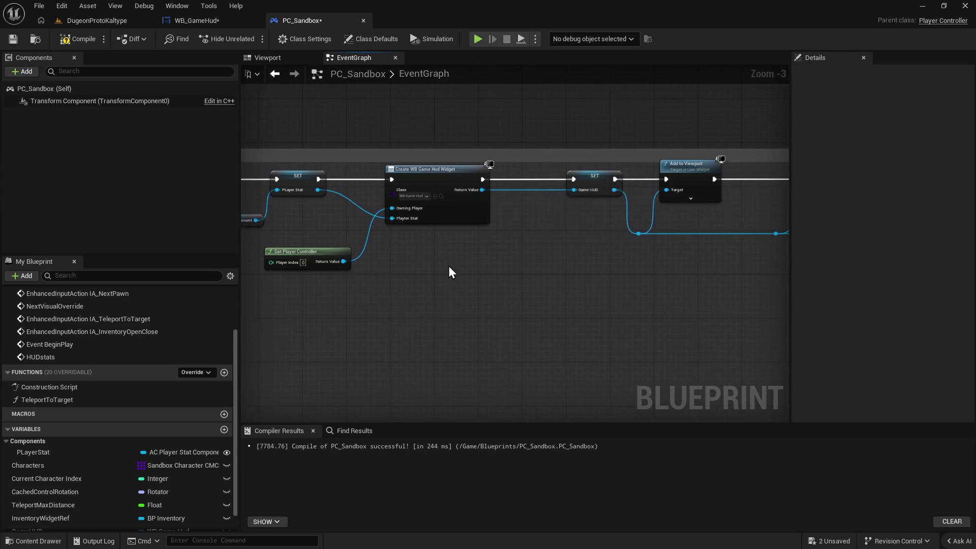
pyautogui.scroll(-1, 566, 285)
pyautogui.moveTo(567, 285); pyautogui.dragTo(516, 266)
pyautogui.scroll(1, 496, 211)
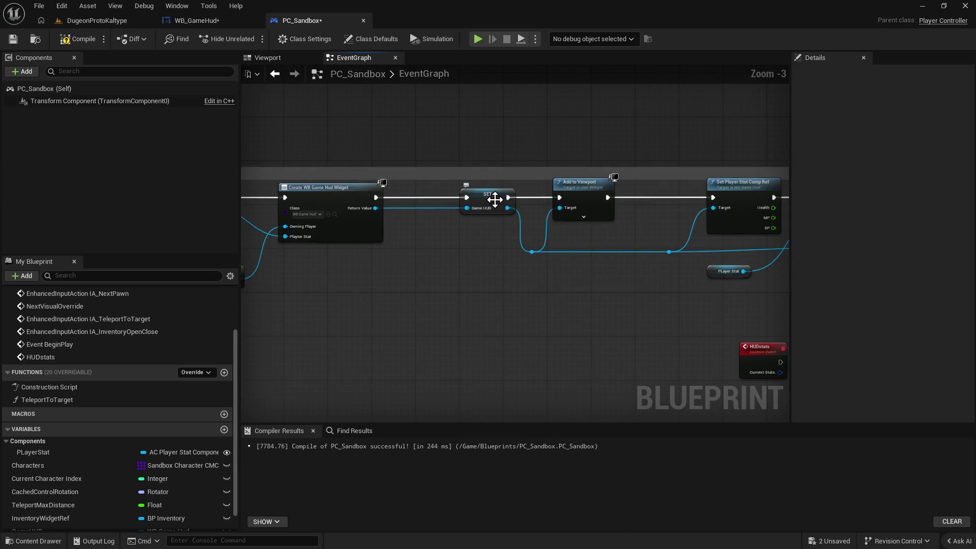
pyautogui.click(494, 199)
# Select the Set Player Stat Comp Ref, Bind Event and Updates Stats UI nodes with the Begin Play nodes.
pyautogui.moveTo(652, 285)
pyautogui.mouseDown()
pyautogui.moveTo(536, 274)
pyautogui.moveTo(616, 285)
pyautogui.moveTo(500, 285)
pyautogui.mouseUp()
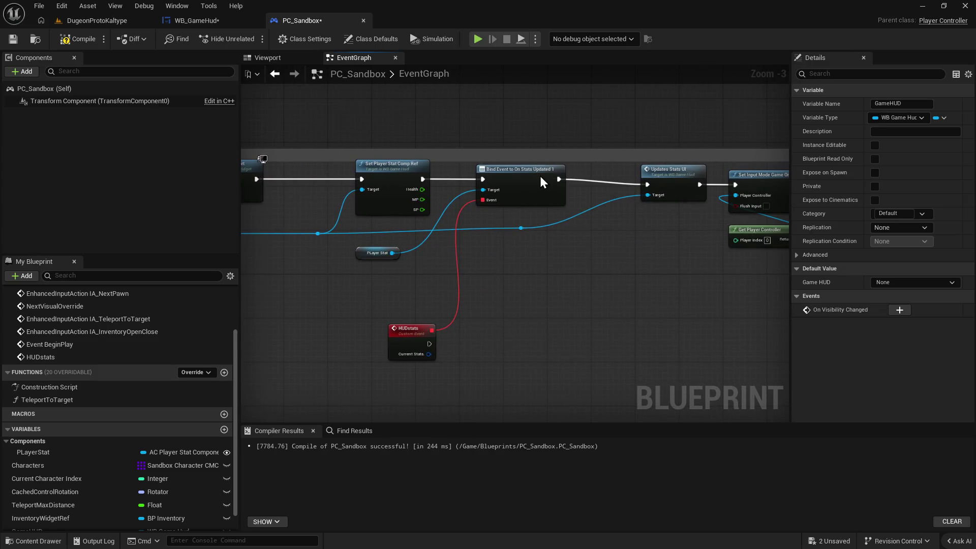
pyautogui.click(540, 176)
pyautogui.keyDown('ctrl'); pyautogui.click(401, 181); pyautogui.keyUp('ctrl')
pyautogui.keyDown('ctrl'); pyautogui.click(671, 196); pyautogui.keyUp('ctrl')
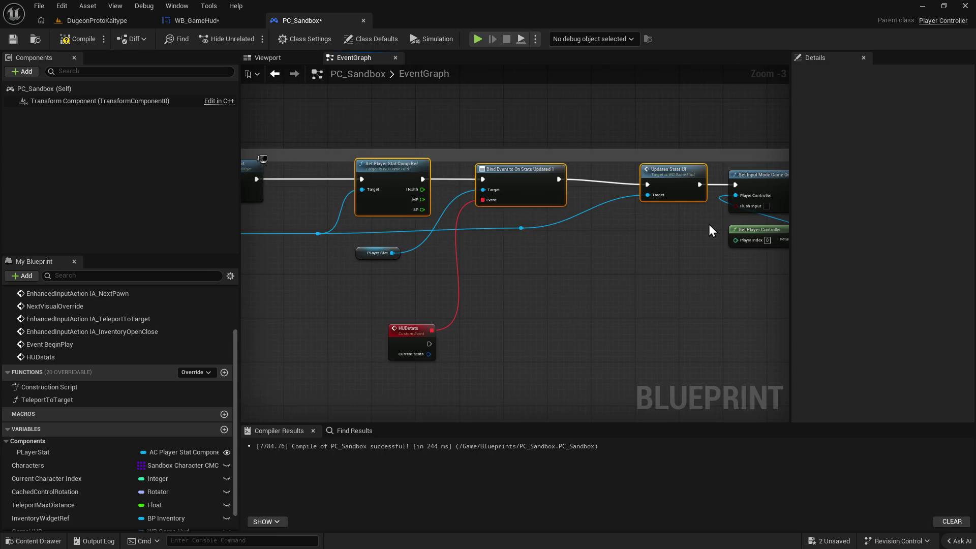
pyautogui.moveTo(295, 205); pyautogui.dragTo(538, 203)
pyautogui.moveTo(680, 168)
pyautogui.mouseDown()
pyautogui.moveTo(324, 218)
pyautogui.moveTo(365, 216)
pyautogui.moveTo(344, 207)
pyautogui.mouseUp()
pyautogui.moveTo(523, 261)
pyautogui.mouseDown()
pyautogui.moveTo(454, 284)
pyautogui.moveTo(555, 245)
pyautogui.mouseUp()
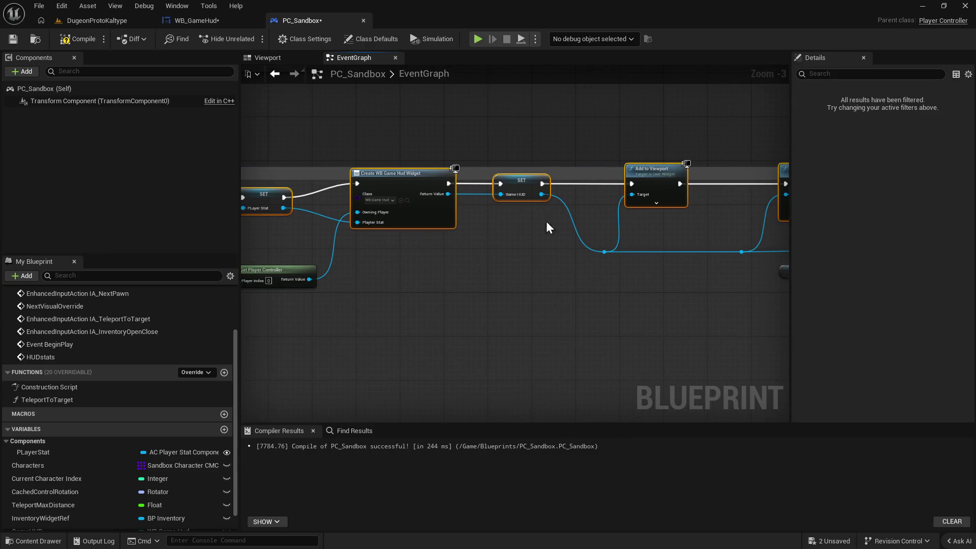
# Shorten the Begin Play comment box, then bring up WB_GameHud's event graph.
pyautogui.scroll(-1, 511, 248)
pyautogui.moveTo(749, 290)
pyautogui.mouseDown()
pyautogui.moveTo(594, 254)
pyautogui.moveTo(468, 290)
pyautogui.moveTo(601, 323)
pyautogui.moveTo(578, 300)
pyautogui.moveTo(517, 352)
pyautogui.mouseUp()
pyautogui.scroll(-5, 526, 252)
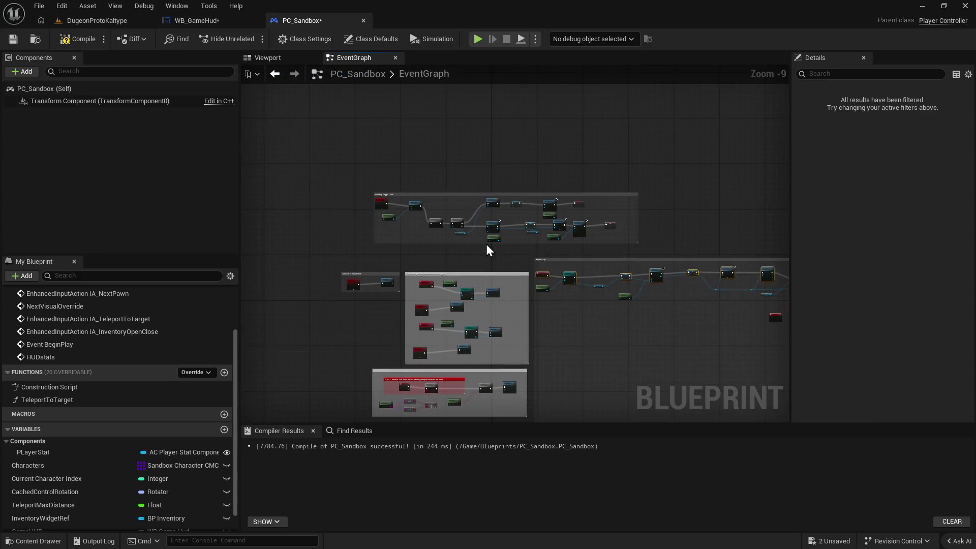
pyautogui.scroll(5, 481, 252)
pyautogui.moveTo(659, 285)
pyautogui.mouseDown()
pyautogui.moveTo(499, 212)
pyautogui.moveTo(501, 196)
pyautogui.mouseUp()
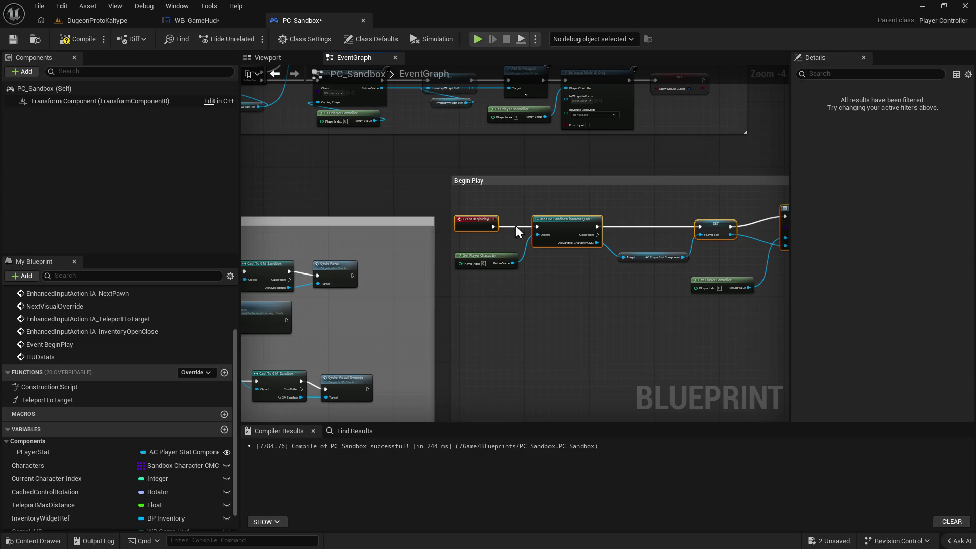
pyautogui.scroll(-4, 522, 218)
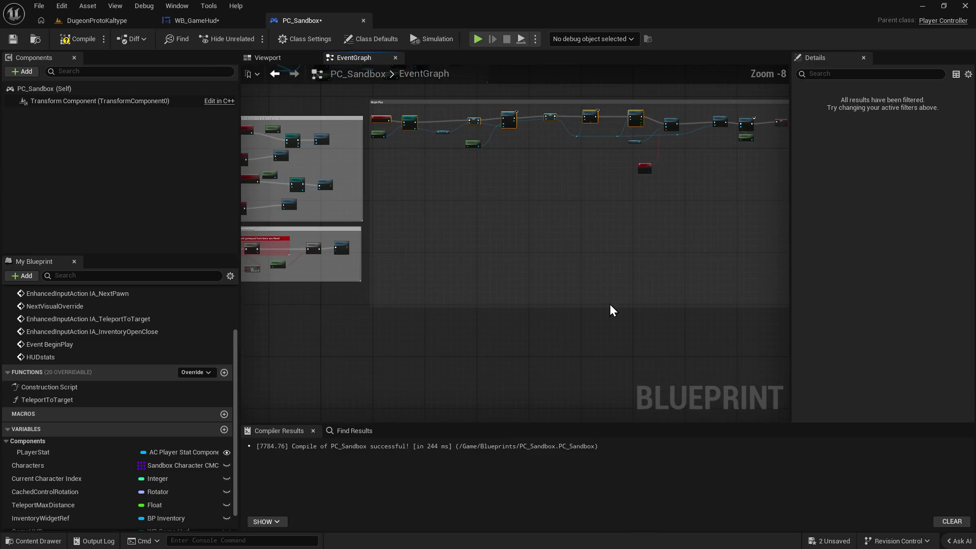
pyautogui.moveTo(617, 308)
pyautogui.mouseDown()
pyautogui.moveTo(624, 261)
pyautogui.moveTo(604, 193)
pyautogui.mouseUp()
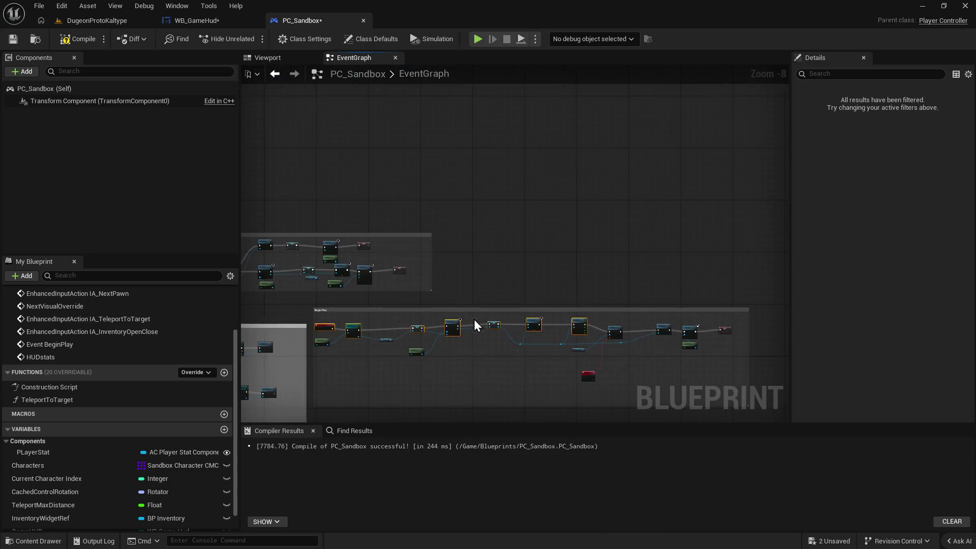
pyautogui.scroll(4, 474, 319)
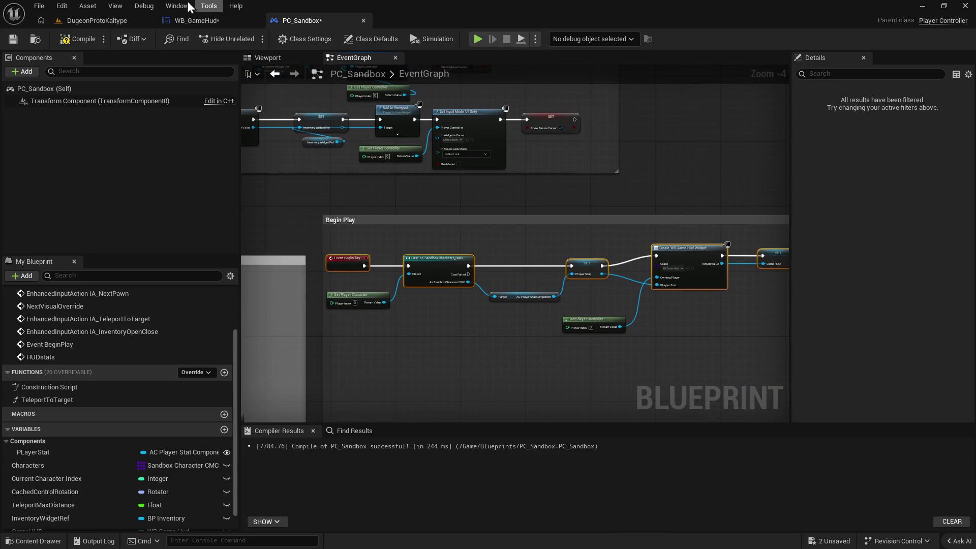
pyautogui.click(196, 21)
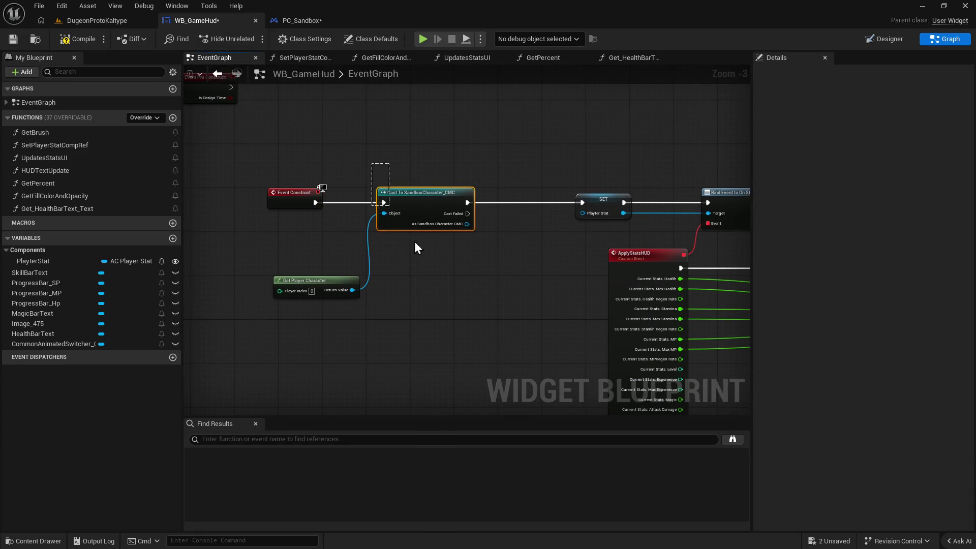
# Remove the Cast To SandboxCharacter_CMC and Get Player Character nodes, wiring Event Construct straight to SET.
pyautogui.press('Delete')
pyautogui.click(292, 281)
pyautogui.press('Delete')
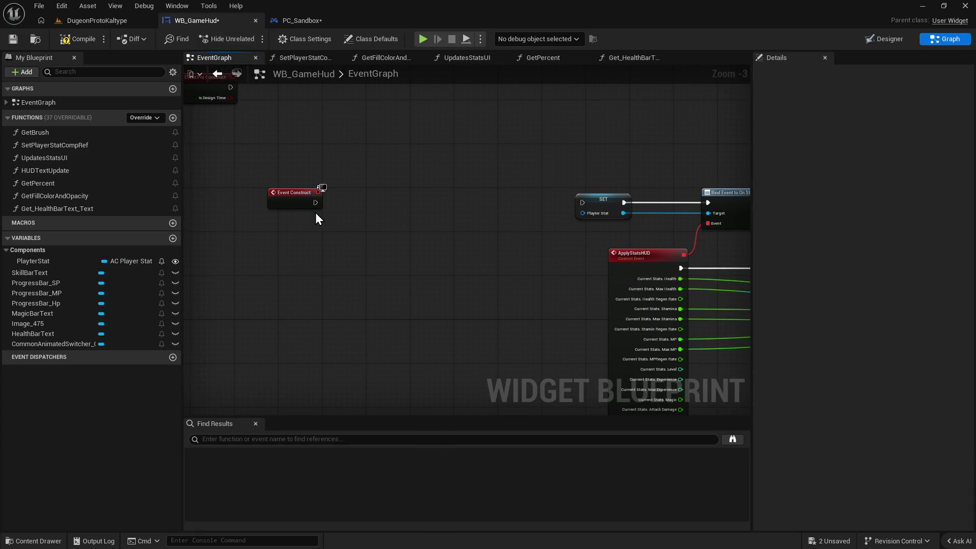
pyautogui.moveTo(315, 202); pyautogui.dragTo(582, 202)
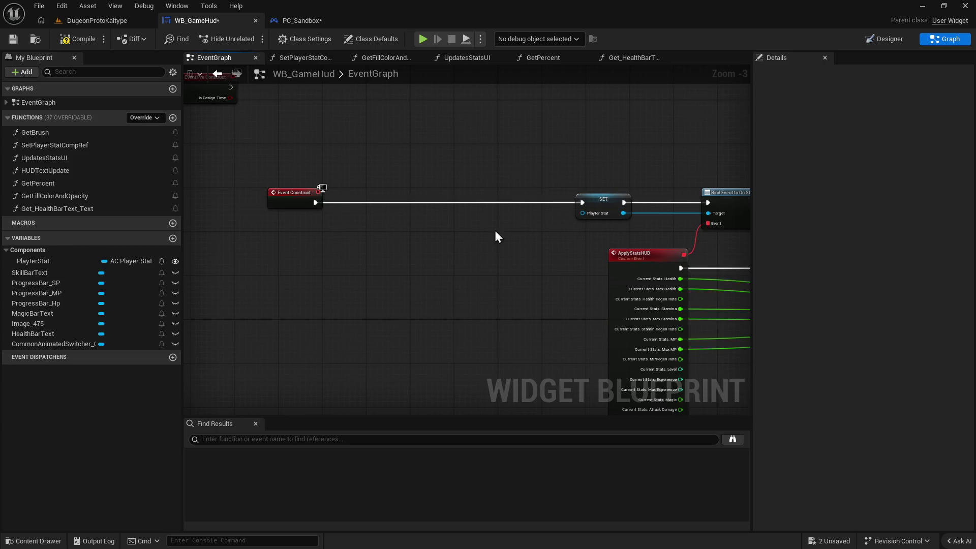
pyautogui.moveTo(281, 193); pyautogui.dragTo(423, 195)
# Feed a PlayterStat getter into SET Player Stat and return to the DugeonProtoKaltype level.
pyautogui.rightClick(583, 214)
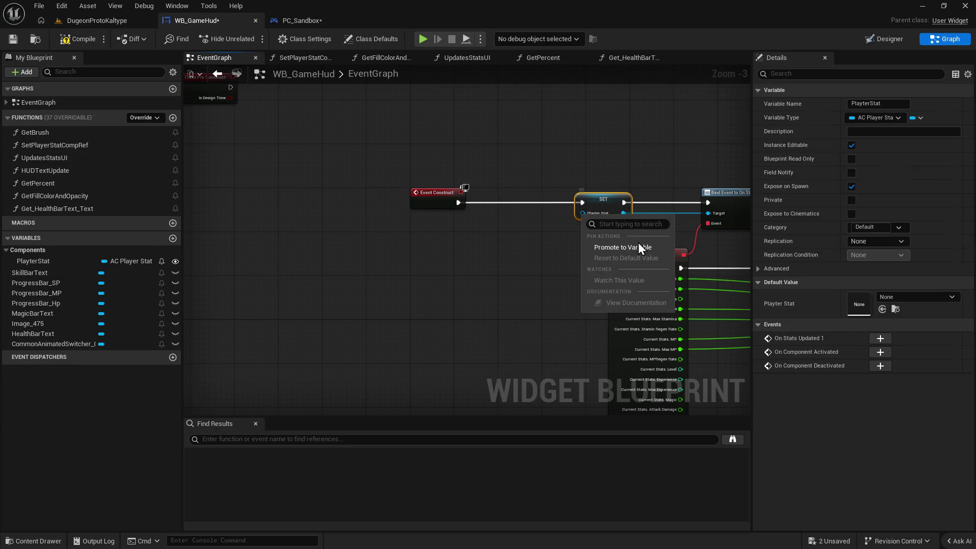
pyautogui.click(527, 259)
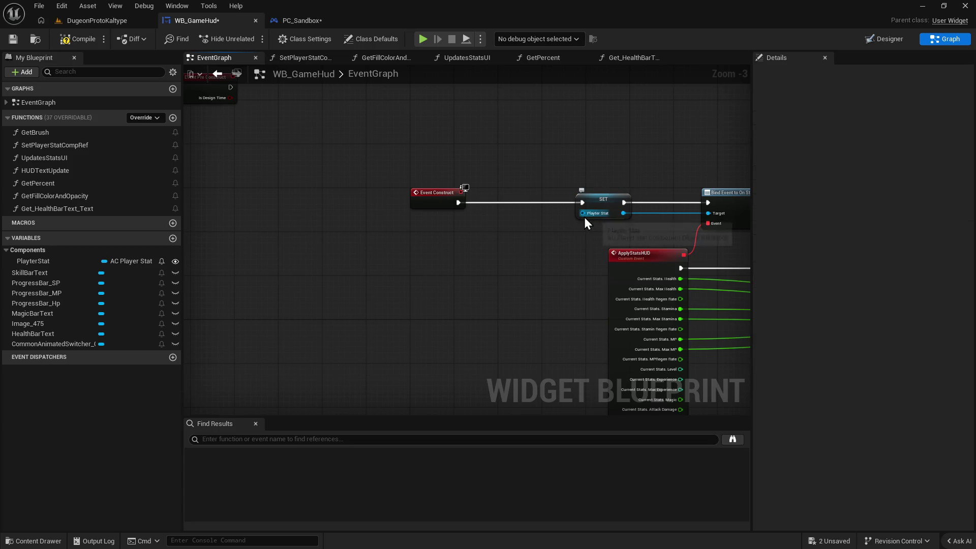
pyautogui.moveTo(72, 261); pyautogui.dragTo(422, 267)
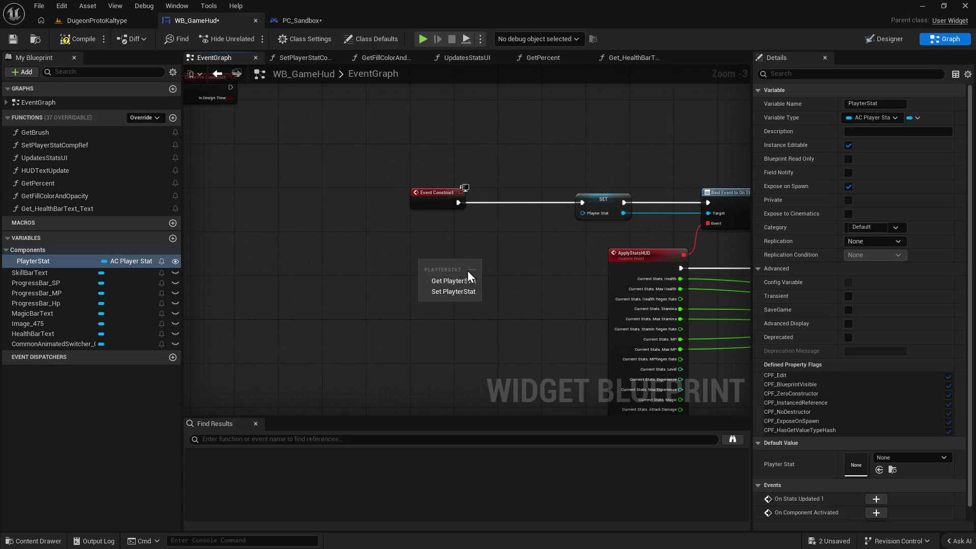
pyautogui.click(446, 281)
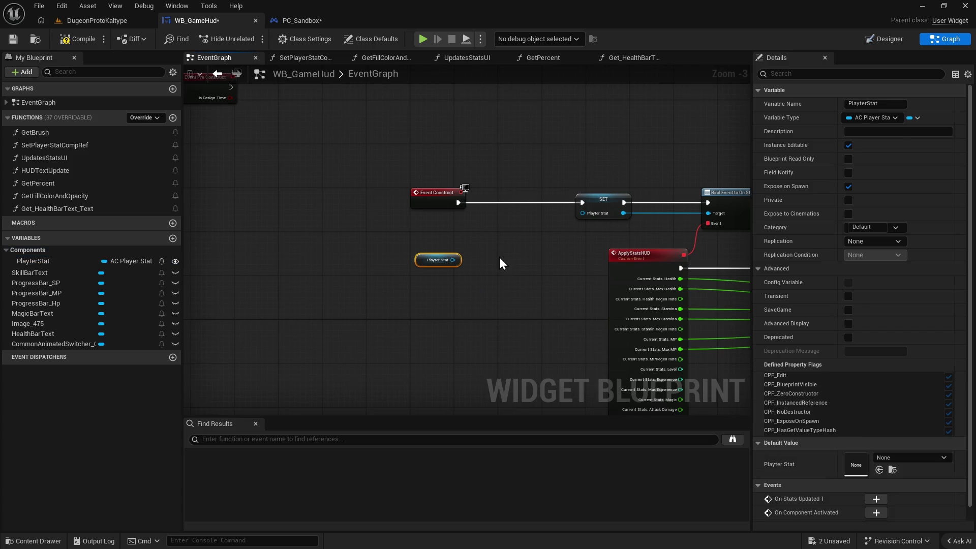
pyautogui.moveTo(452, 260)
pyautogui.mouseDown()
pyautogui.moveTo(592, 209)
pyautogui.moveTo(583, 213)
pyautogui.mouseUp()
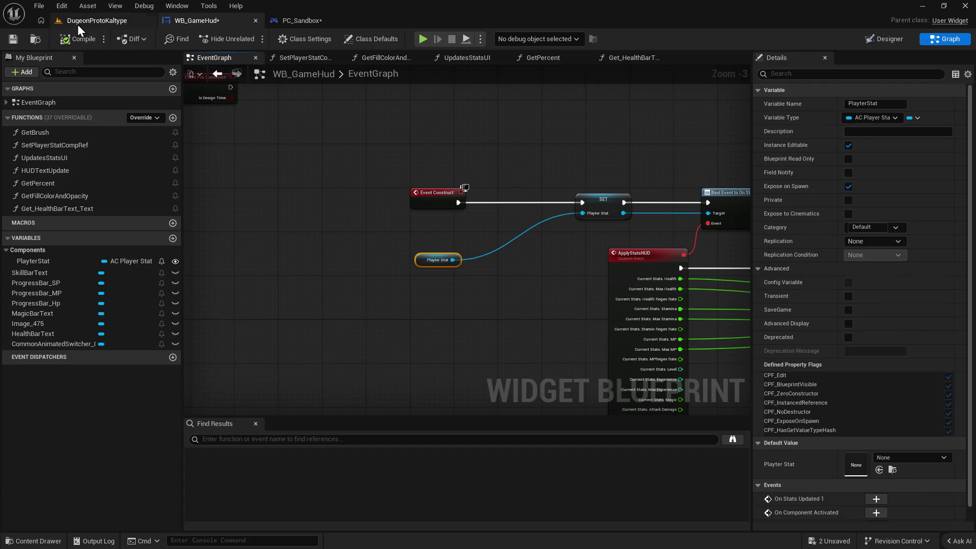
pyautogui.click(87, 21)
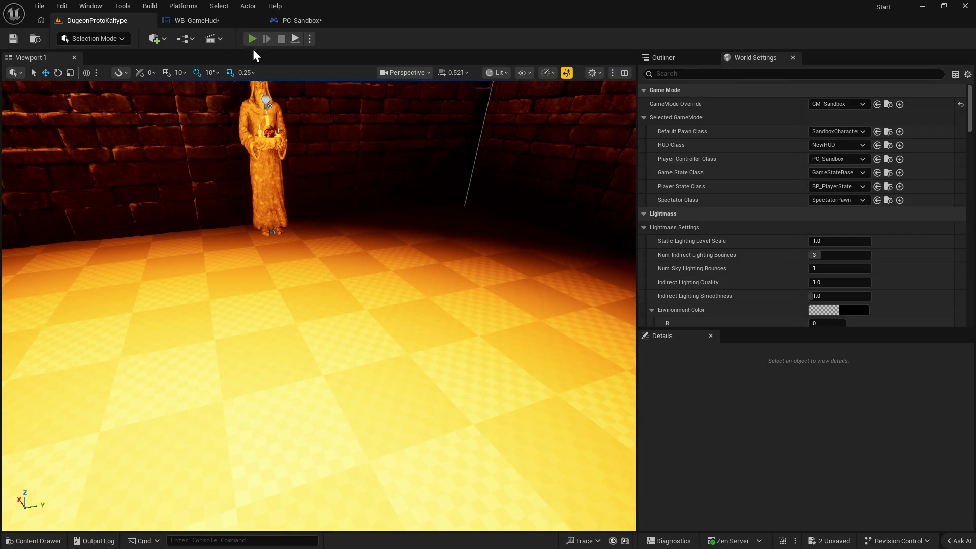
# Test-play the level briefly, then stop and return to PC_Sandbox's graph.
pyautogui.click(251, 38)
pyautogui.press('Escape')
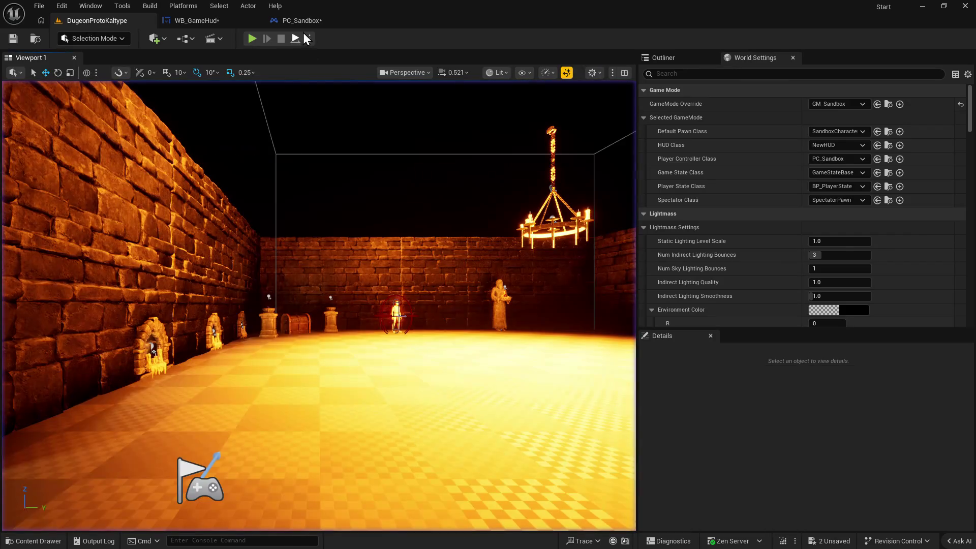
pyautogui.click(295, 20)
# Review PC_Sandbox's Begin Play chain from Create WB Game Hud Widget to Bind Event, then go back to WB_GameHud.
pyautogui.moveTo(523, 235); pyautogui.dragTo(501, 226)
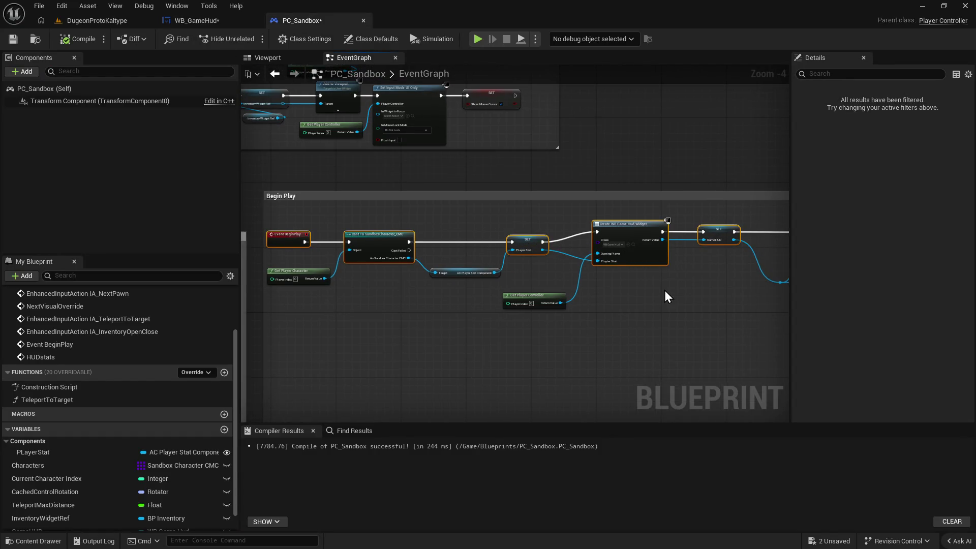
pyautogui.scroll(1, 486, 271)
pyautogui.scroll(-1, 620, 271)
pyautogui.scroll(-3, 510, 272)
pyautogui.scroll(3, 636, 261)
pyautogui.moveTo(681, 308); pyautogui.dragTo(508, 299)
pyautogui.scroll(2, 484, 325)
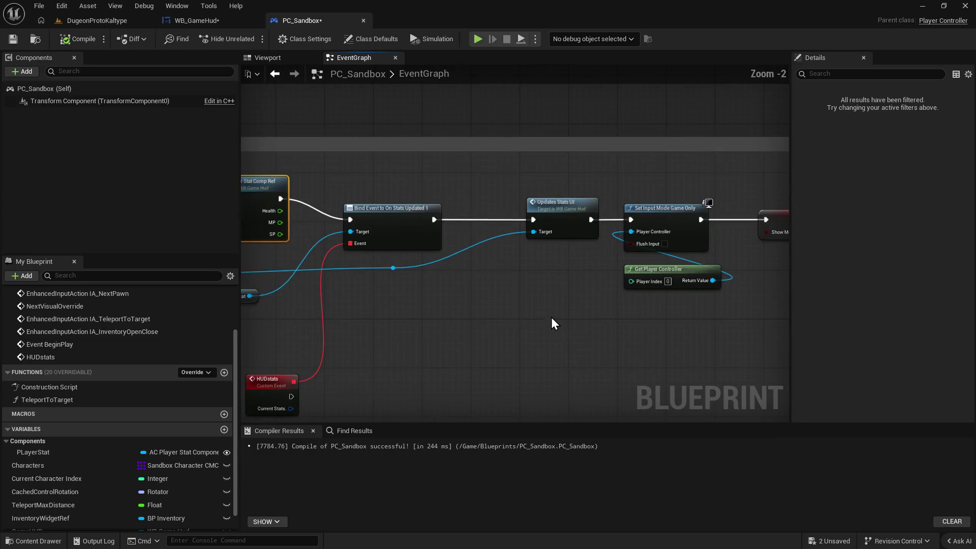
pyautogui.moveTo(524, 321); pyautogui.dragTo(566, 327)
pyautogui.scroll(1, 602, 318)
pyautogui.scroll(-1, 566, 332)
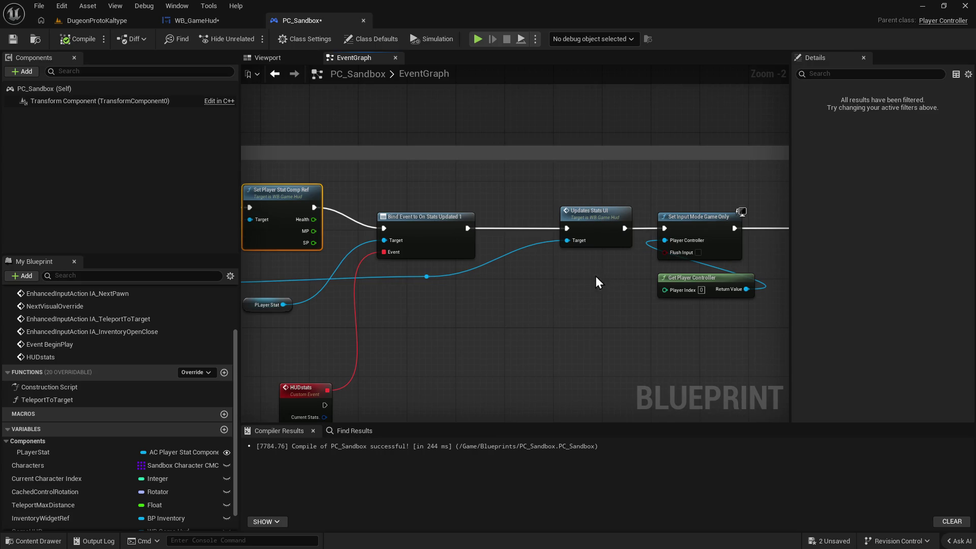
pyautogui.moveTo(519, 326); pyautogui.dragTo(627, 304)
pyautogui.moveTo(456, 325); pyautogui.dragTo(539, 308)
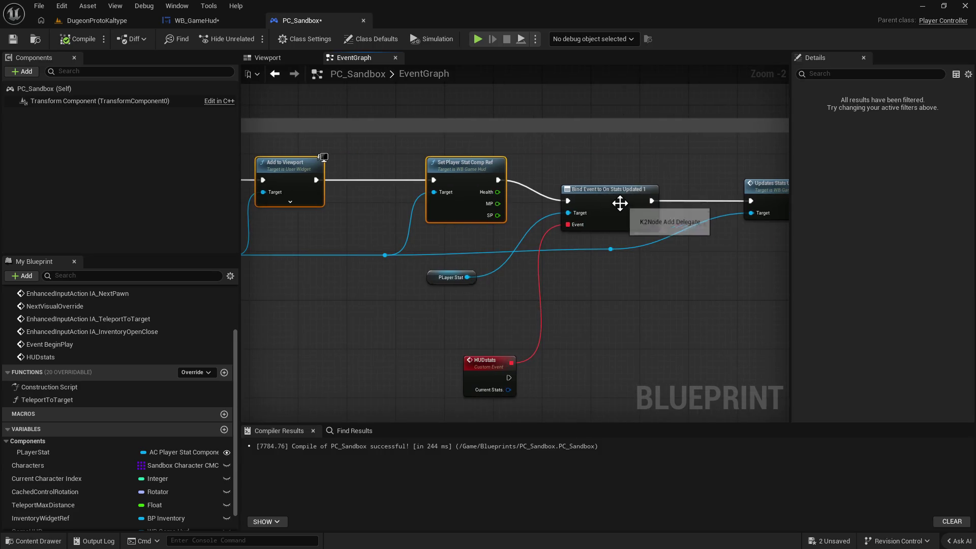
pyautogui.moveTo(279, 359)
pyautogui.mouseDown()
pyautogui.moveTo(448, 343)
pyautogui.moveTo(640, 342)
pyautogui.mouseUp()
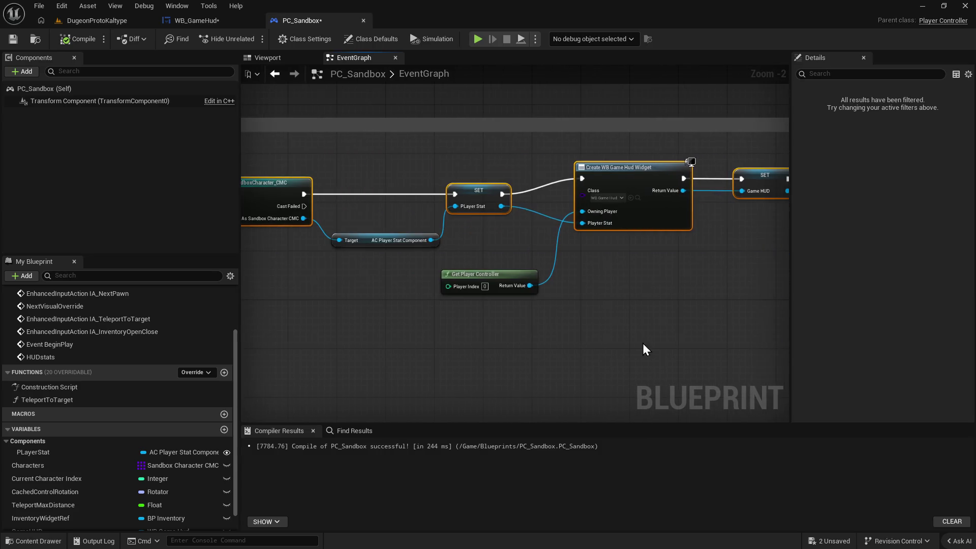
pyautogui.moveTo(504, 343); pyautogui.dragTo(603, 336)
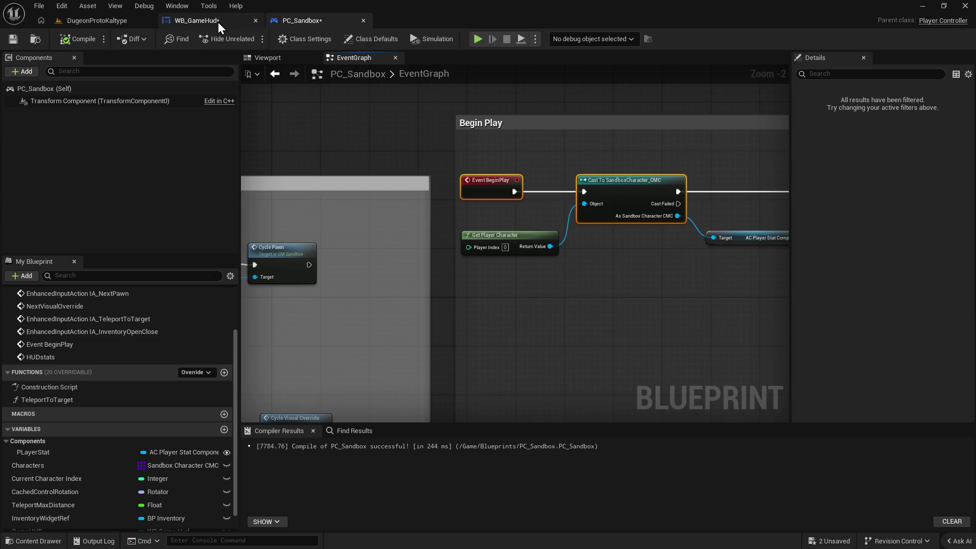
pyautogui.click(217, 22)
pyautogui.click(63, 7)
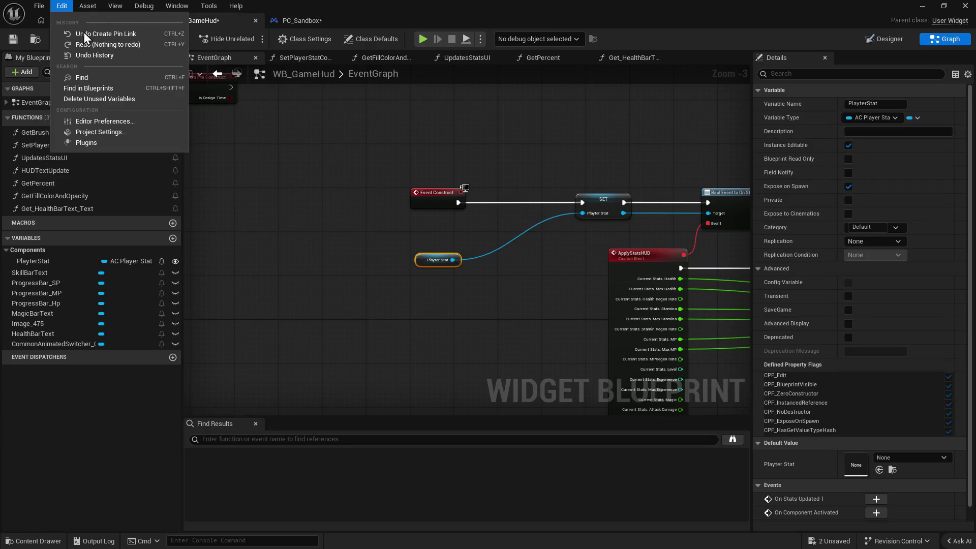
# Show Edit > Undo History and scroll through its 1,596 recorded transactions.
pyautogui.click(96, 53)
pyautogui.moveTo(732, 413); pyautogui.dragTo(735, 155)
pyautogui.scroll(-3, 299, 159)
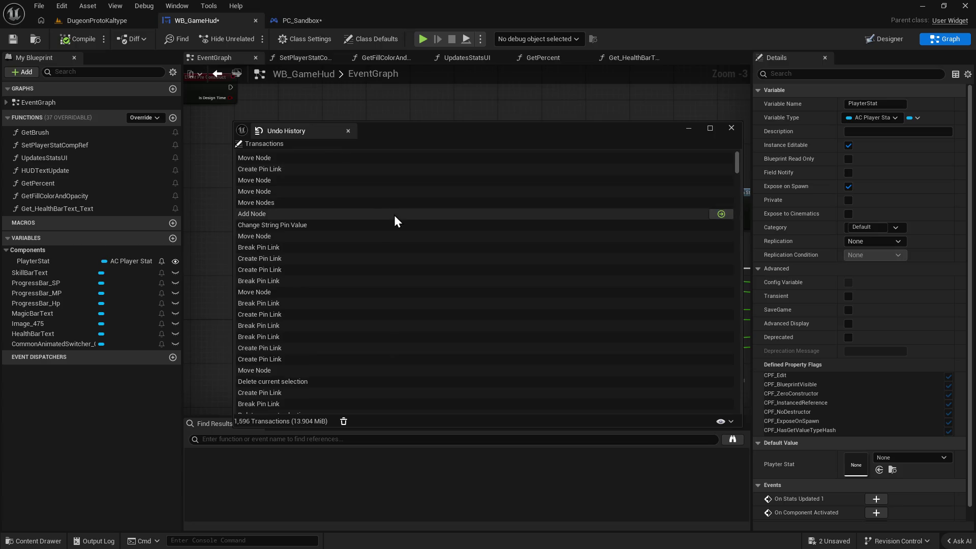
pyautogui.scroll(-2, 394, 216)
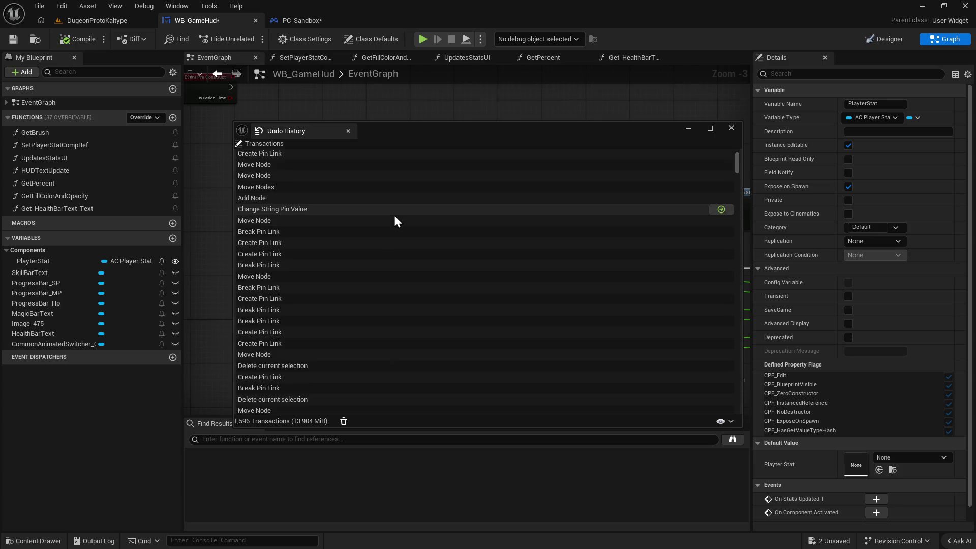
pyautogui.scroll(5, 395, 215)
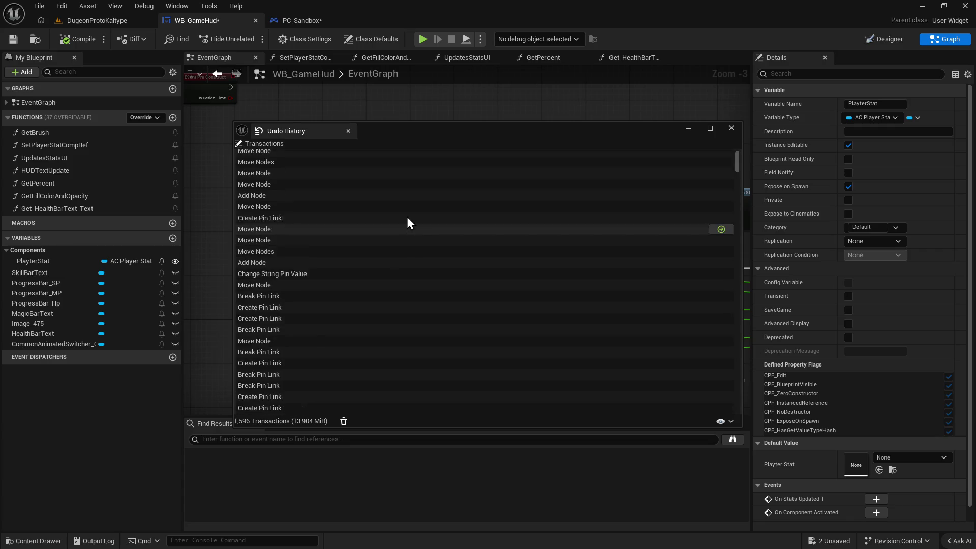
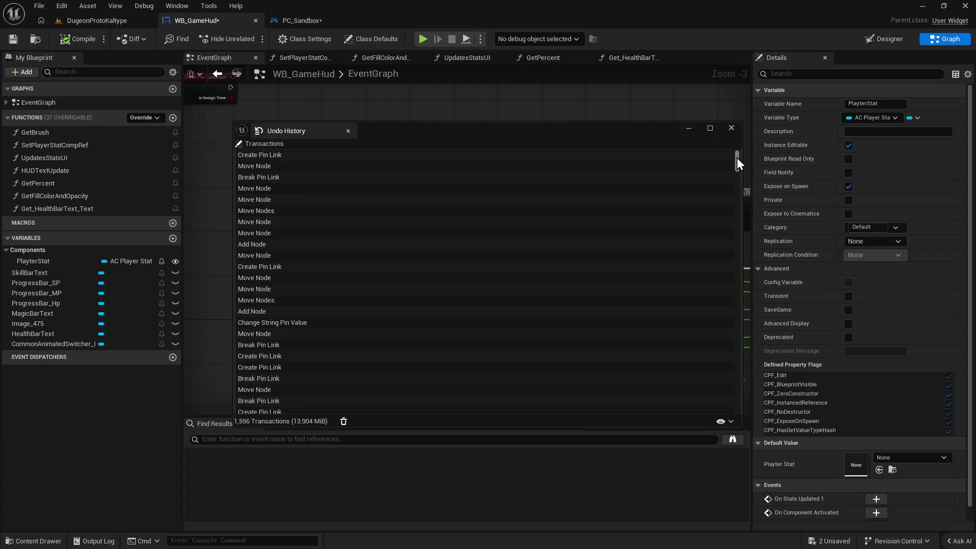
# Scroll through the 1,596-transaction Undo History, maximize it, return to the top, and close it.
pyautogui.scroll(-2, 737, 158)
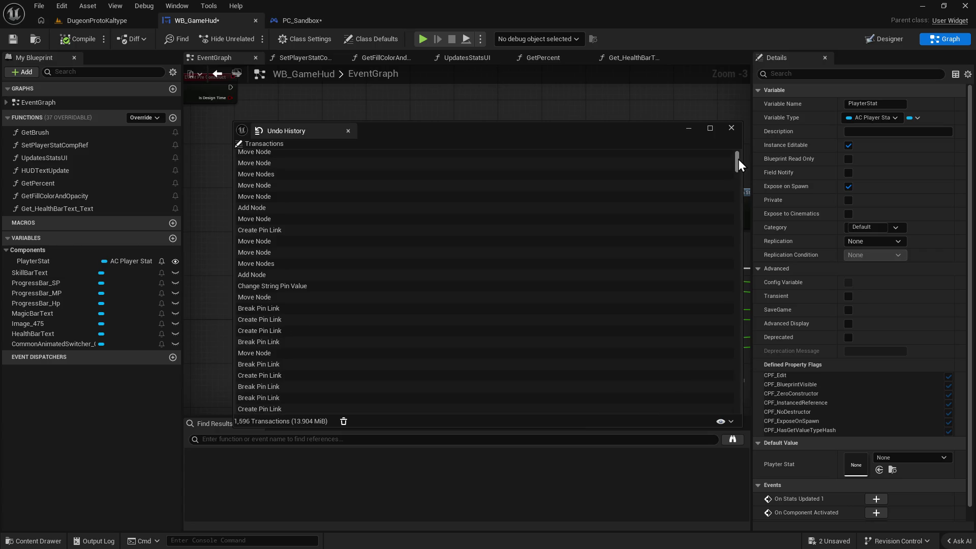
pyautogui.scroll(-4, 738, 160)
pyautogui.scroll(-10, 738, 160)
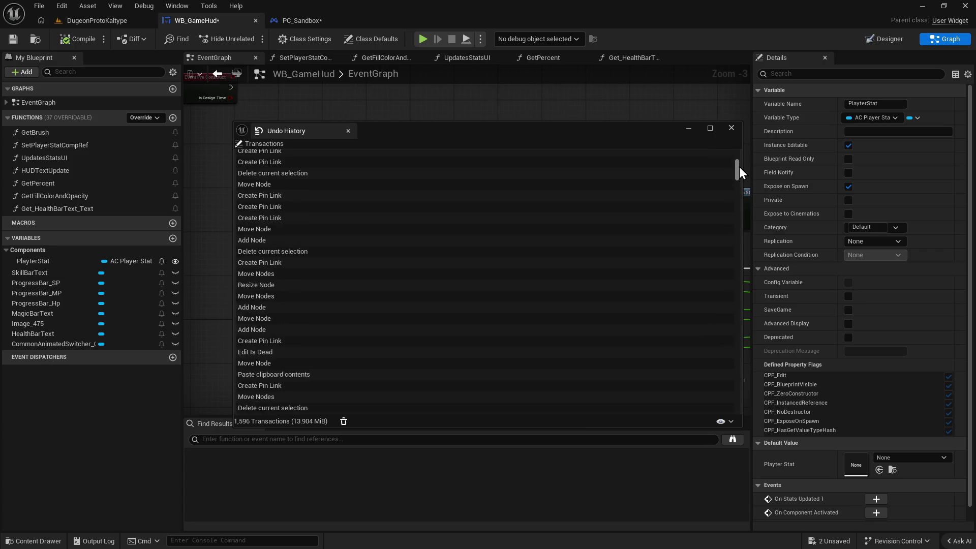
pyautogui.moveTo(739, 199); pyautogui.dragTo(737, 405)
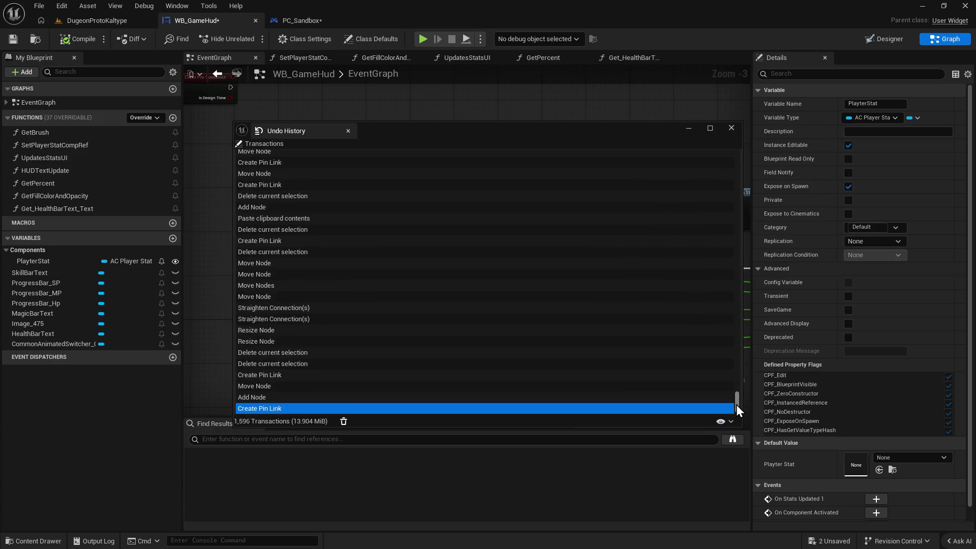
pyautogui.click(556, 114)
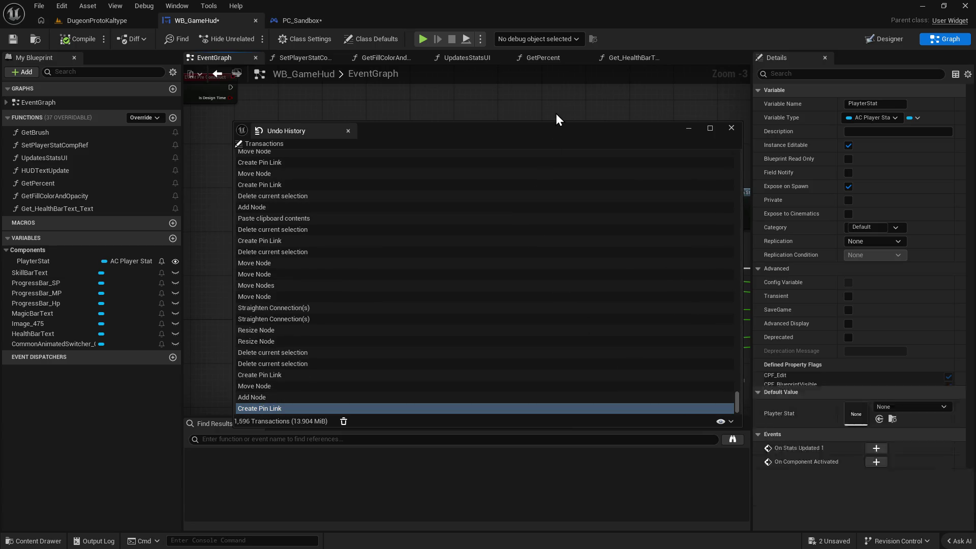
pyautogui.click(710, 128)
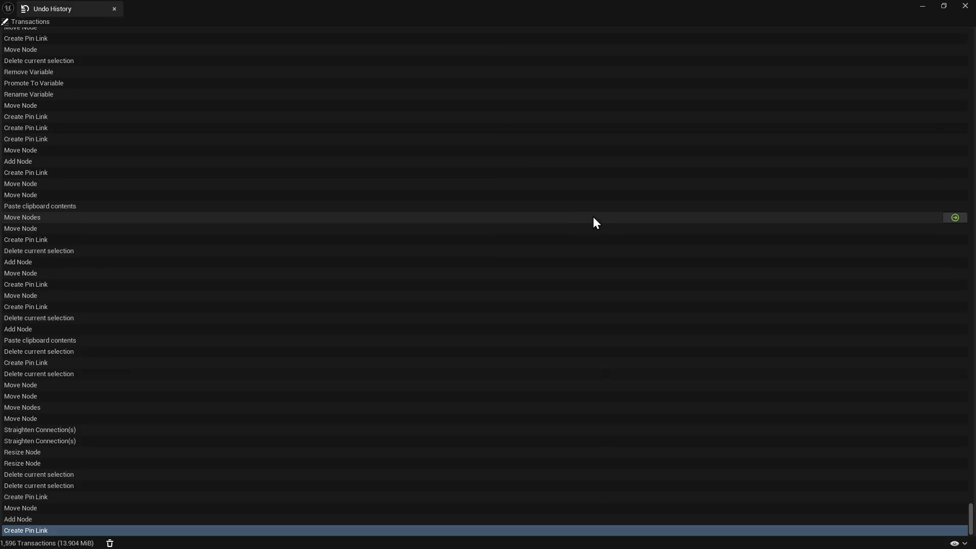
pyautogui.click(971, 516)
pyautogui.moveTo(972, 516); pyautogui.dragTo(952, 9)
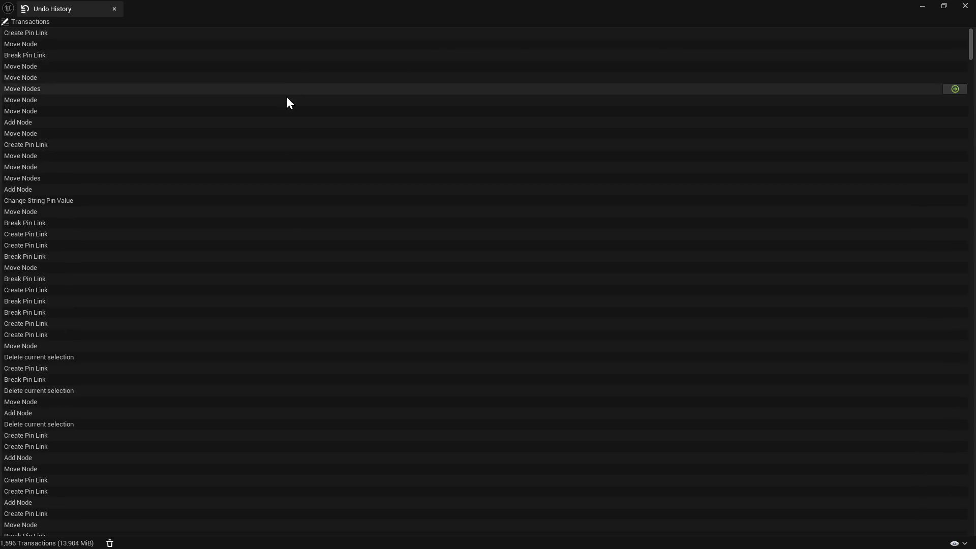
pyautogui.click(964, 7)
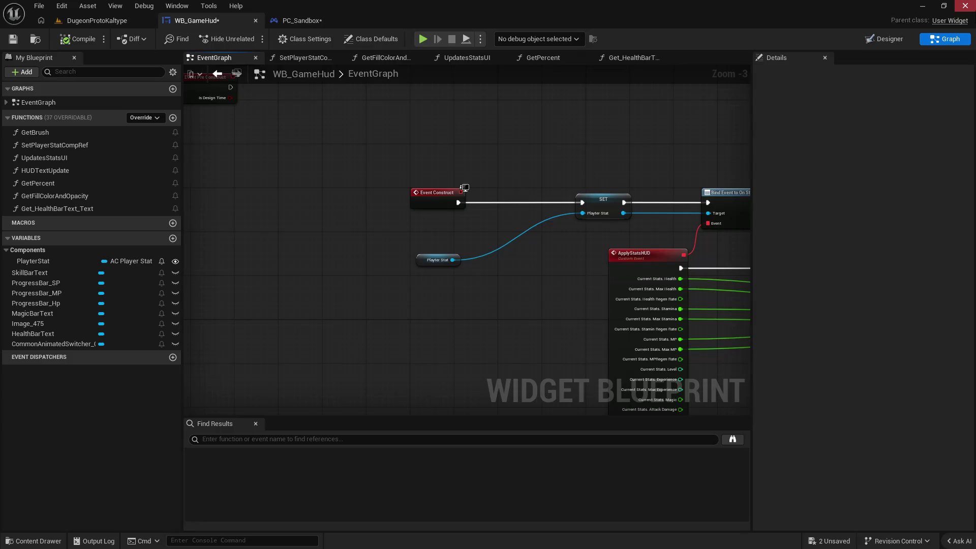
# Replace the SET Playter Stat node with a Playter Stat getter and wire Event Construct into Bind Event.
pyautogui.moveTo(383, 246)
pyautogui.mouseDown()
pyautogui.moveTo(524, 317)
pyautogui.moveTo(312, 305)
pyautogui.mouseUp()
pyautogui.press('Delete')
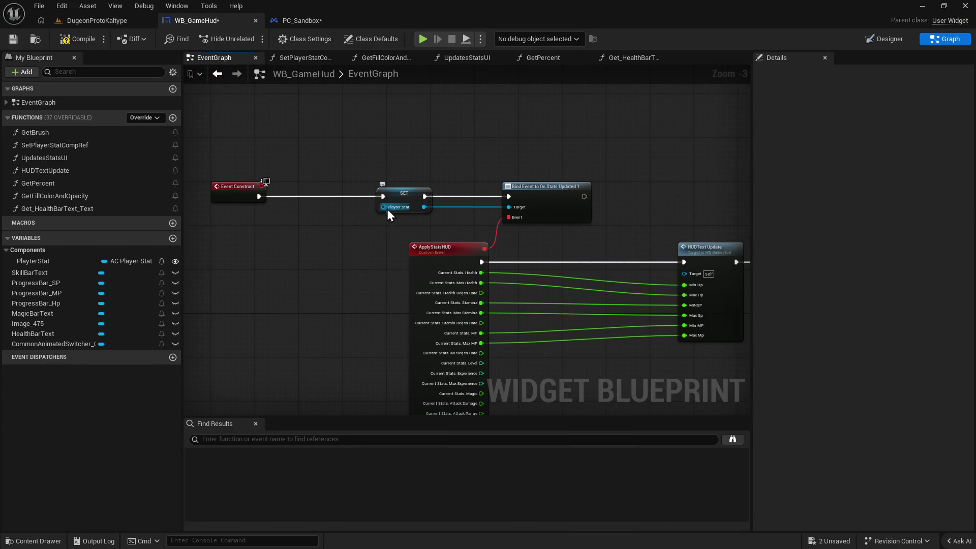
pyautogui.click(394, 211)
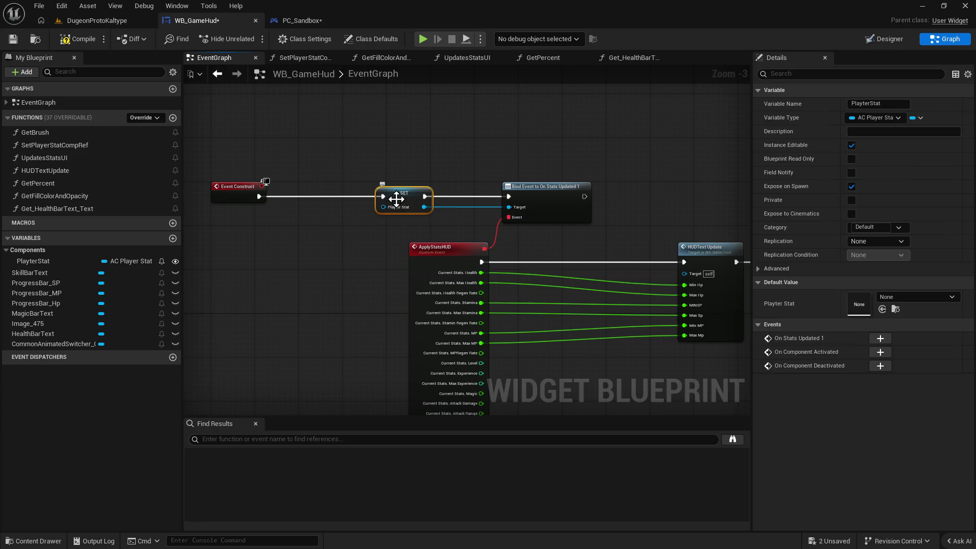
pyautogui.press('Delete')
pyautogui.moveTo(33, 262)
pyautogui.mouseDown()
pyautogui.moveTo(396, 187)
pyautogui.moveTo(399, 225)
pyautogui.moveTo(528, 204)
pyautogui.moveTo(509, 207)
pyautogui.mouseUp()
pyautogui.click(410, 231)
pyautogui.moveTo(261, 199)
pyautogui.mouseDown()
pyautogui.moveTo(483, 186)
pyautogui.moveTo(508, 196)
pyautogui.mouseUp()
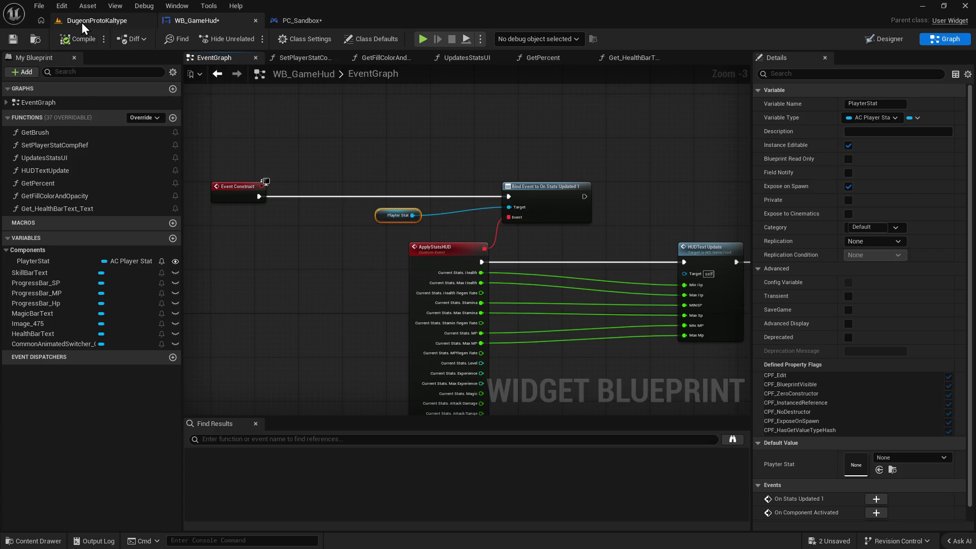
# Play the DugeonProtoKaltype level to test the HUD, then stop it.
pyautogui.click(81, 22)
pyautogui.click(252, 40)
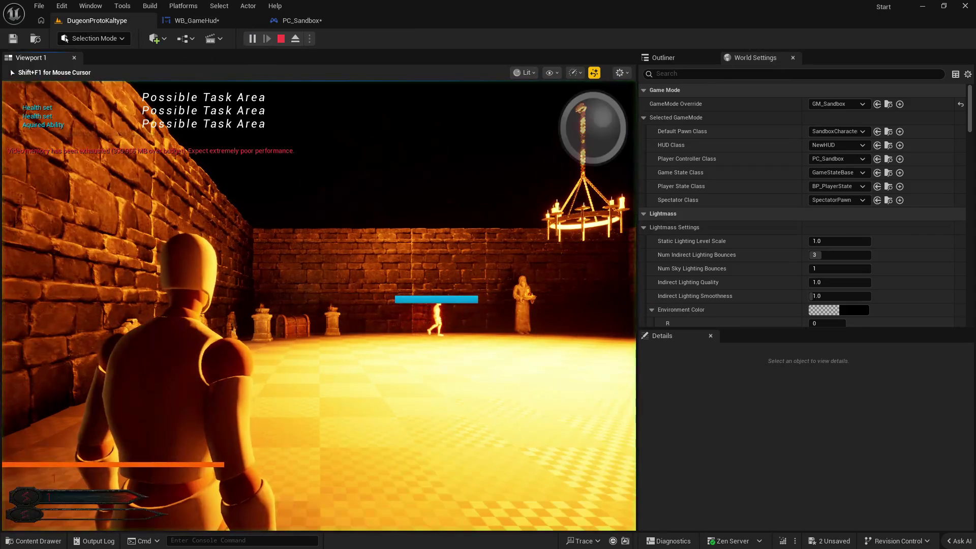
pyautogui.press('Escape')
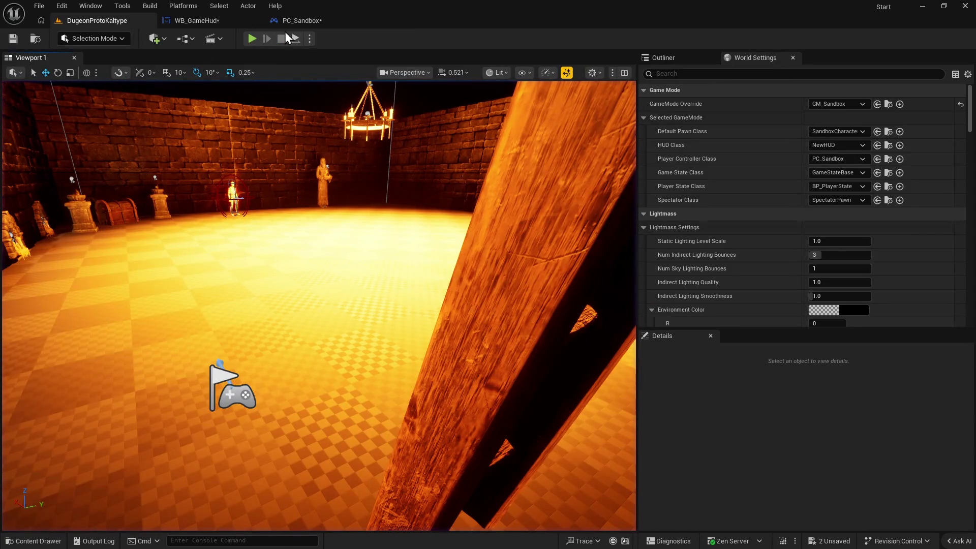
# Back in WB_GameHud, bring up the GetFillColorAndOpacity function graph.
pyautogui.click(203, 20)
pyautogui.moveTo(519, 242)
pyautogui.mouseDown()
pyautogui.moveTo(449, 218)
pyautogui.moveTo(490, 262)
pyautogui.moveTo(356, 81)
pyautogui.mouseUp()
pyautogui.scroll(-1, 490, 261)
pyautogui.click(400, 56)
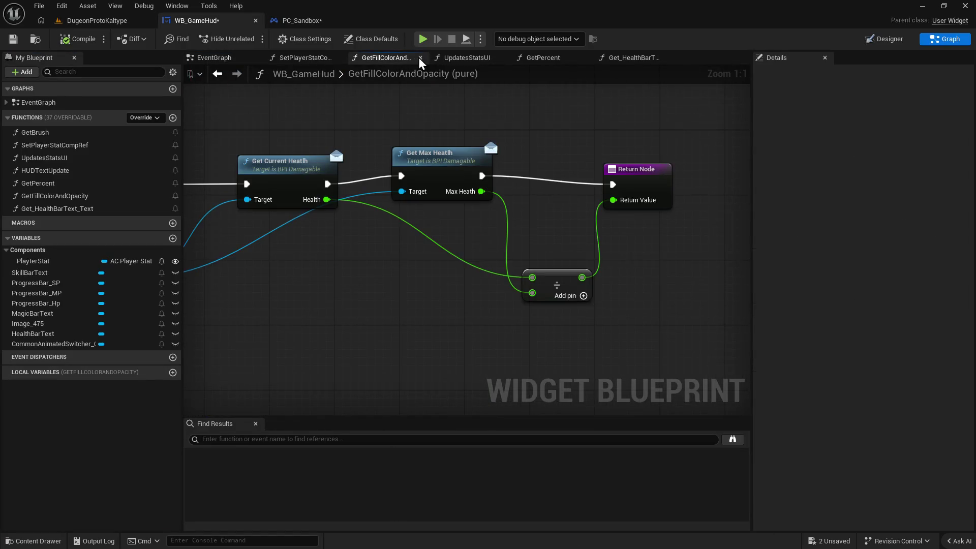
# Close GetFillColorAndOpacity and inspect the SetPlayerStatCompRef function graph.
pyautogui.click(419, 57)
pyautogui.click(304, 58)
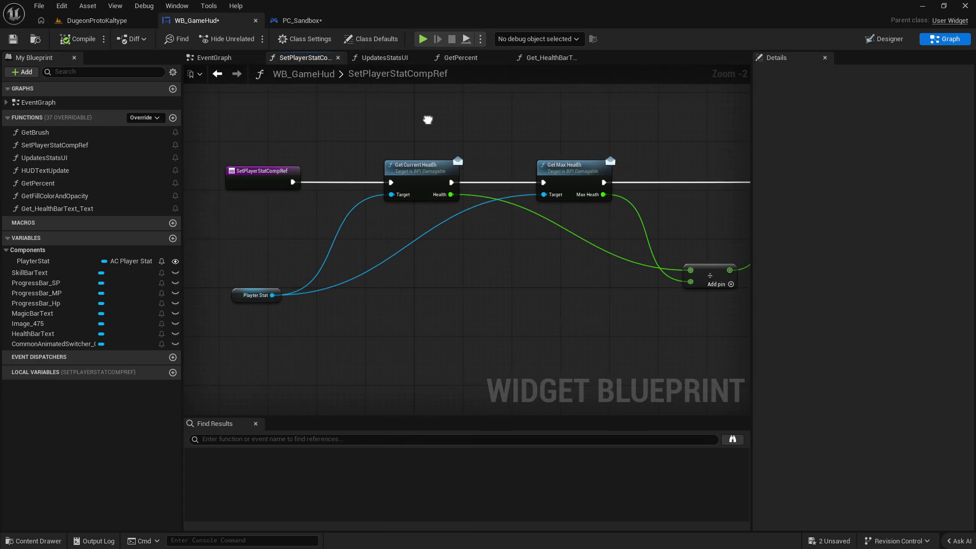
pyautogui.moveTo(428, 120)
pyautogui.mouseDown()
pyautogui.moveTo(357, 141)
pyautogui.moveTo(424, 141)
pyautogui.mouseUp()
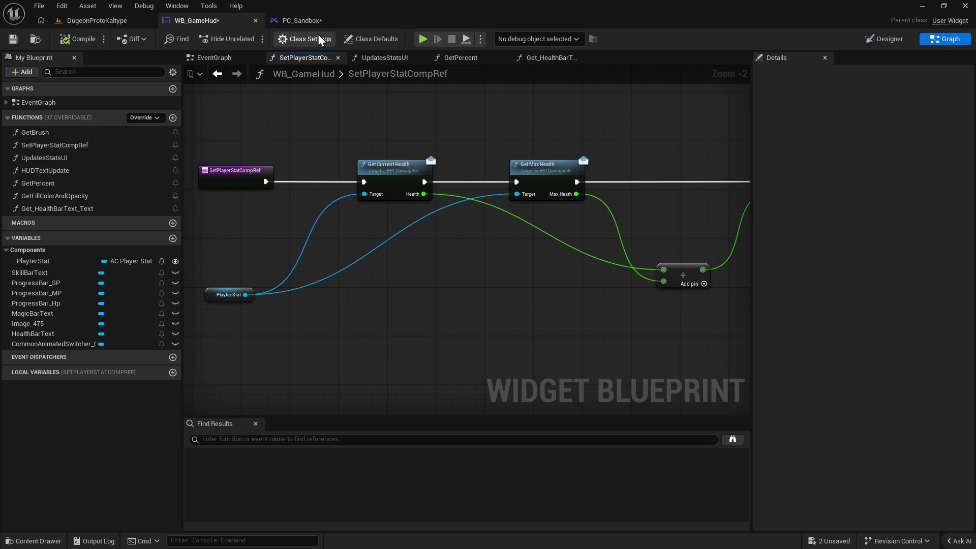
# Switch between PC_Sandbox and WB_GameHud, ending on PC_Sandbox's event graph.
pyautogui.click(302, 20)
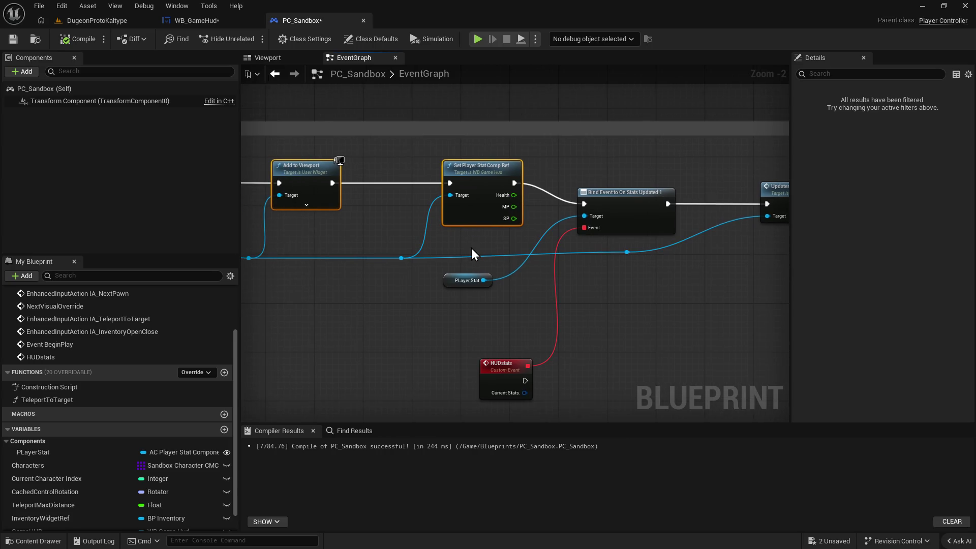
pyautogui.click(206, 24)
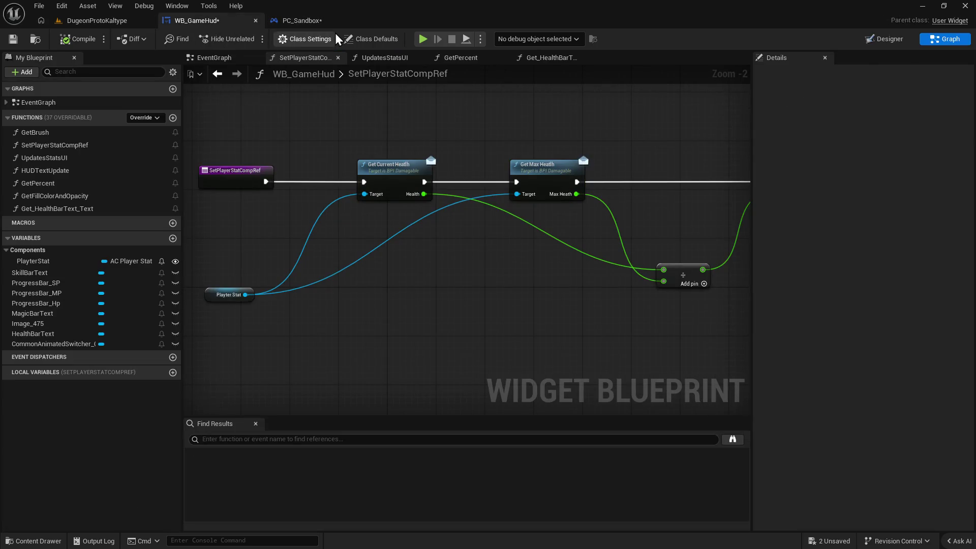
pyautogui.scroll(-1, 463, 153)
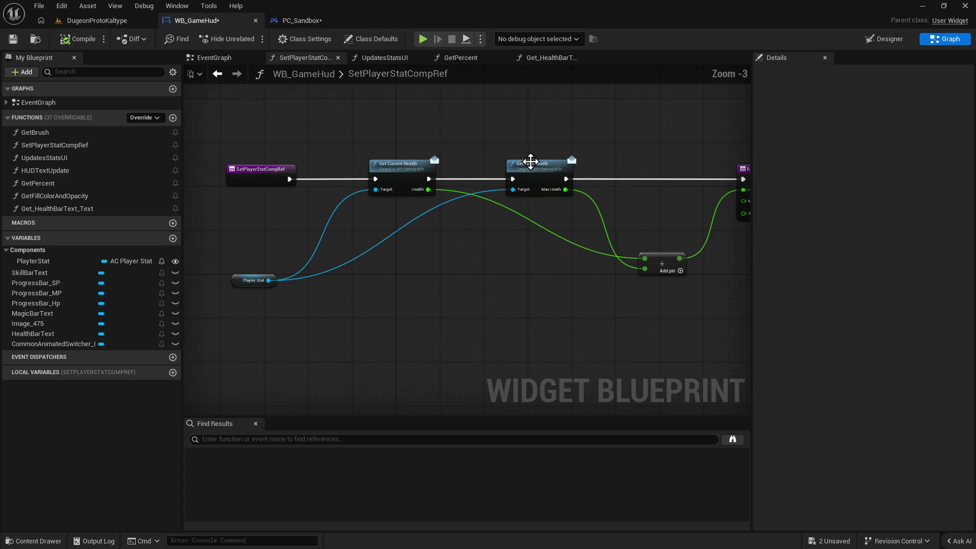
pyautogui.scroll(-1, 497, 242)
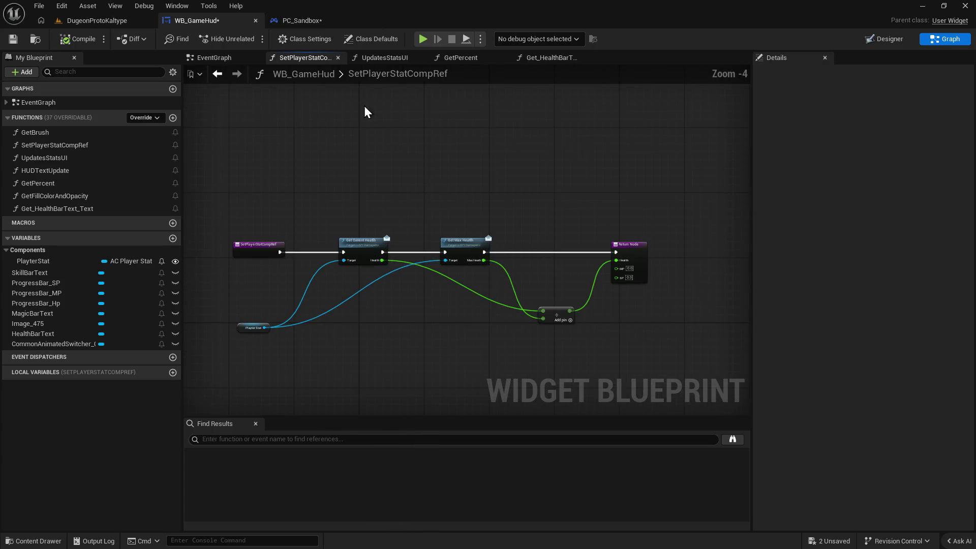
pyautogui.click(299, 20)
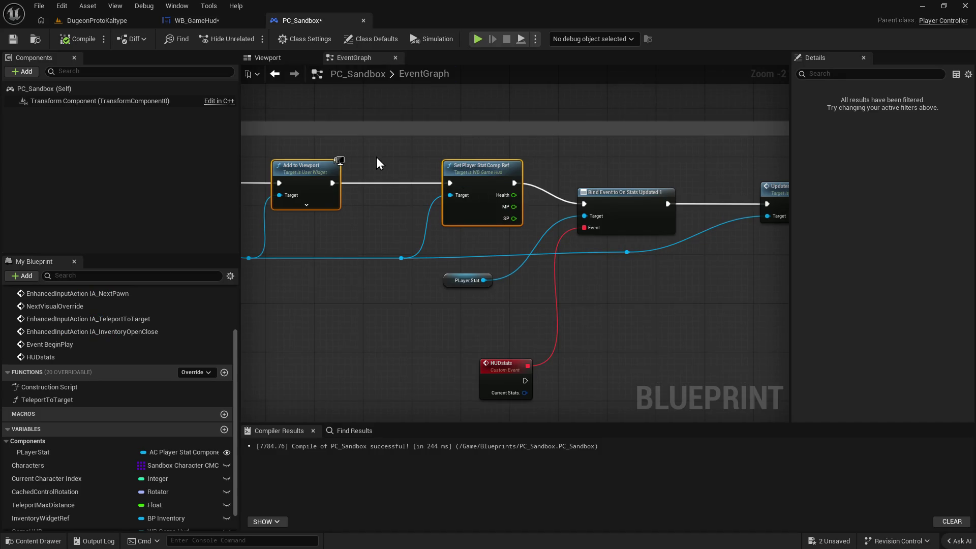
# Straighten the stat-binding node chain's wires with Q and move it up slightly.
pyautogui.scroll(-2, 458, 172)
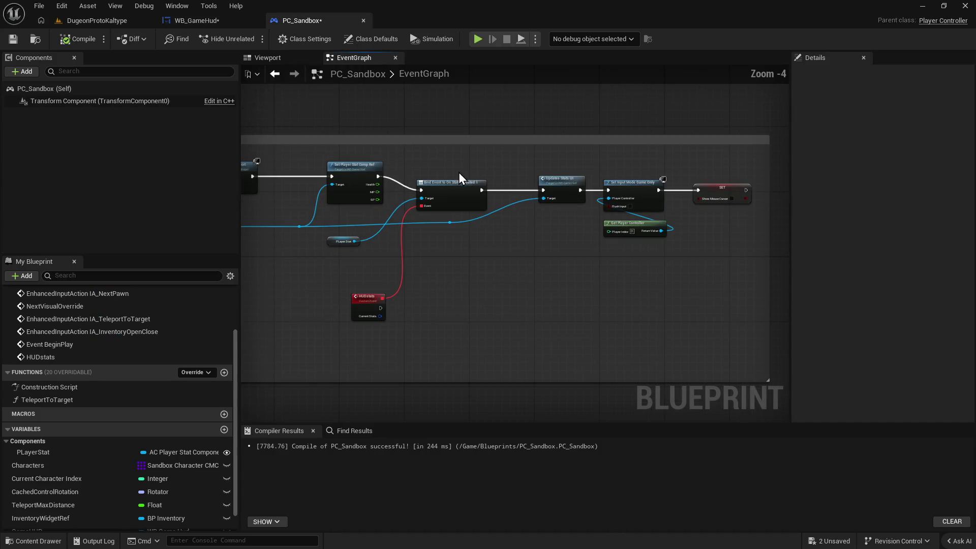
pyautogui.moveTo(315, 153); pyautogui.dragTo(753, 201)
pyautogui.press('q')
pyautogui.moveTo(454, 192)
pyautogui.mouseDown()
pyautogui.moveTo(455, 166)
pyautogui.moveTo(446, 176)
pyautogui.moveTo(454, 176)
pyautogui.mouseUp()
pyautogui.click(550, 280)
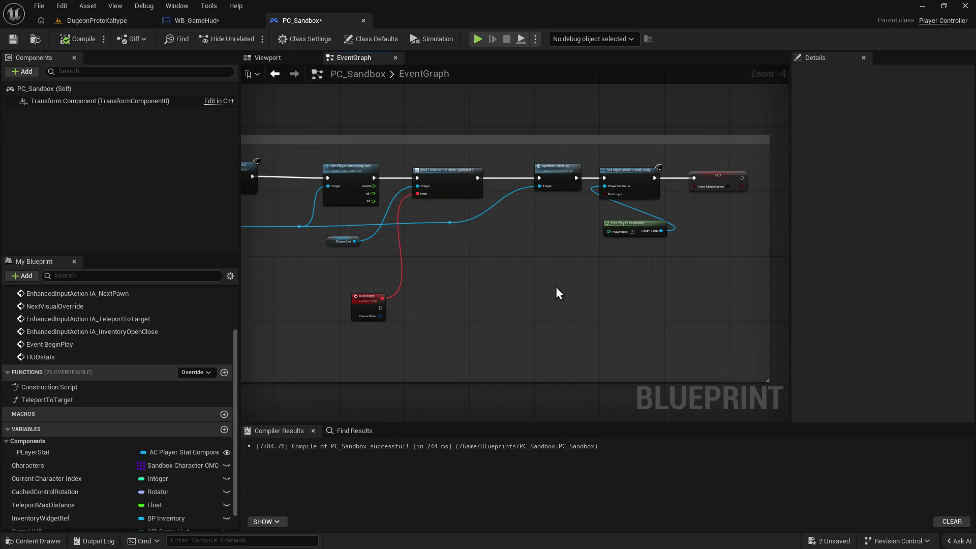
# Look over the BeginPlay row and pan to the Create Widget nodes.
pyautogui.scroll(-5, 513, 291)
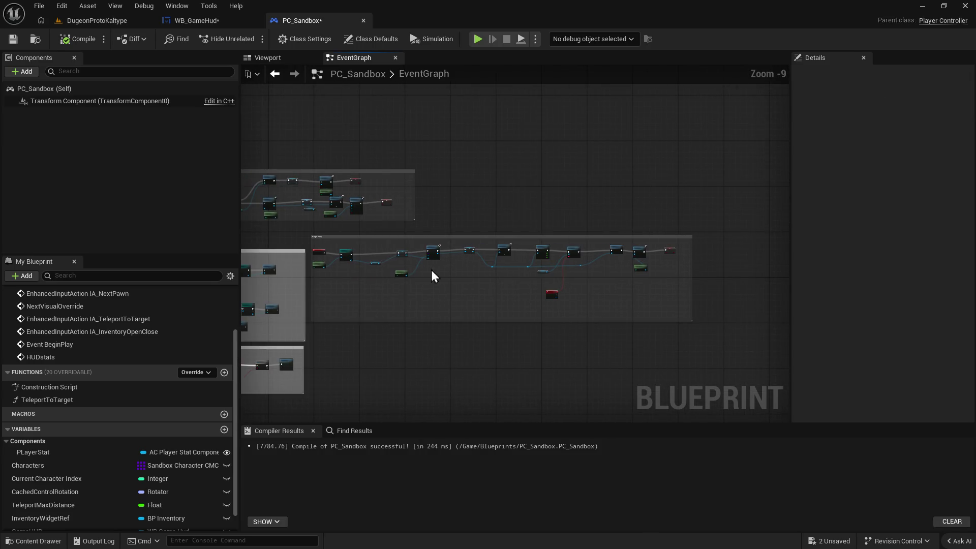
pyautogui.moveTo(317, 242)
pyautogui.mouseDown()
pyautogui.moveTo(644, 255)
pyautogui.moveTo(678, 266)
pyautogui.mouseUp()
pyautogui.click(615, 294)
pyautogui.scroll(5, 621, 290)
pyautogui.moveTo(628, 285)
pyautogui.mouseDown()
pyautogui.moveTo(590, 287)
pyautogui.moveTo(630, 296)
pyautogui.moveTo(462, 269)
pyautogui.moveTo(282, 263)
pyautogui.moveTo(459, 303)
pyautogui.moveTo(631, 300)
pyautogui.mouseUp()
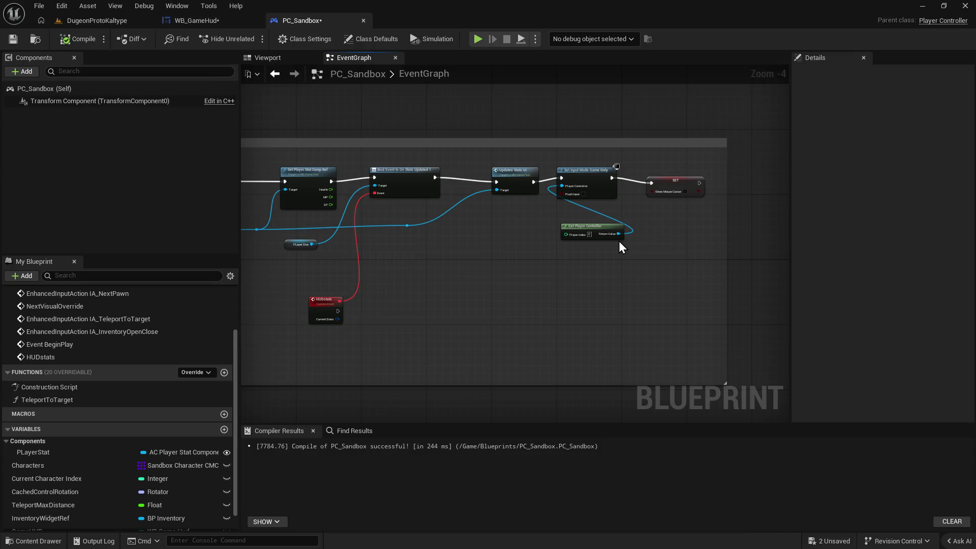
pyautogui.scroll(1, 570, 265)
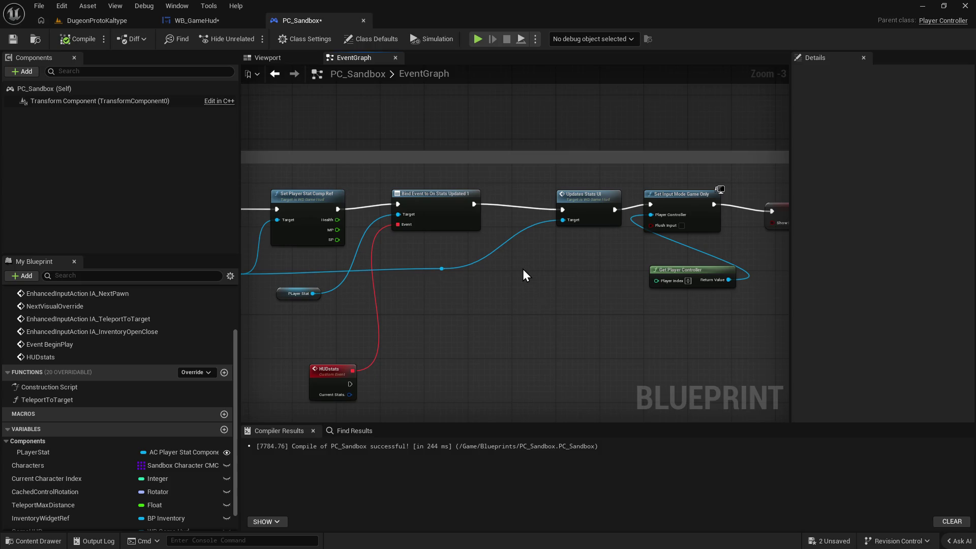
pyautogui.moveTo(522, 269); pyautogui.dragTo(625, 246)
pyautogui.moveTo(353, 296)
pyautogui.mouseDown()
pyautogui.moveTo(405, 320)
pyautogui.moveTo(576, 320)
pyautogui.moveTo(425, 308)
pyautogui.moveTo(442, 298)
pyautogui.mouseUp()
# Drop in a Set PLayerStat node, delete it again, and compile PC_Sandbox successfully.
pyautogui.click(64, 454)
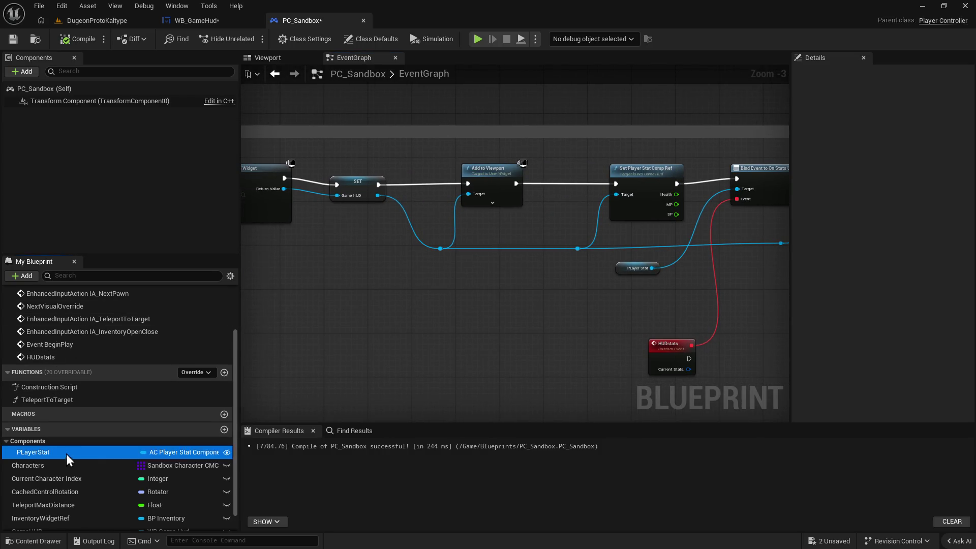
pyautogui.moveTo(63, 456); pyautogui.dragTo(399, 350)
pyautogui.click(434, 377)
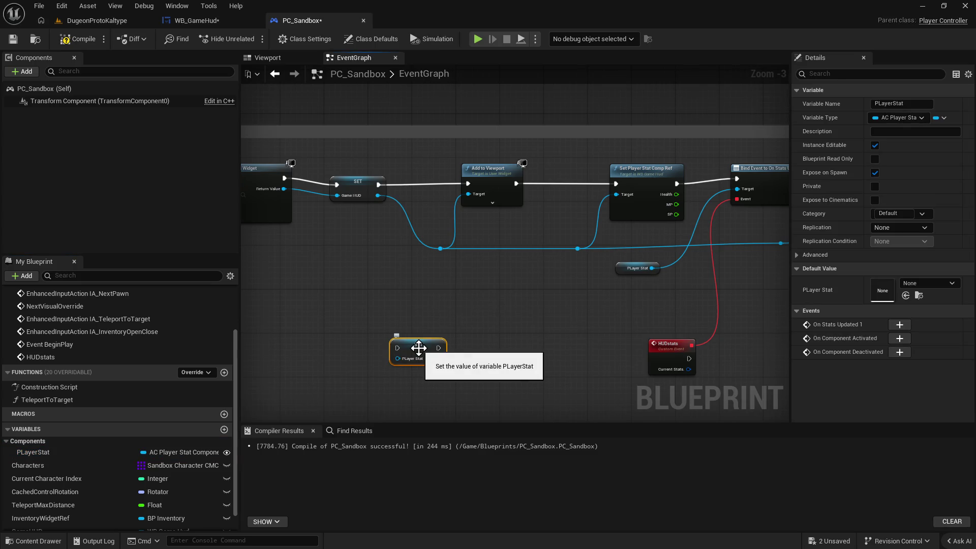
pyautogui.press('Delete')
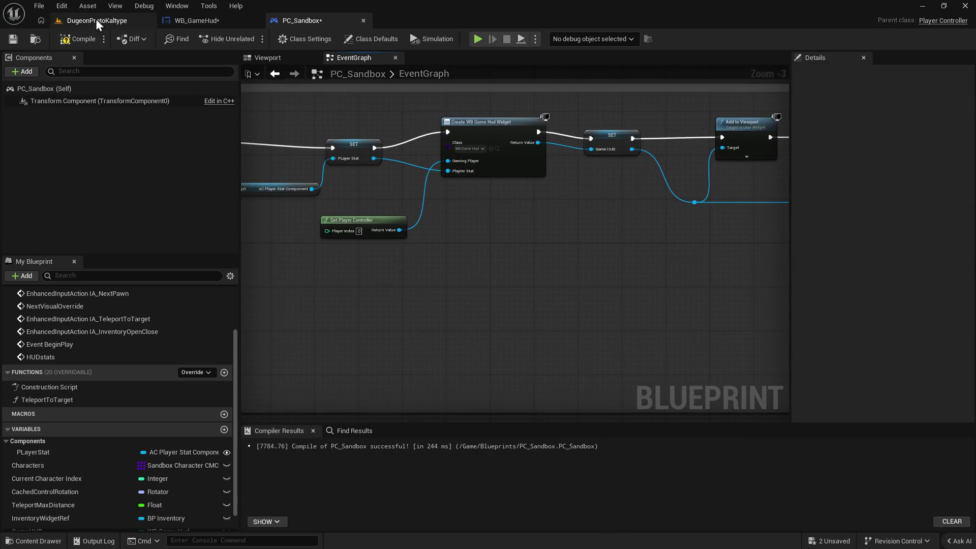
pyautogui.click(79, 39)
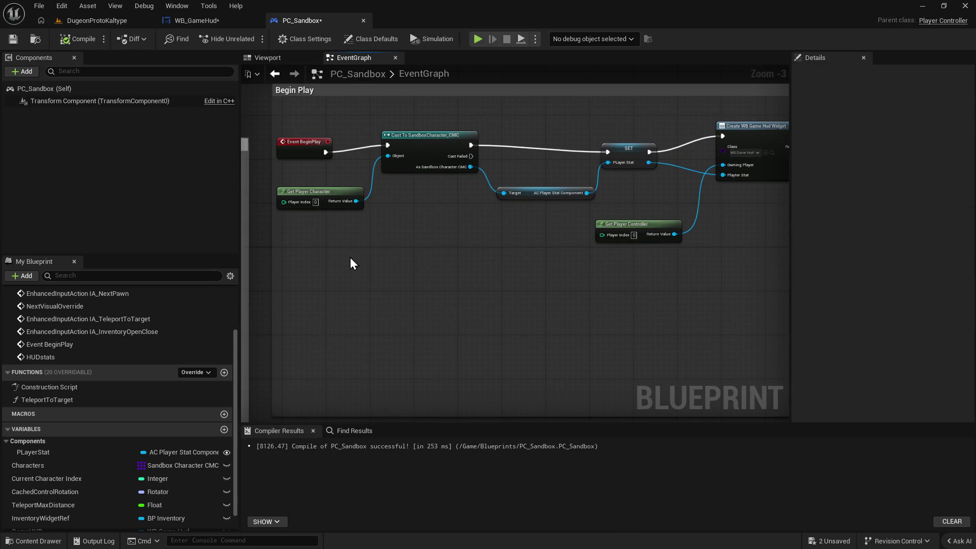
# Line up the PLayer Stat SET node and the Create WB Game Hud Widget node.
pyautogui.moveTo(308, 171); pyautogui.dragTo(450, 186)
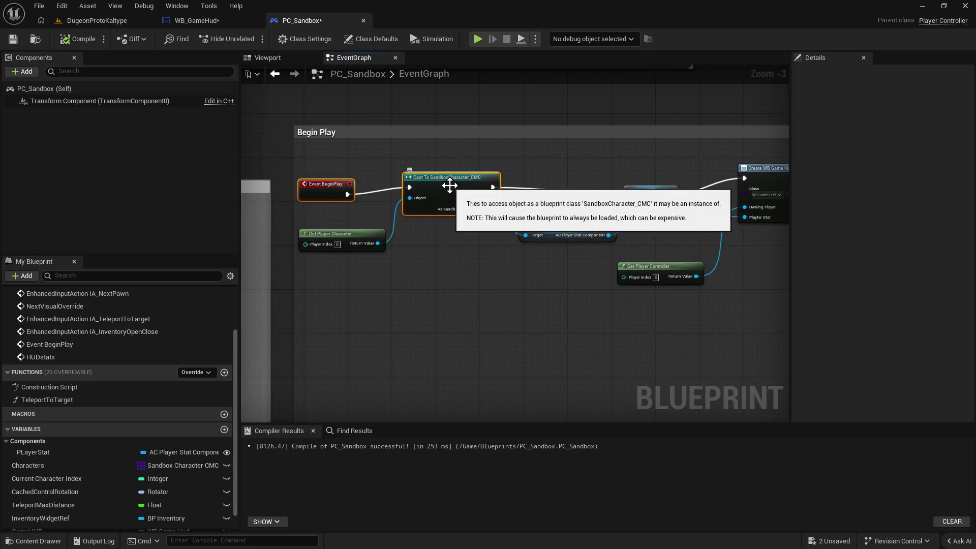
pyautogui.click(498, 261)
pyautogui.moveTo(599, 226); pyautogui.dragTo(439, 229)
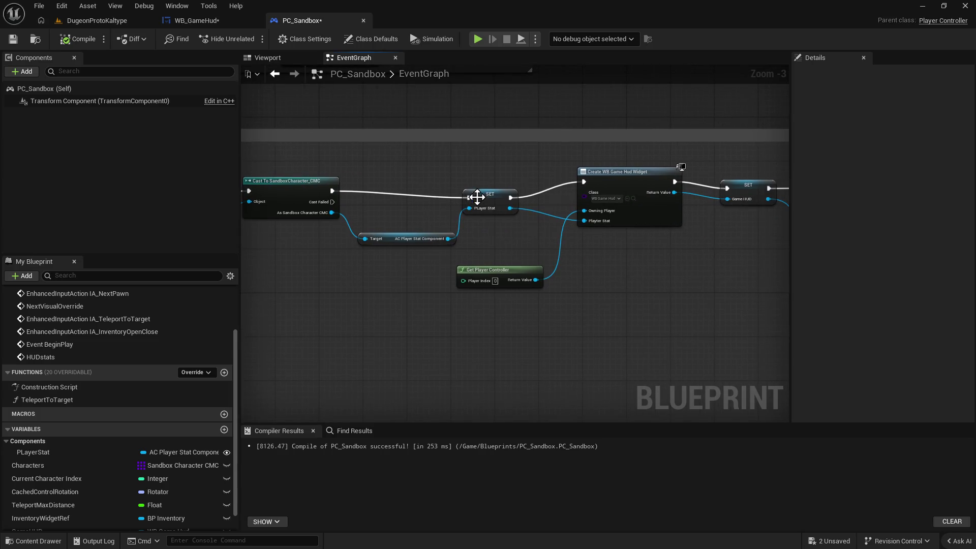
pyautogui.moveTo(486, 200); pyautogui.dragTo(486, 194)
pyautogui.moveTo(655, 178); pyautogui.dragTo(645, 186)
# Inspect the Begin Play chain: Game HUD setter, Add to Viewport, Set Player Stat Comp Ref, stats binding, Update Stats UI.
pyautogui.moveTo(703, 249); pyautogui.dragTo(526, 248)
pyautogui.click(585, 189)
pyautogui.click(709, 175)
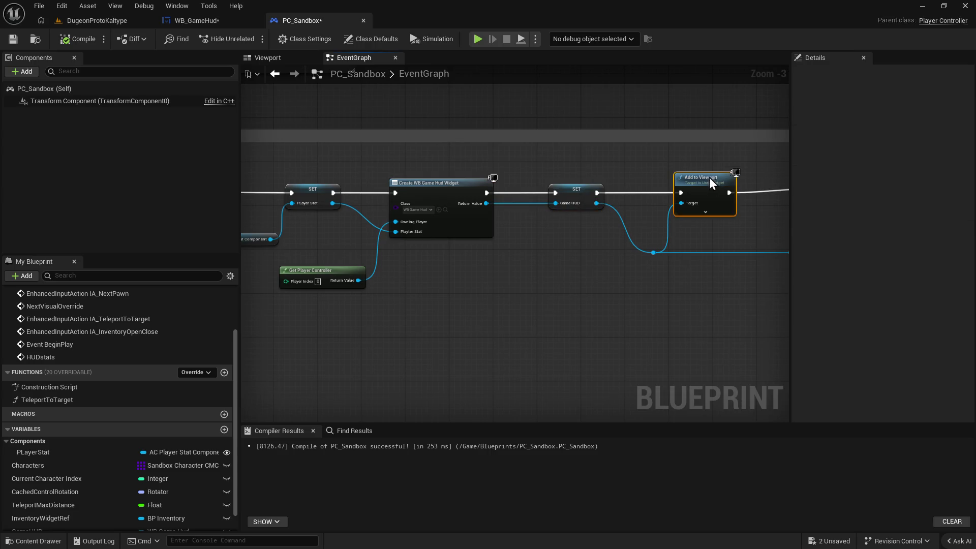
pyautogui.moveTo(709, 181); pyautogui.dragTo(571, 205)
pyautogui.click(658, 193)
pyautogui.moveTo(657, 194); pyautogui.dragTo(541, 192)
pyautogui.click(548, 201)
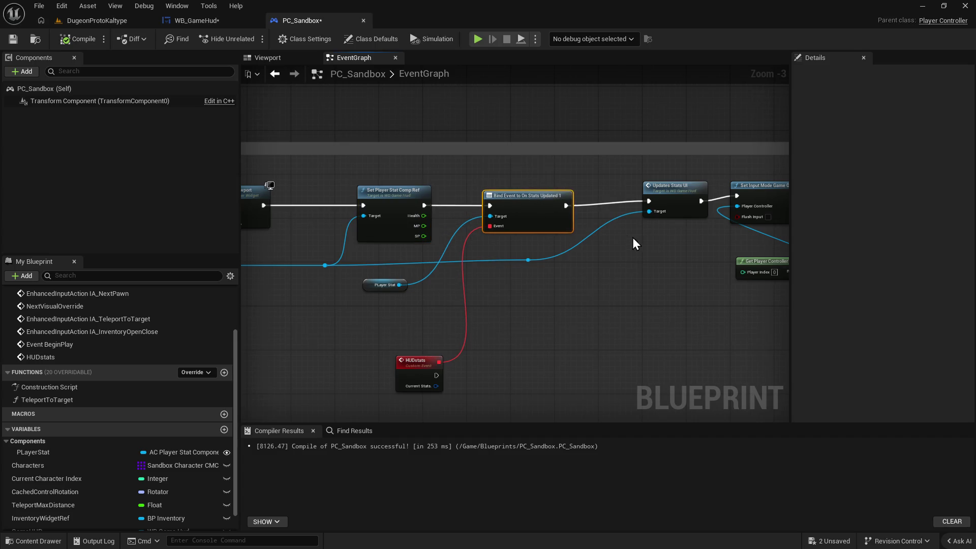
pyautogui.moveTo(627, 236); pyautogui.dragTo(449, 236)
pyautogui.click(503, 199)
pyautogui.moveTo(503, 200); pyautogui.dragTo(382, 240)
# Nudge the Set Input Mode Game Only node and check the show mouse cursor setting.
pyautogui.moveTo(464, 191); pyautogui.dragTo(469, 202)
pyautogui.click(587, 203)
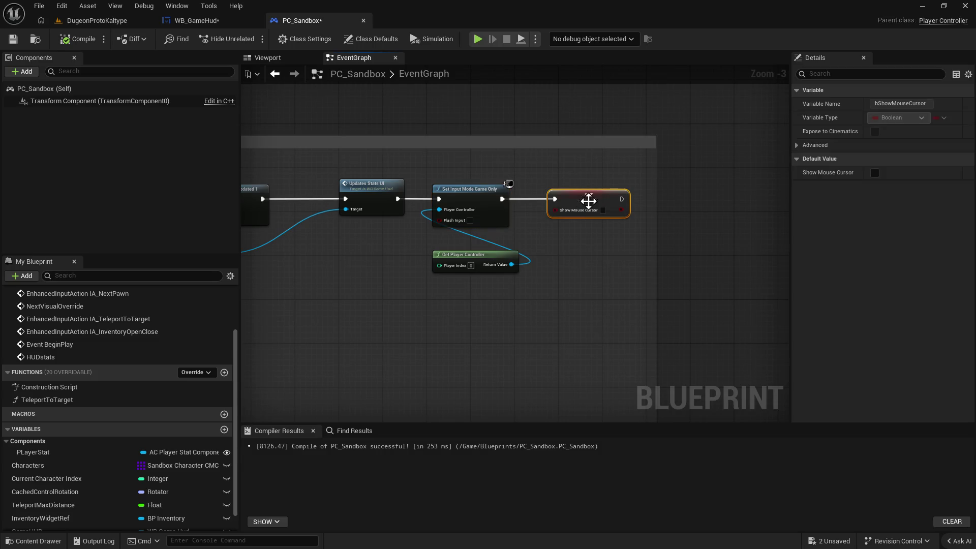
pyautogui.scroll(-3, 614, 283)
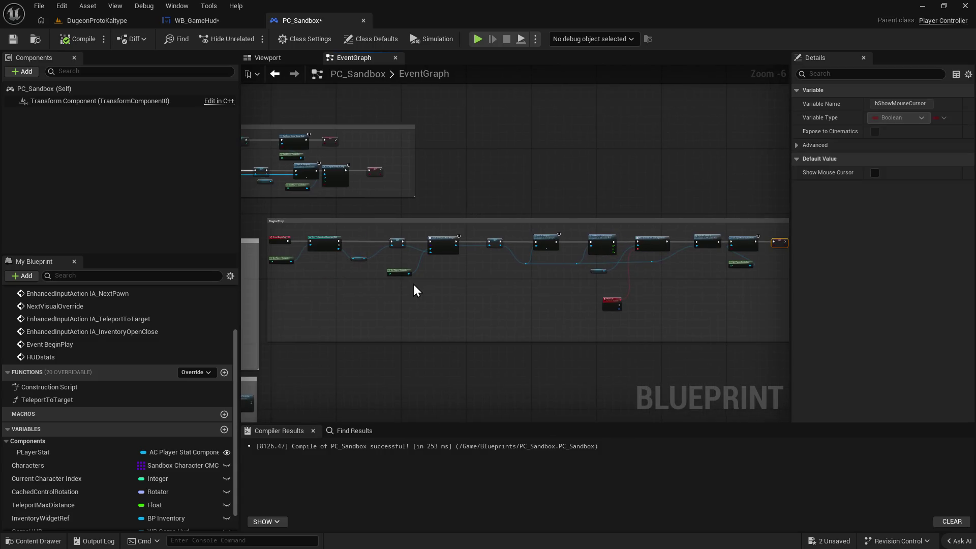
pyautogui.scroll(3, 483, 296)
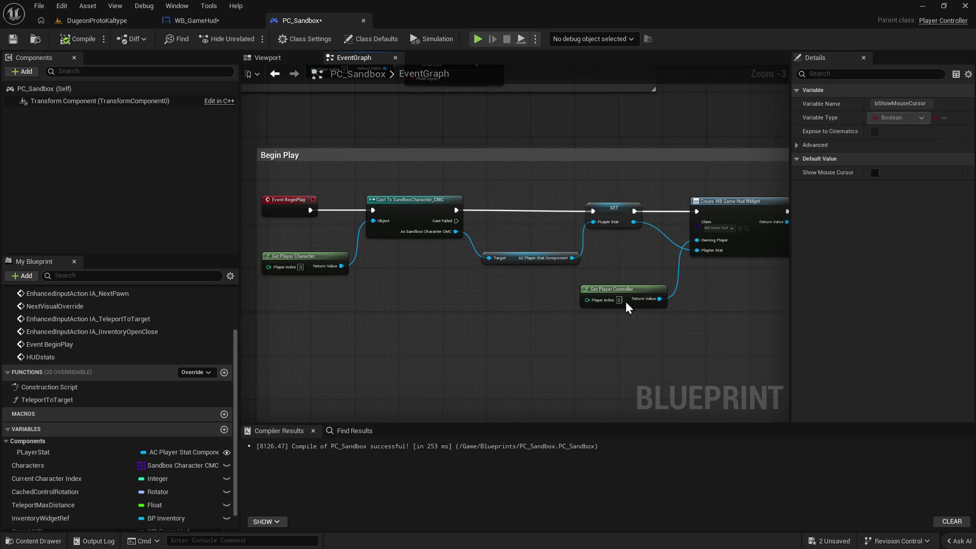
# Open the Player Controller parent class source in Visual Studio, then return to PC_Sandbox's graph.
pyautogui.click(942, 23)
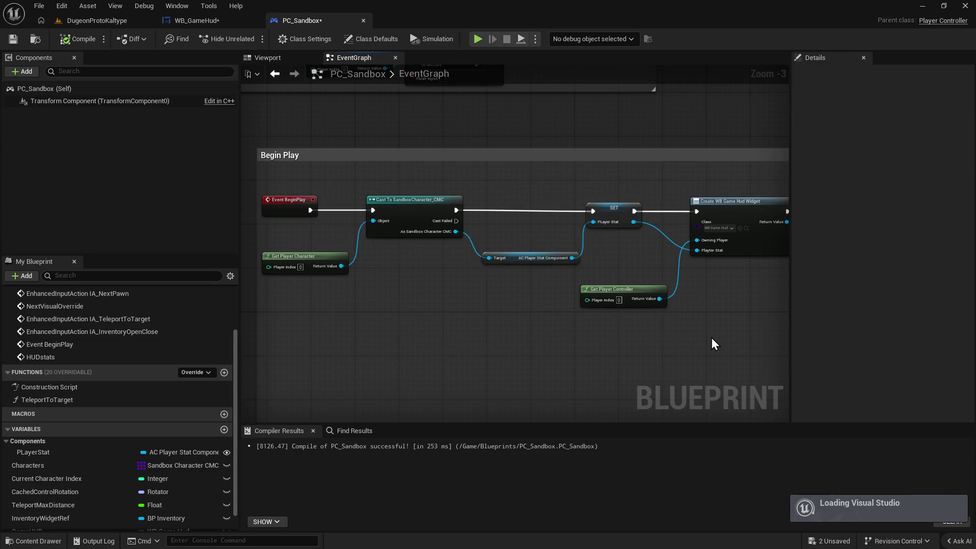
pyautogui.moveTo(566, 307); pyautogui.dragTo(421, 303)
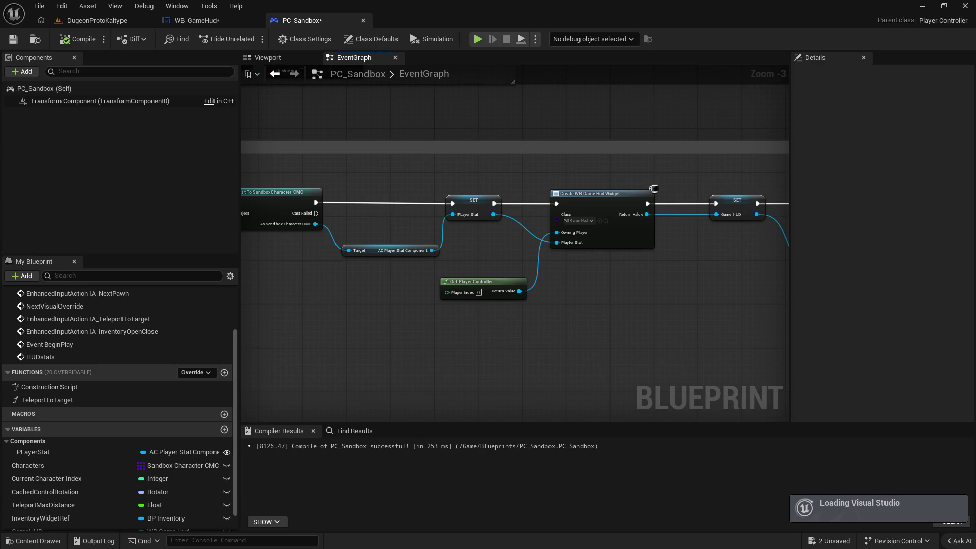
pyautogui.rightClick(497, 316)
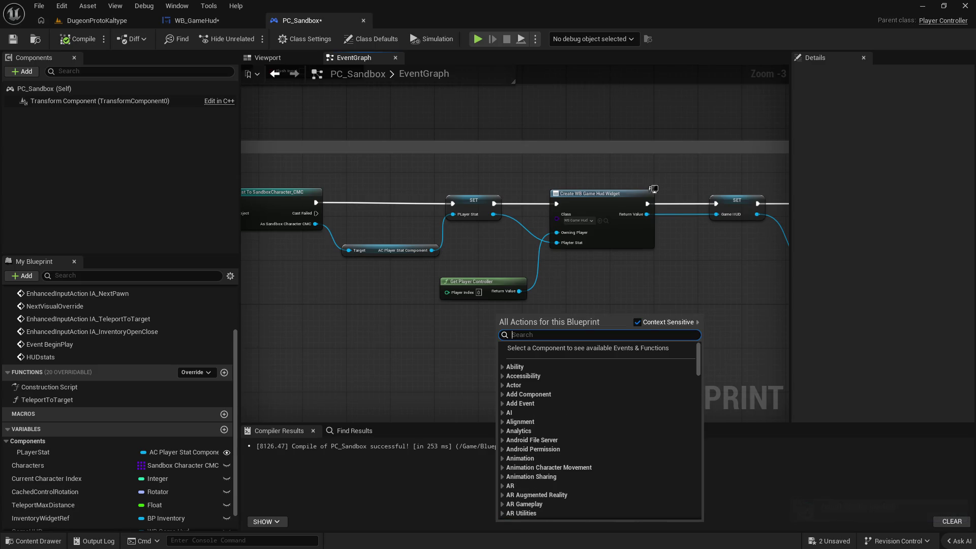
pyautogui.click(672, 293)
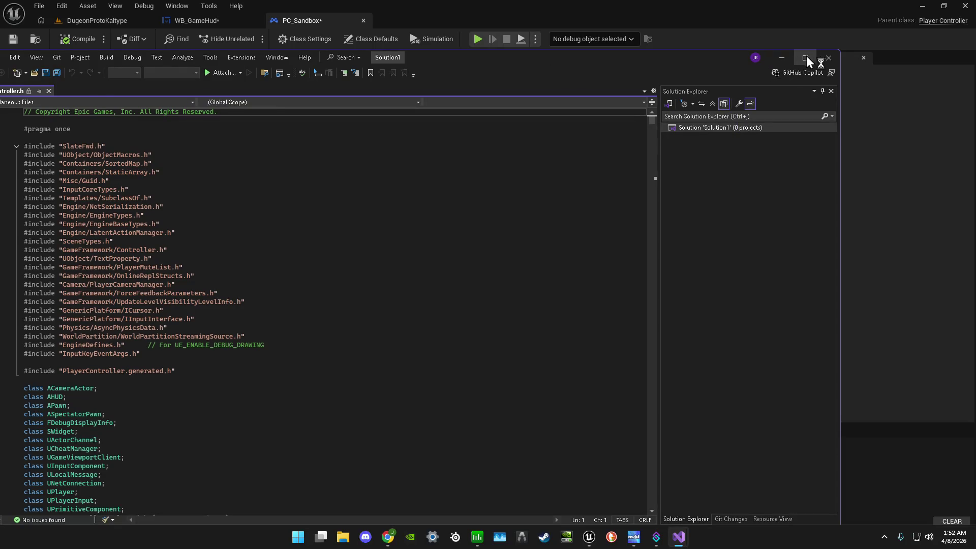
pyautogui.click(799, 58)
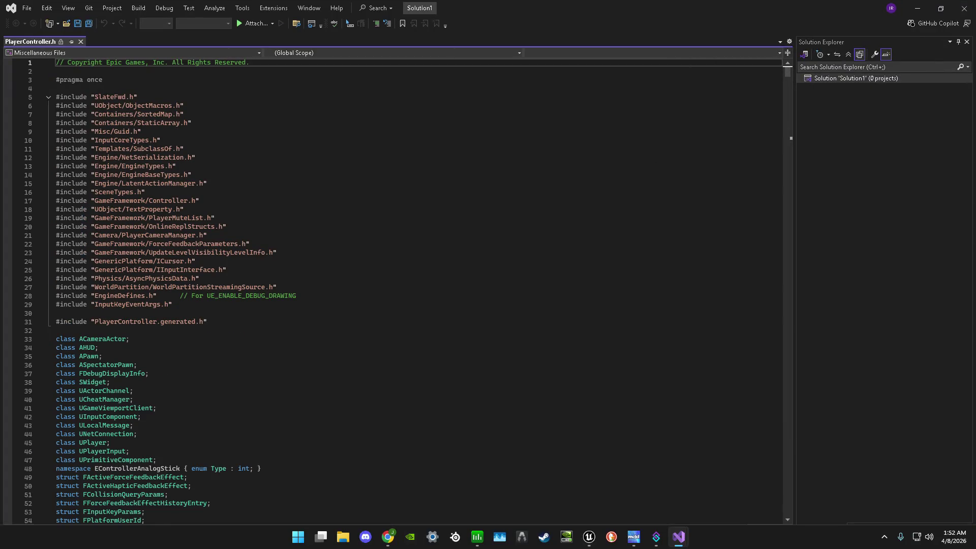
pyautogui.click(589, 537)
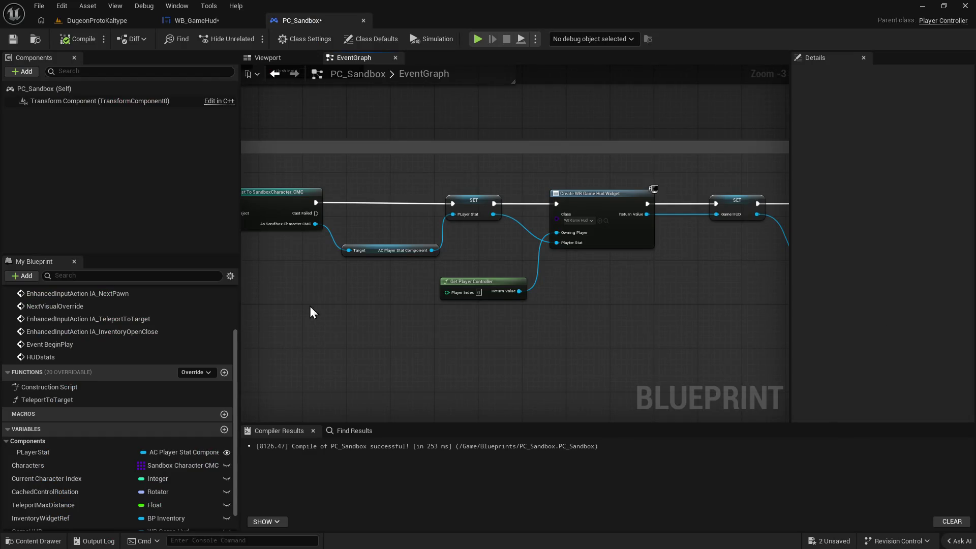
# Reopen the Player Controller parent class link and maximize Visual Studio showing PlayerController.h.
pyautogui.press('super')
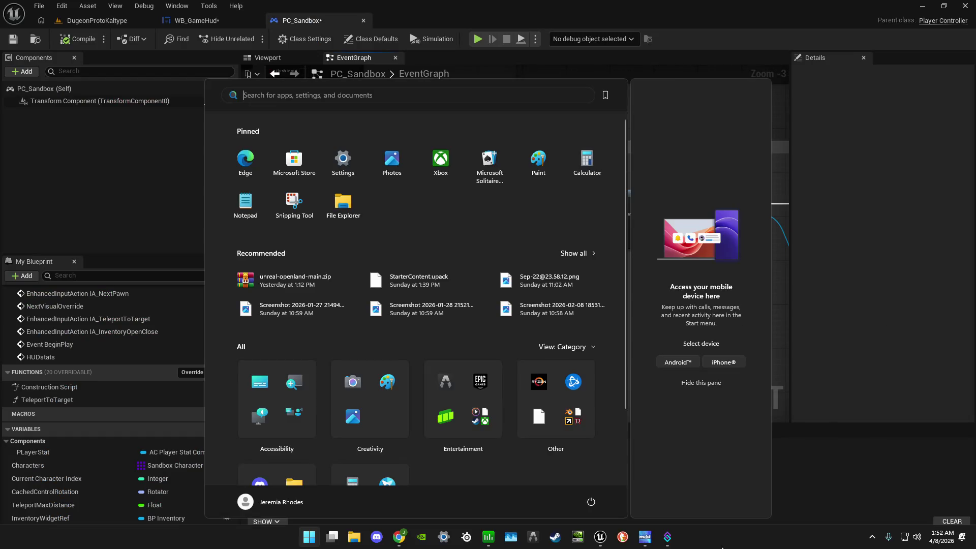
pyautogui.click(842, 476)
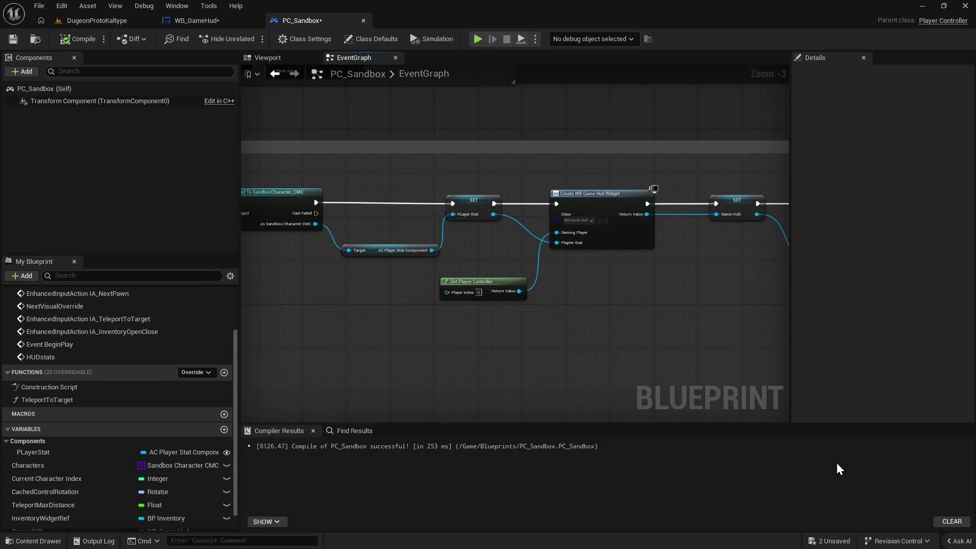
pyautogui.click(934, 21)
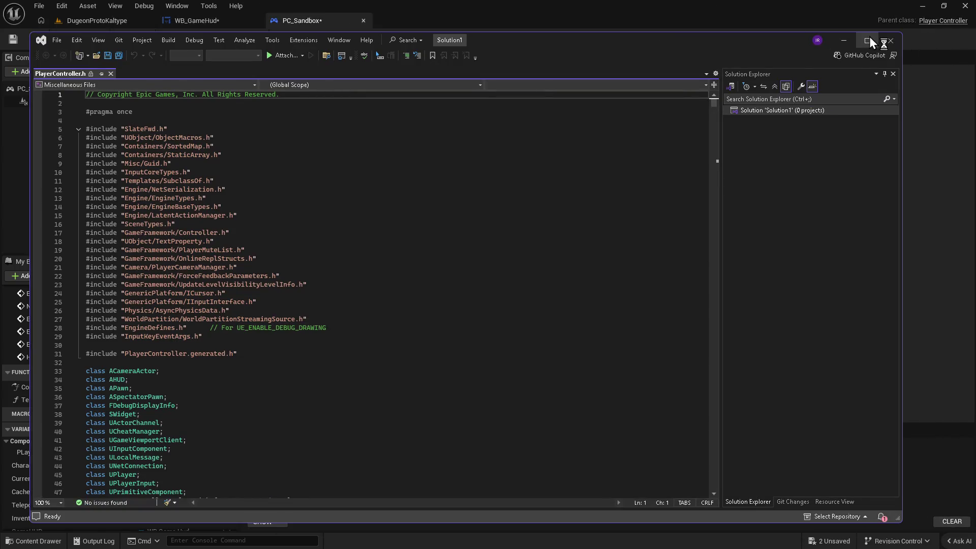
pyautogui.click(868, 40)
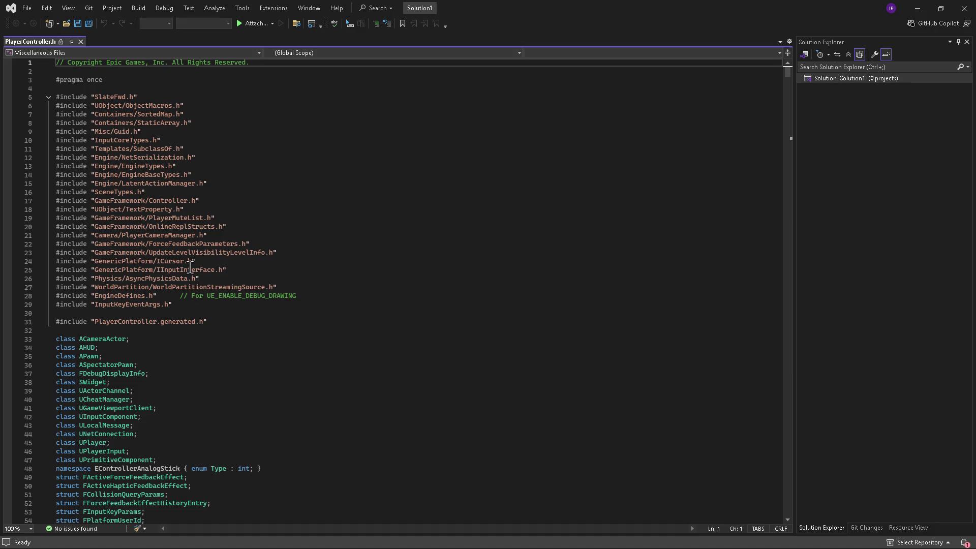
pyautogui.scroll(-6, 172, 158)
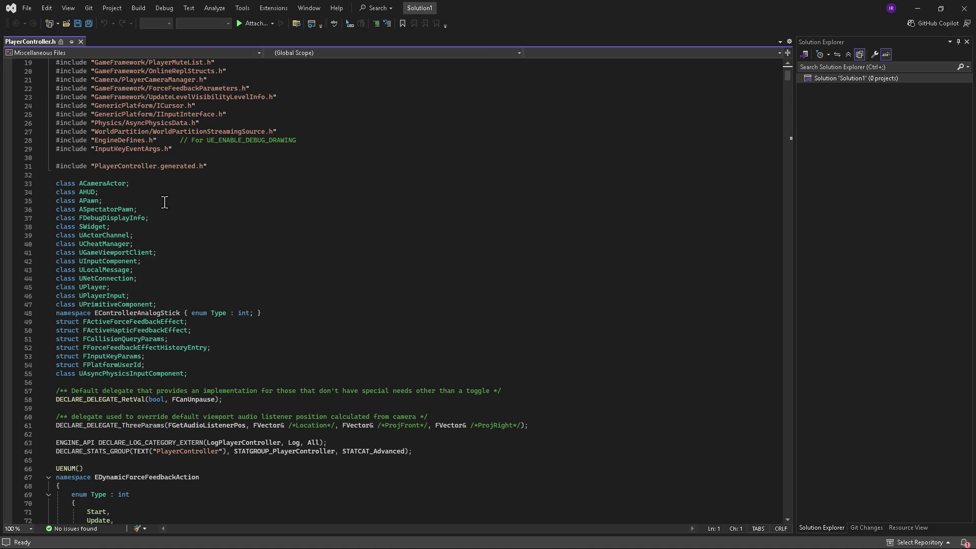
pyautogui.scroll(-6, 162, 203)
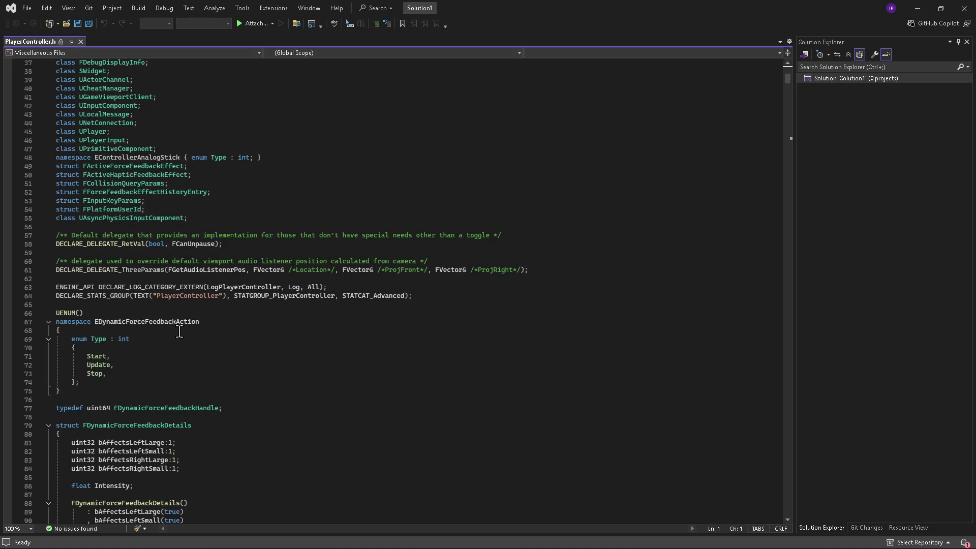
pyautogui.scroll(1, 179, 331)
pyautogui.scroll(-7, 174, 337)
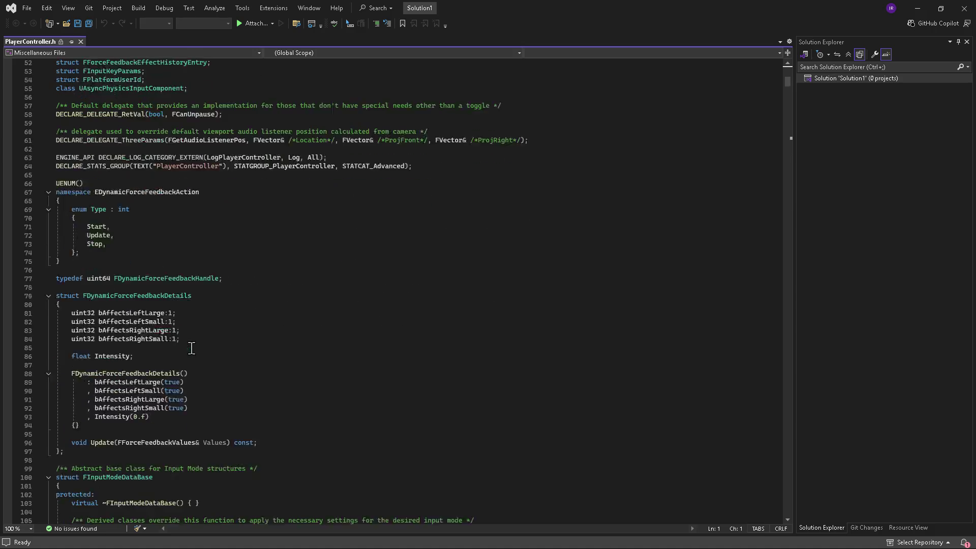
pyautogui.scroll(-6, 198, 353)
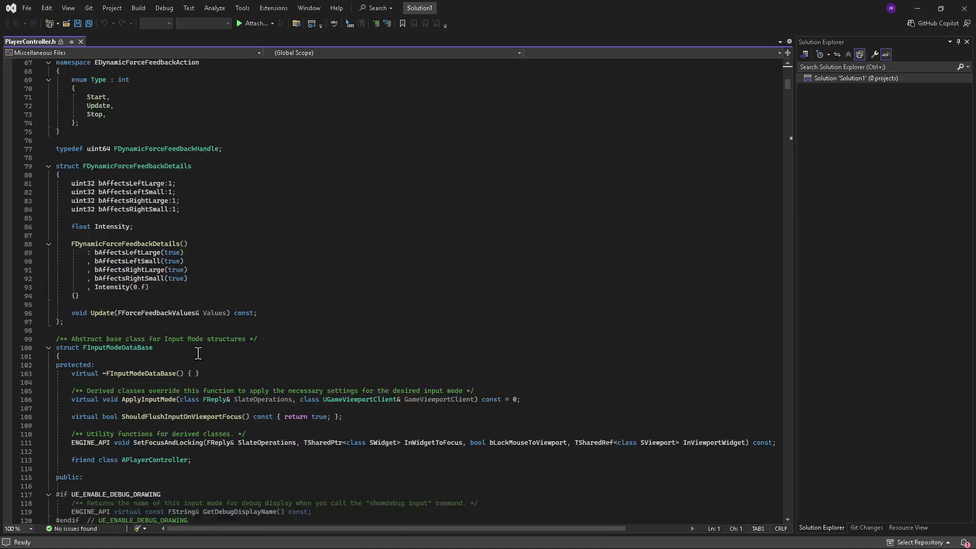
pyautogui.scroll(-8, 218, 364)
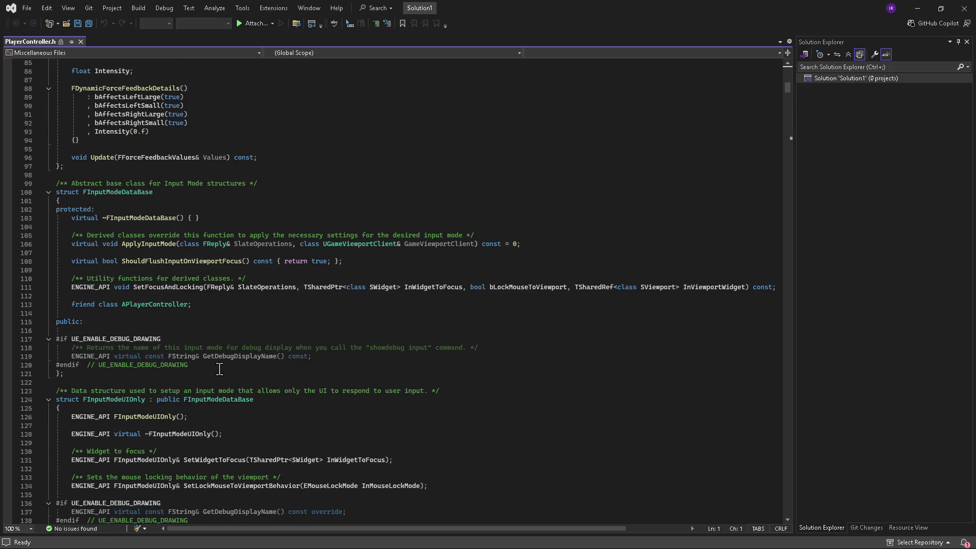
pyautogui.scroll(-19, 223, 364)
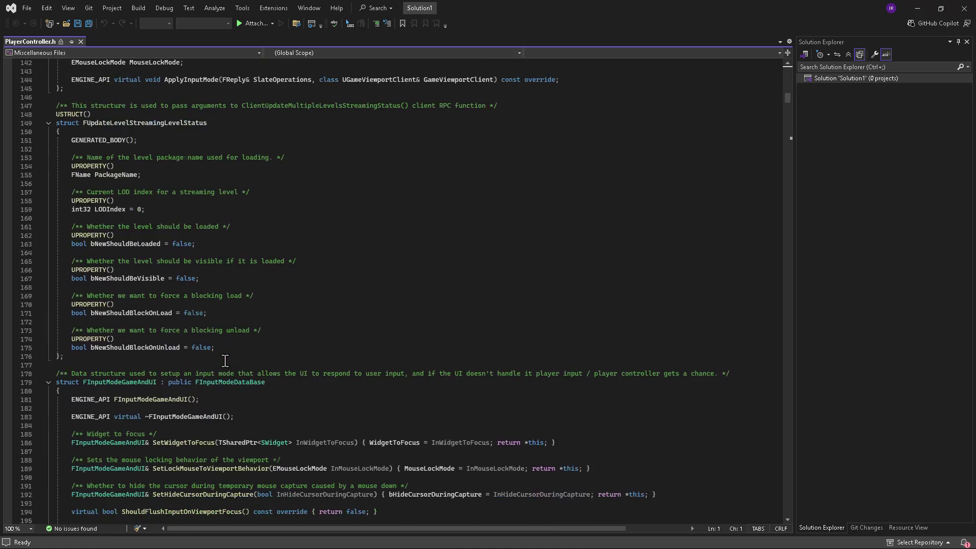
pyautogui.scroll(-5, 226, 363)
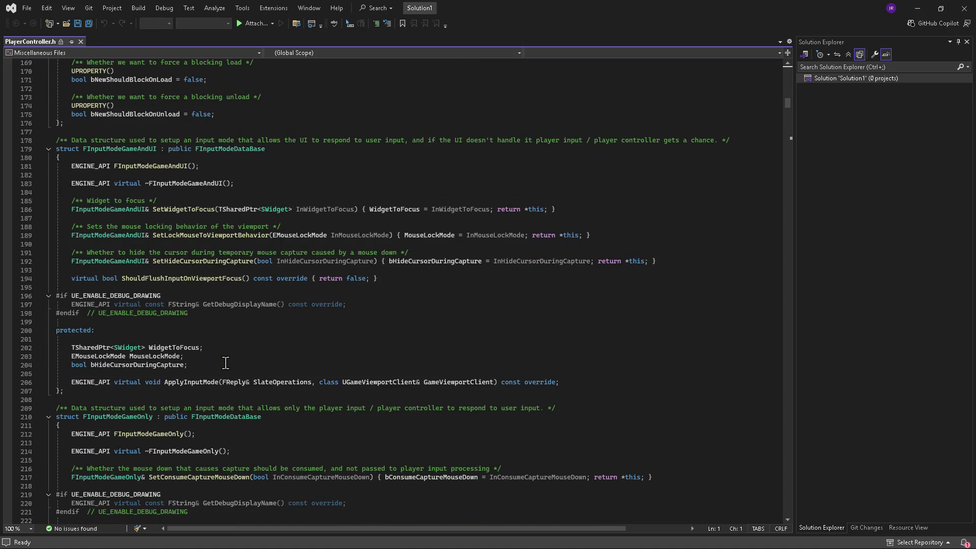
pyautogui.scroll(-11, 226, 363)
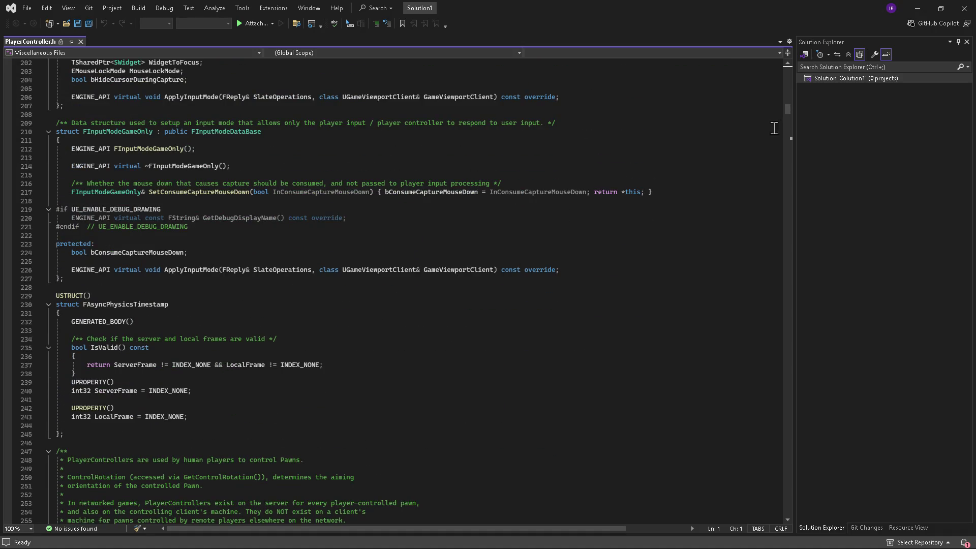
pyautogui.scroll(-8, 790, 113)
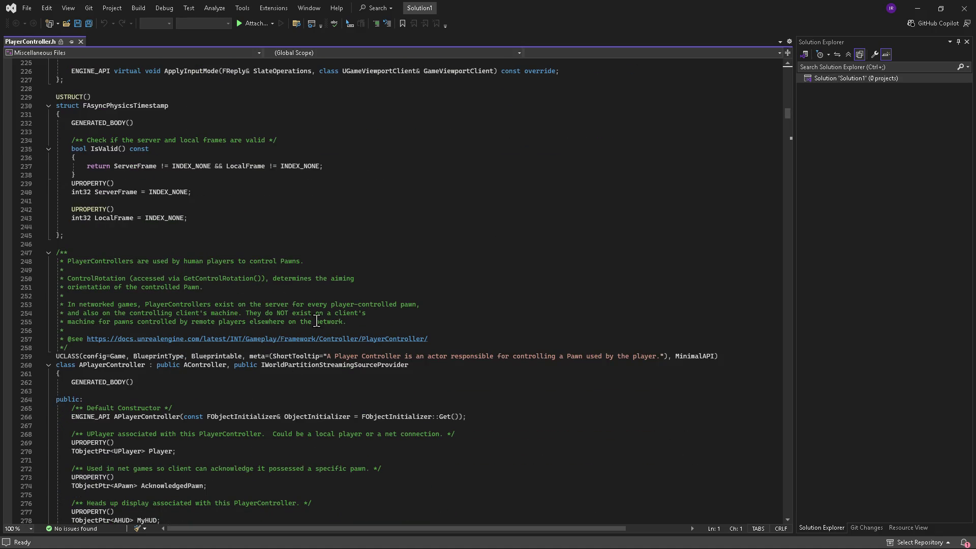
pyautogui.scroll(-8, 316, 321)
pyautogui.scroll(-2, 209, 351)
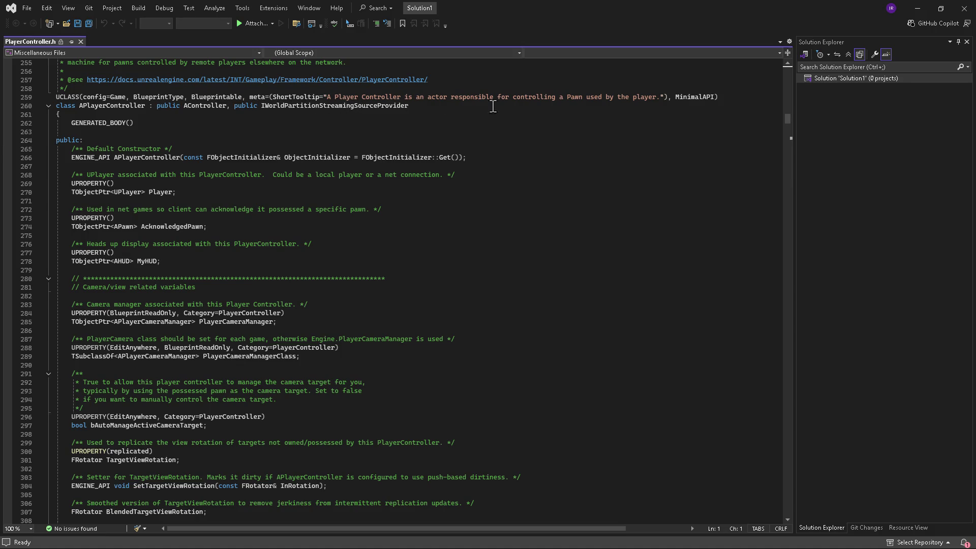
pyautogui.scroll(-6, 360, 310)
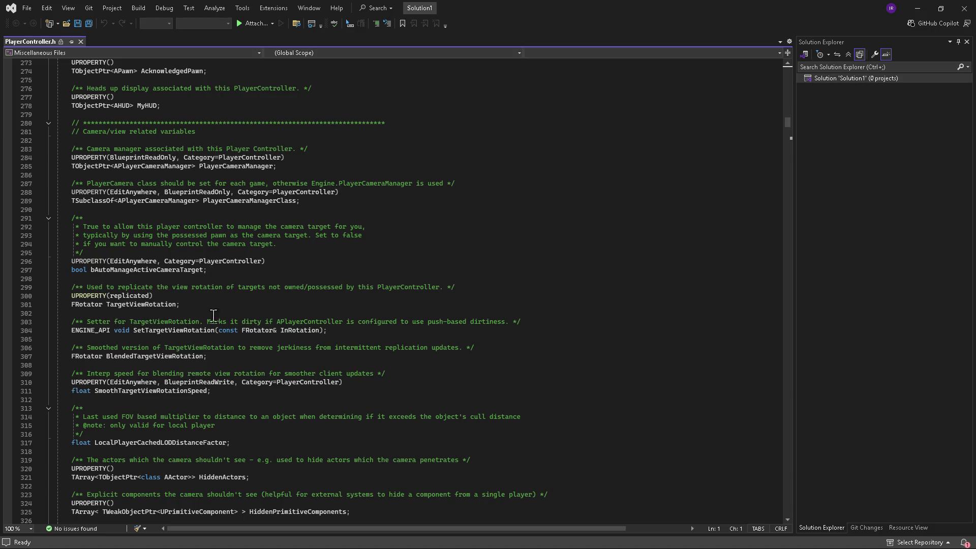
pyautogui.scroll(-5, 207, 342)
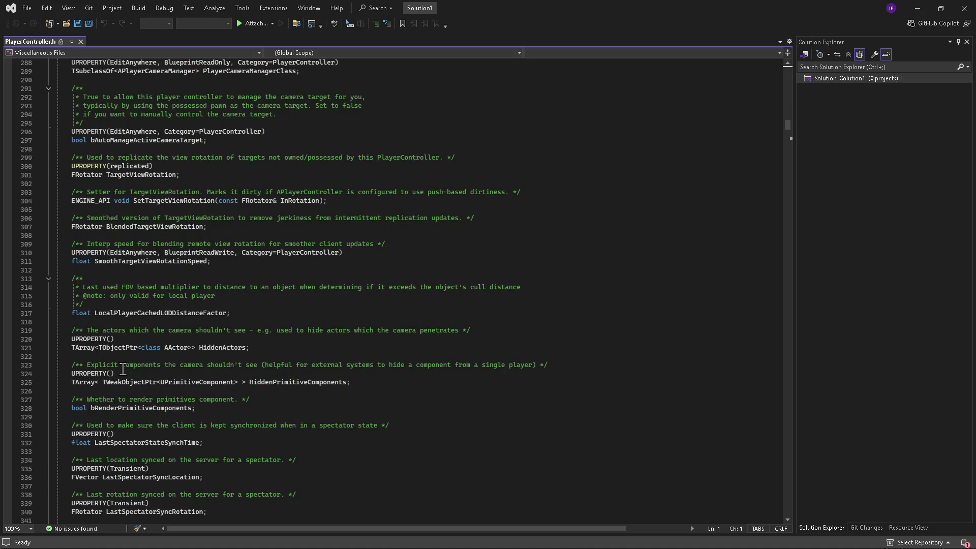
pyautogui.scroll(-20, 218, 375)
pyautogui.scroll(-19, 217, 375)
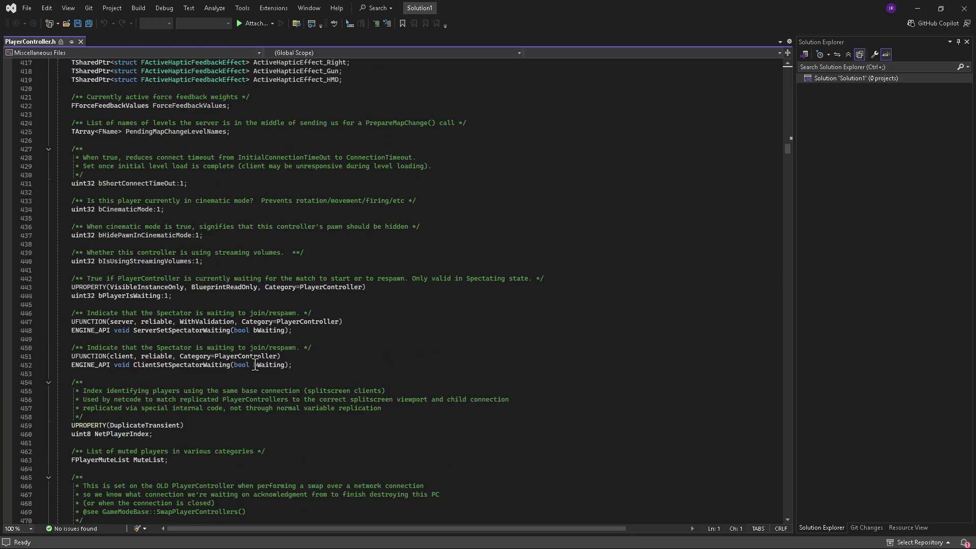
pyautogui.scroll(-5, 255, 365)
pyautogui.scroll(-5, 266, 370)
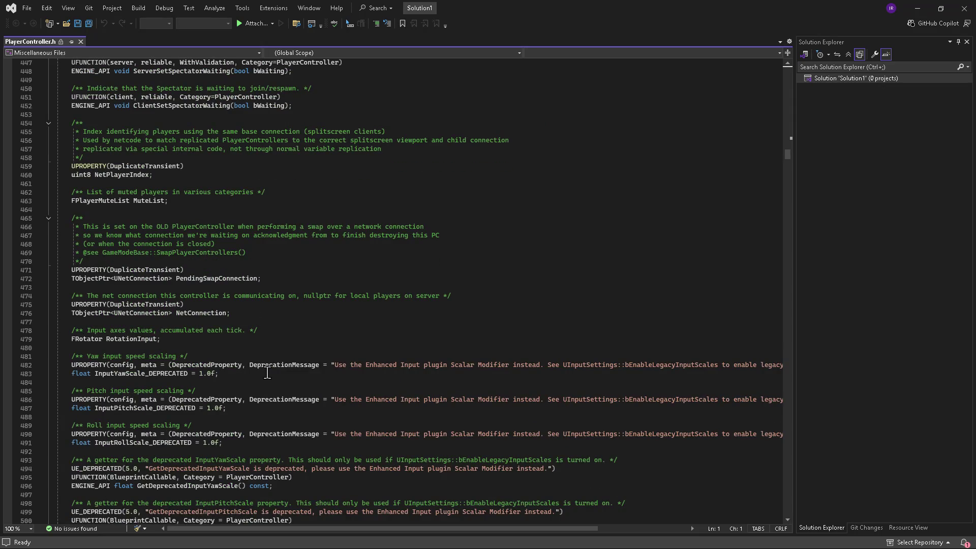
pyautogui.scroll(-20, 267, 372)
pyautogui.scroll(-20, 267, 373)
pyautogui.scroll(-18, 322, 352)
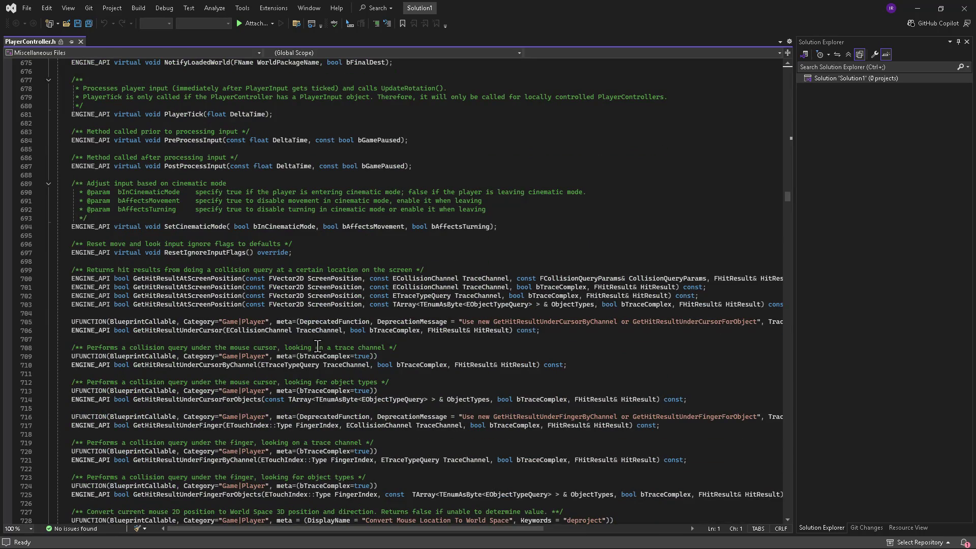
pyautogui.scroll(-3, 316, 345)
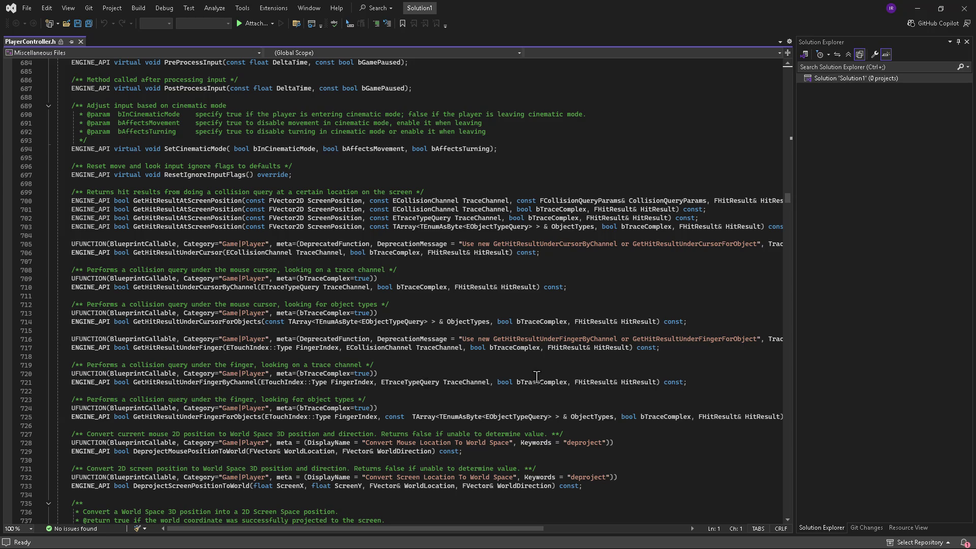
pyautogui.scroll(-7, 525, 384)
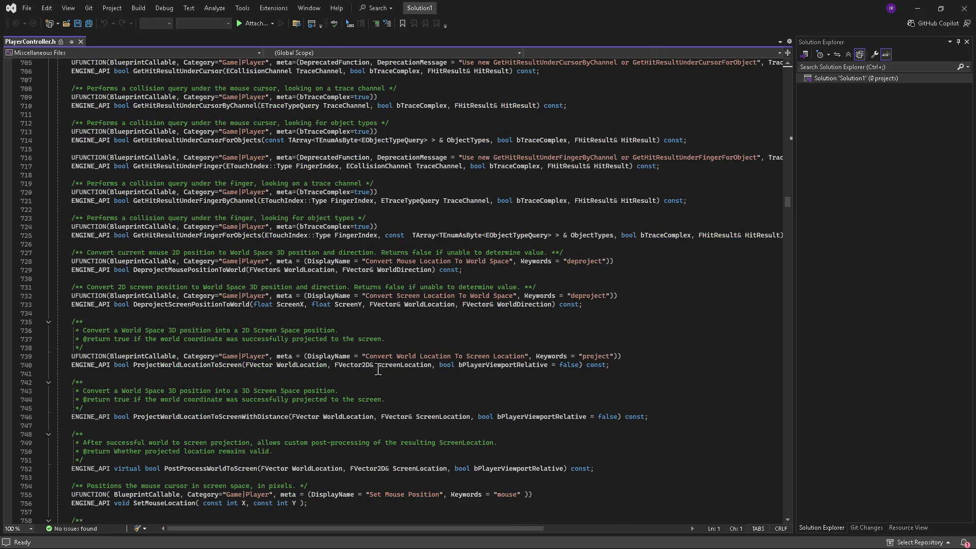
pyautogui.scroll(-8, 326, 372)
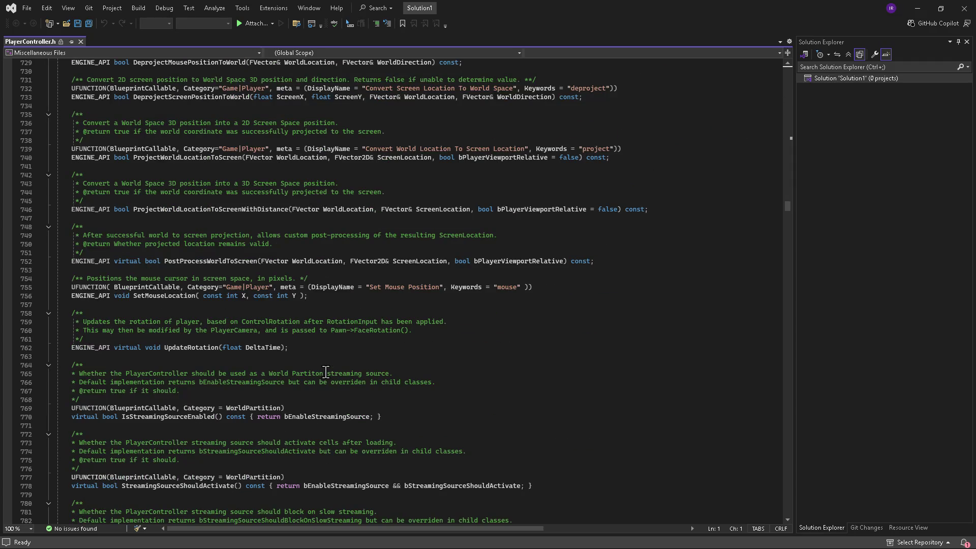
pyautogui.scroll(-9, 326, 372)
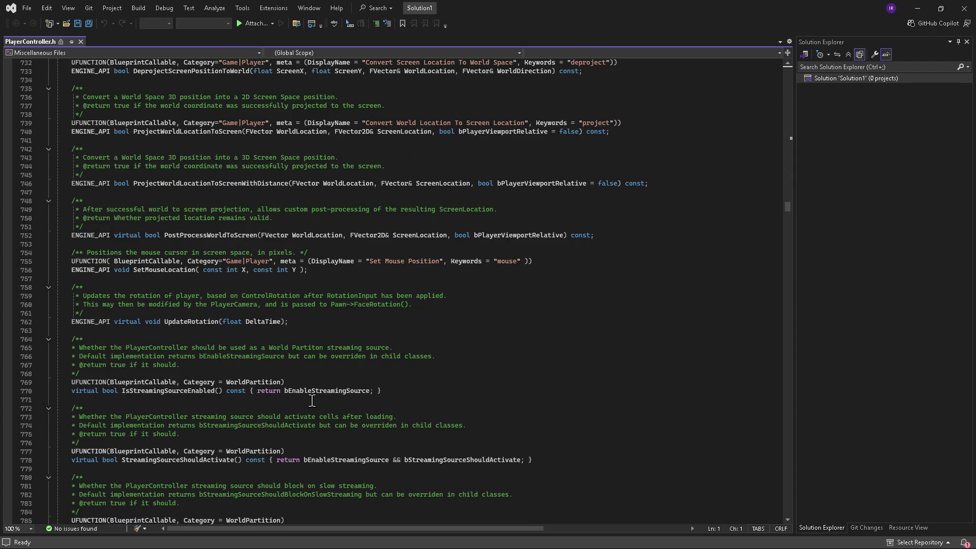
# Scroll up through the PlayerController.h declarations in Visual Studio.
pyautogui.moveTo(789, 214); pyautogui.dragTo(791, 504)
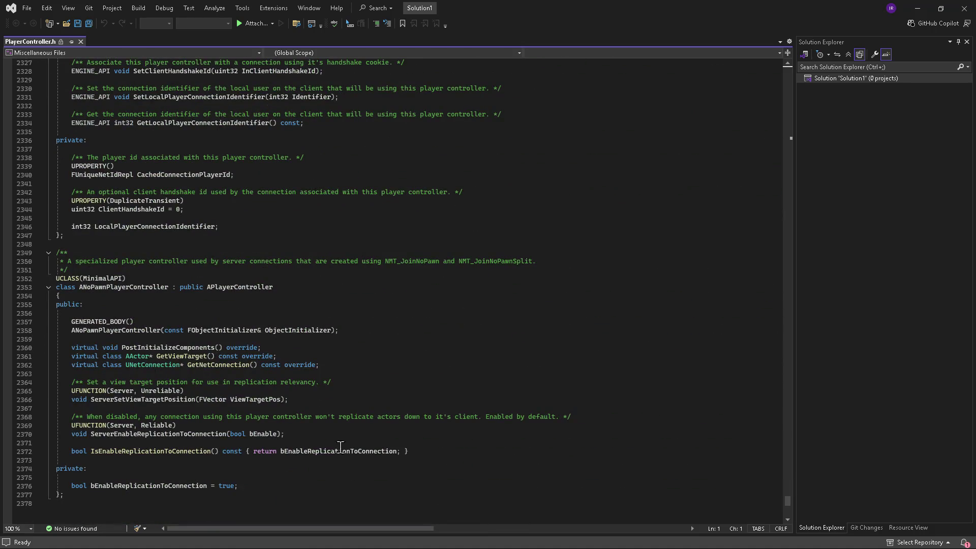
pyautogui.scroll(4, 136, 382)
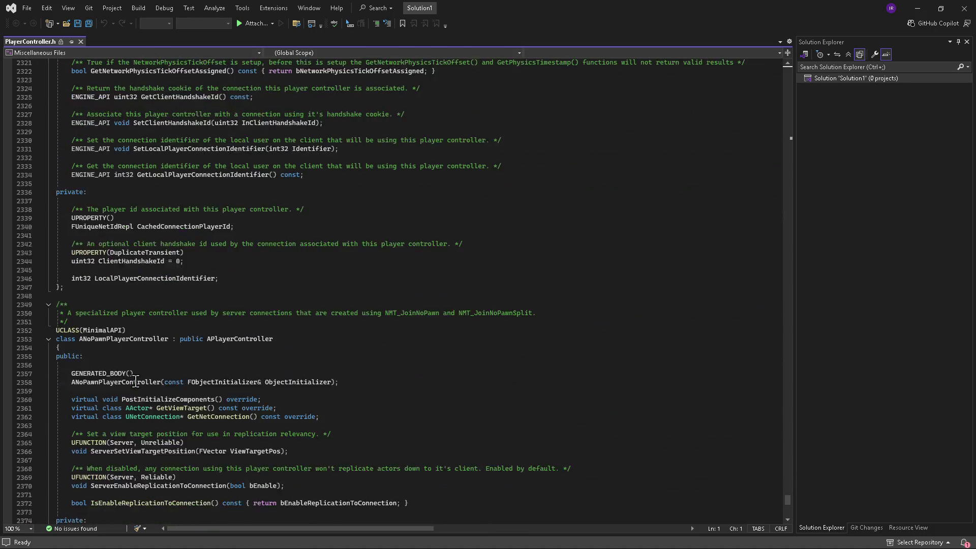
pyautogui.scroll(2, 135, 381)
pyautogui.scroll(-1, 136, 382)
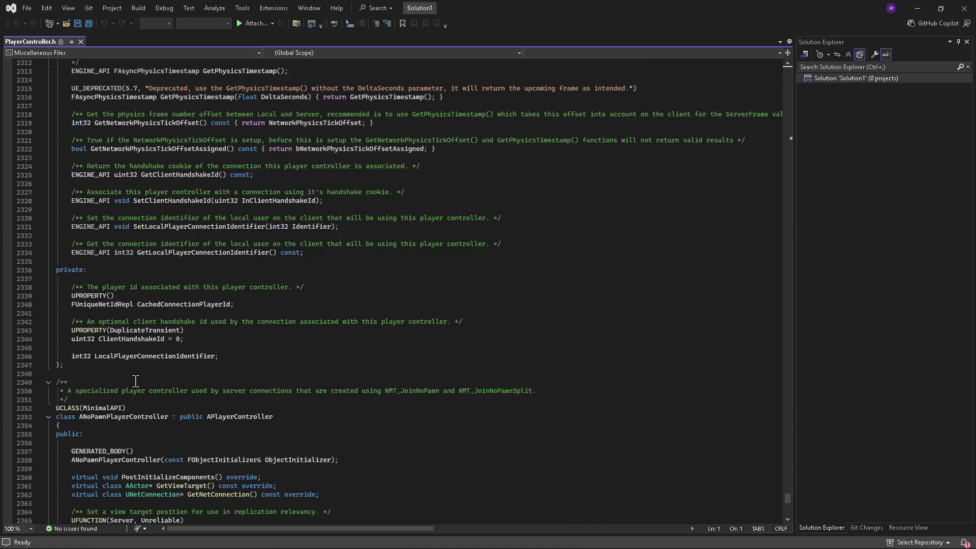
pyautogui.scroll(8, 135, 381)
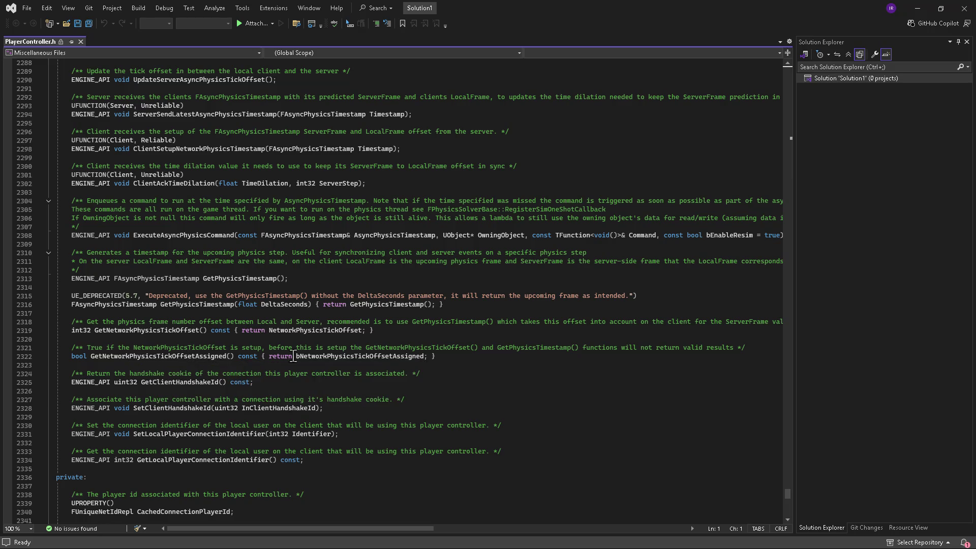
pyautogui.scroll(6, 172, 379)
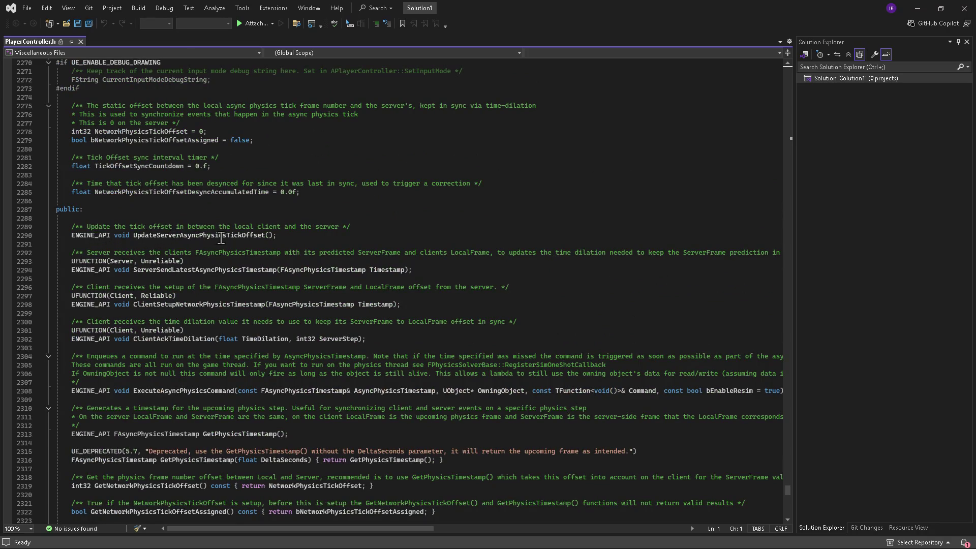
pyautogui.scroll(11, 175, 334)
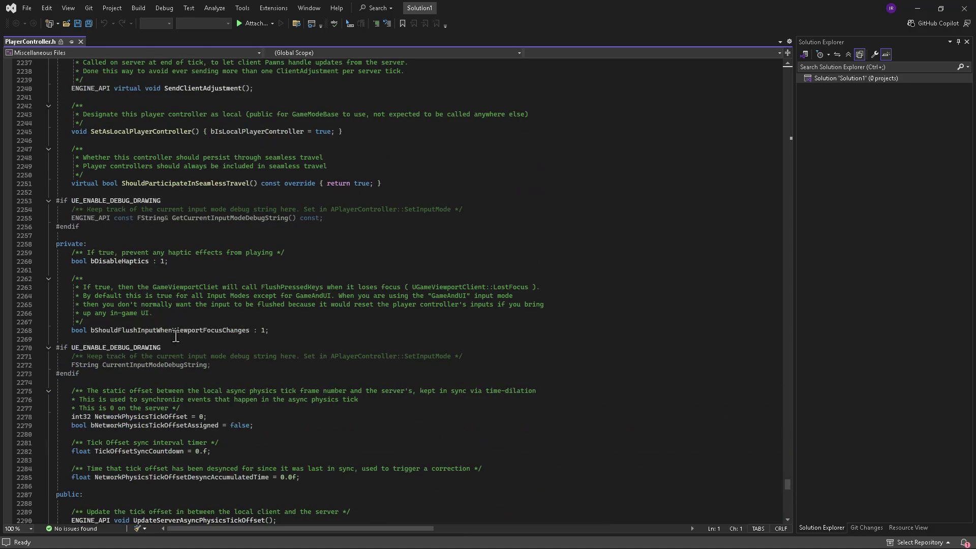
pyautogui.scroll(10, 175, 337)
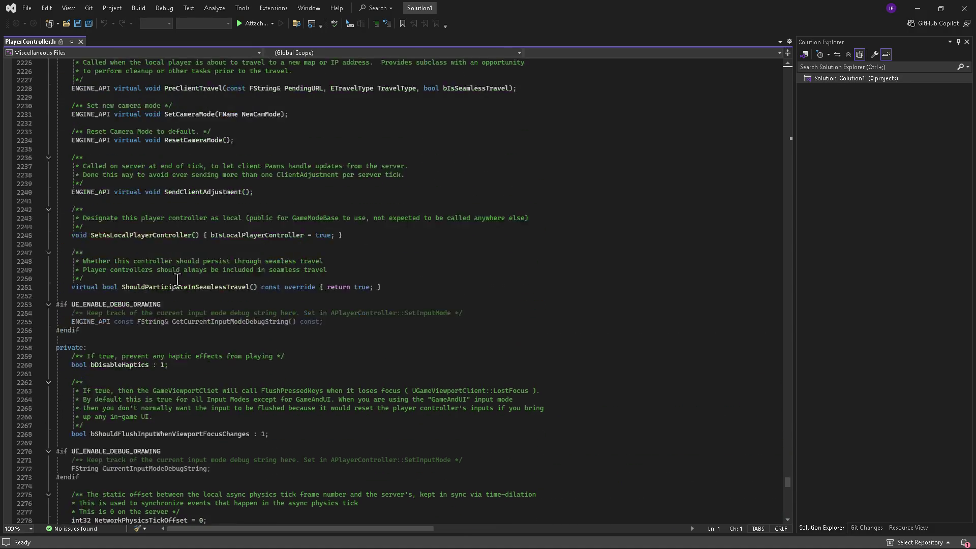
pyautogui.scroll(8, 175, 275)
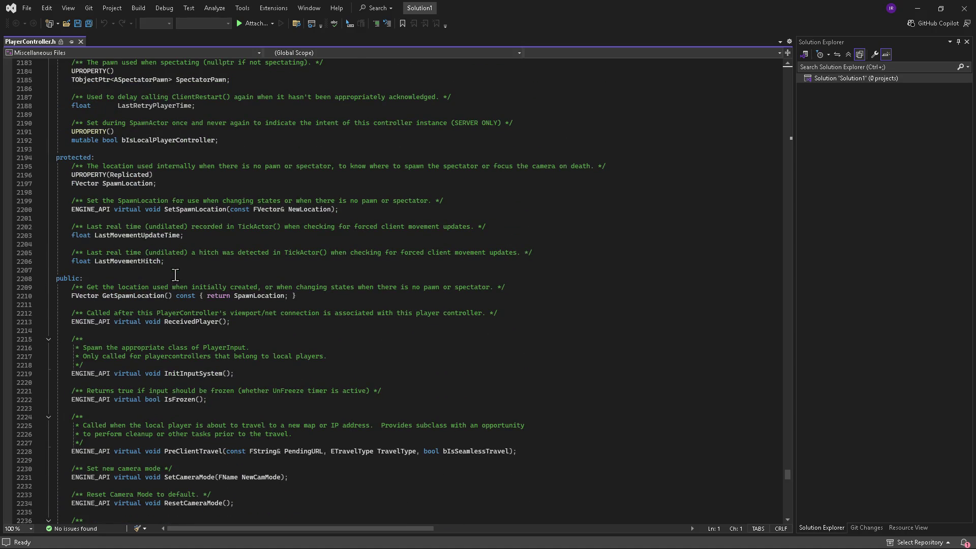
pyautogui.scroll(12, 175, 275)
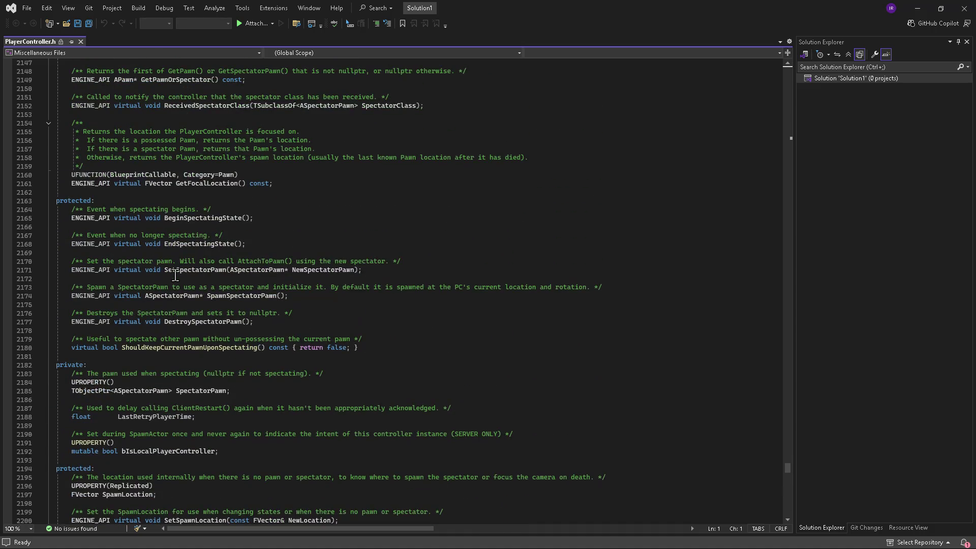
pyautogui.scroll(15, 176, 276)
pyautogui.scroll(8, 175, 275)
pyautogui.scroll(6, 175, 275)
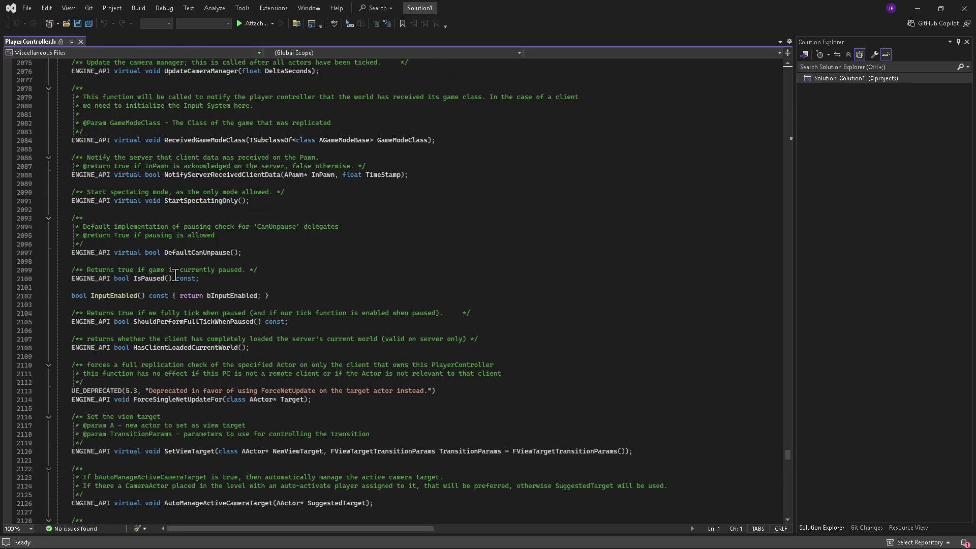
pyautogui.scroll(6, 175, 275)
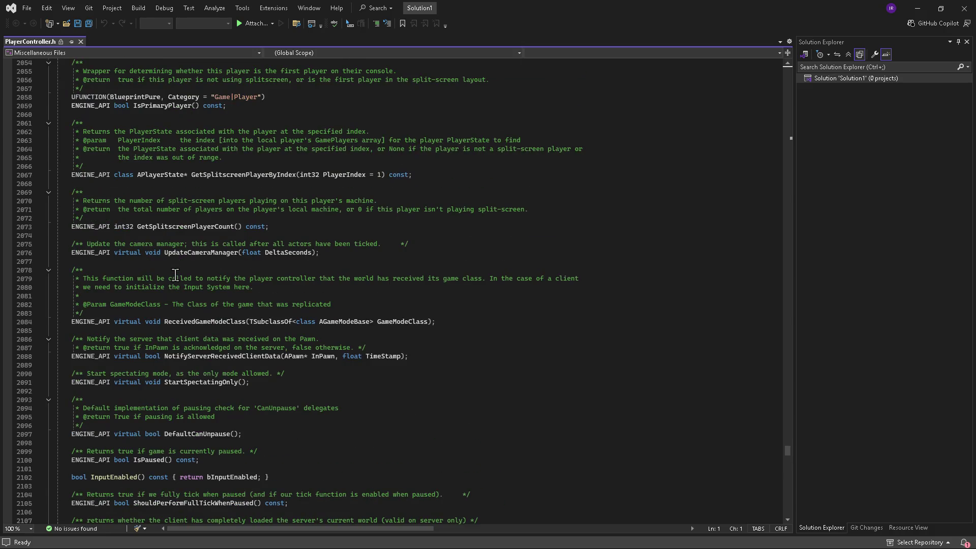
pyautogui.scroll(3, 179, 273)
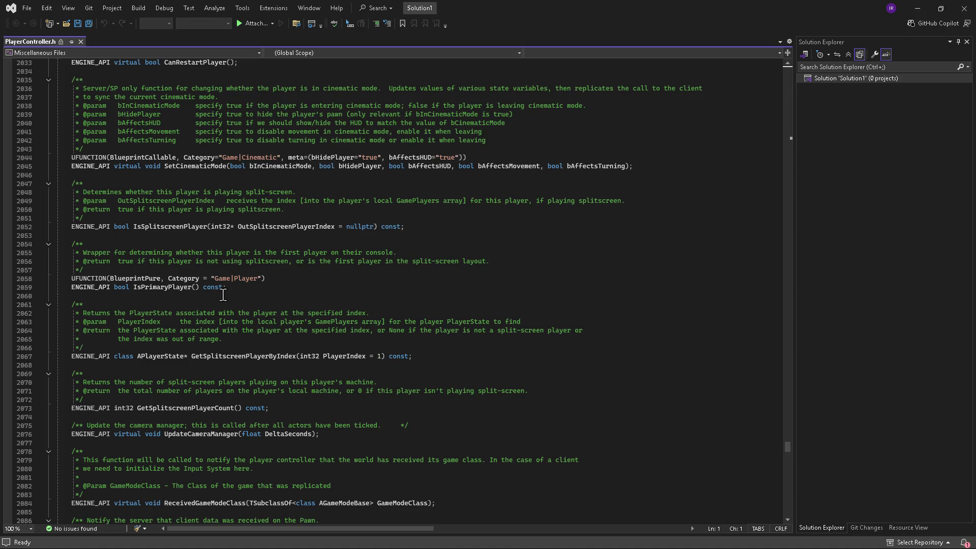
pyautogui.scroll(19, 332, 293)
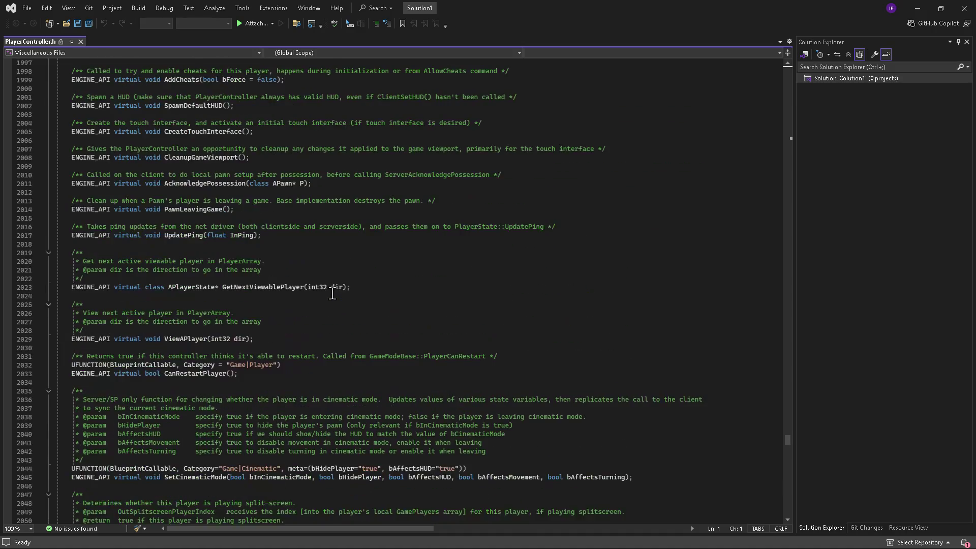
pyautogui.scroll(12, 332, 293)
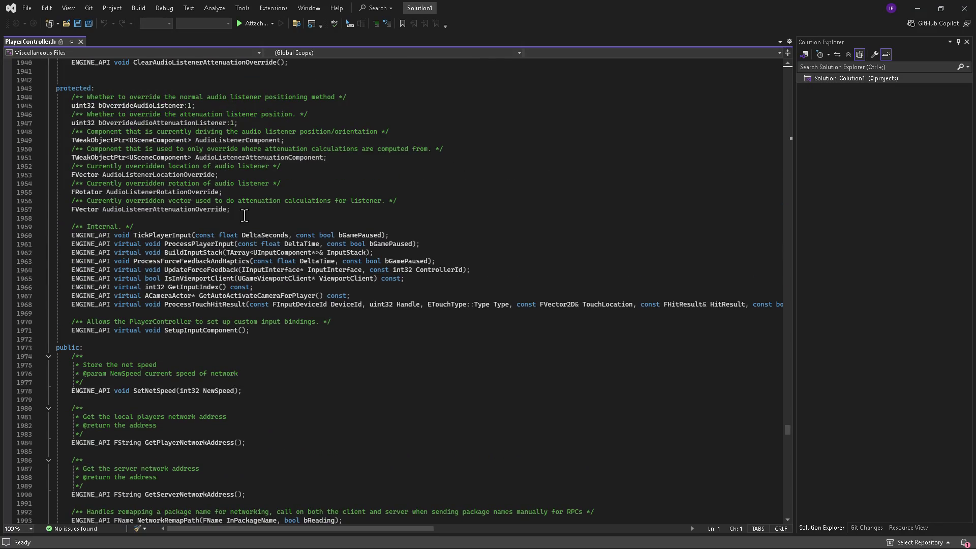
pyautogui.scroll(18, 245, 216)
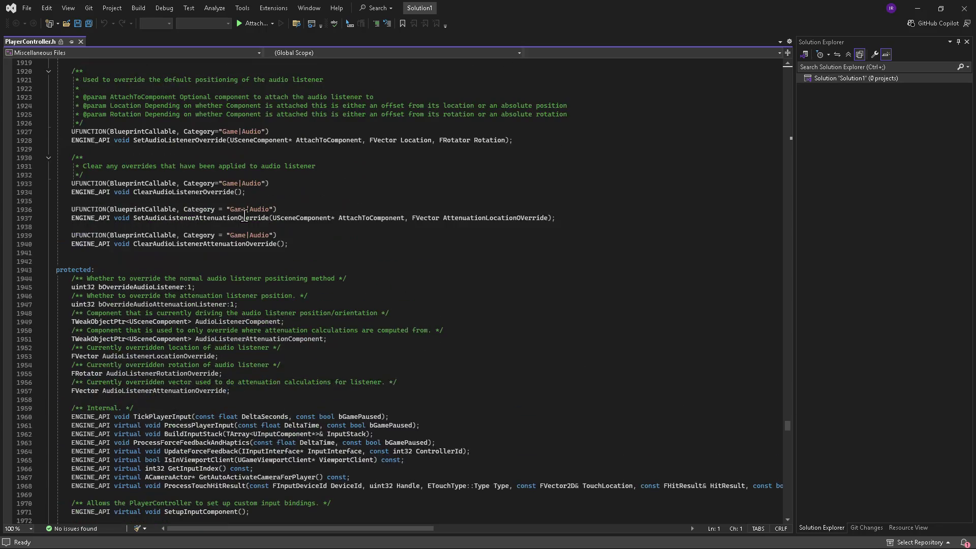
pyautogui.scroll(4, 244, 215)
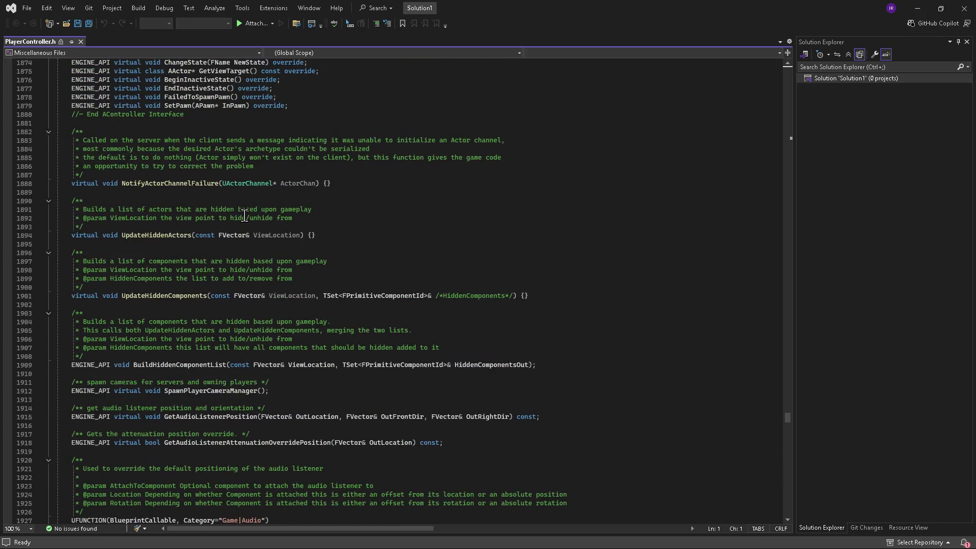
pyautogui.scroll(13, 245, 216)
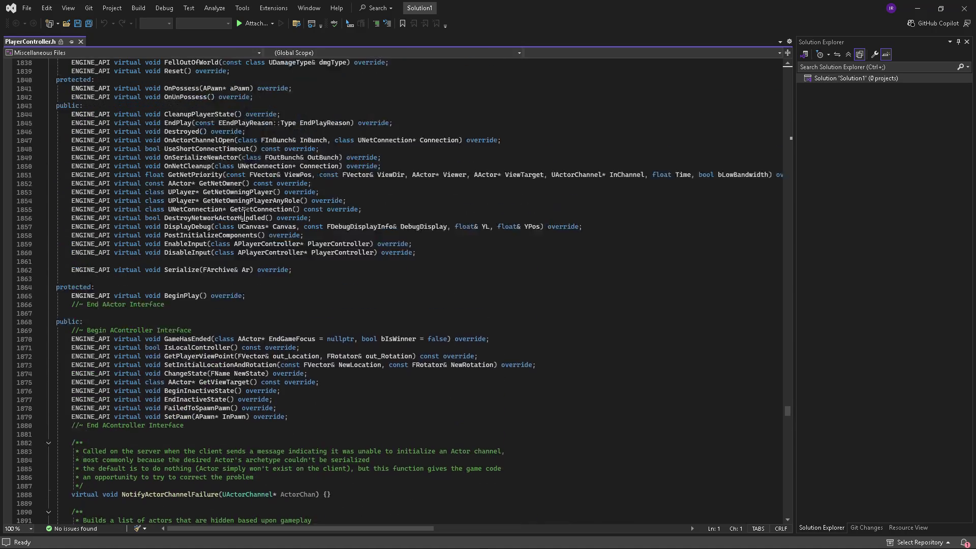
pyautogui.scroll(20, 245, 216)
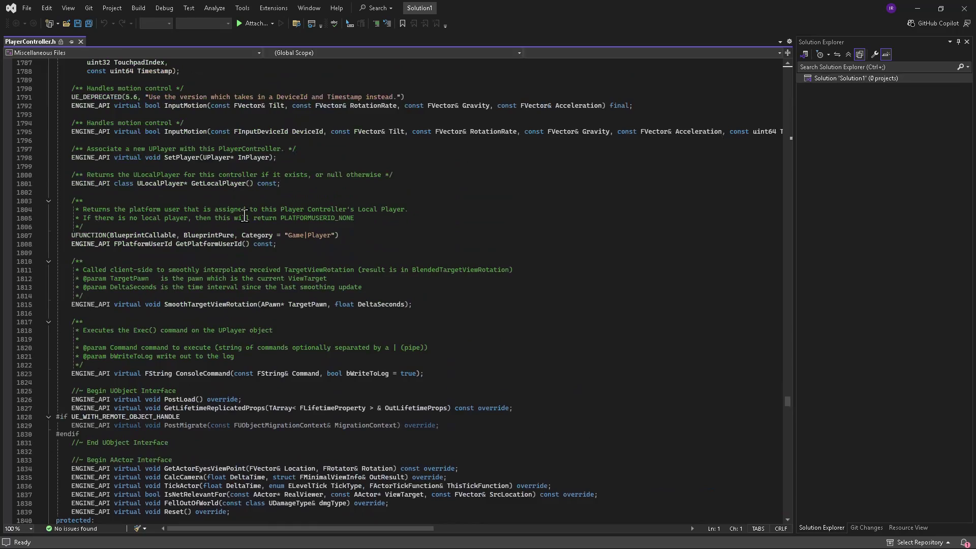
pyautogui.scroll(20, 245, 216)
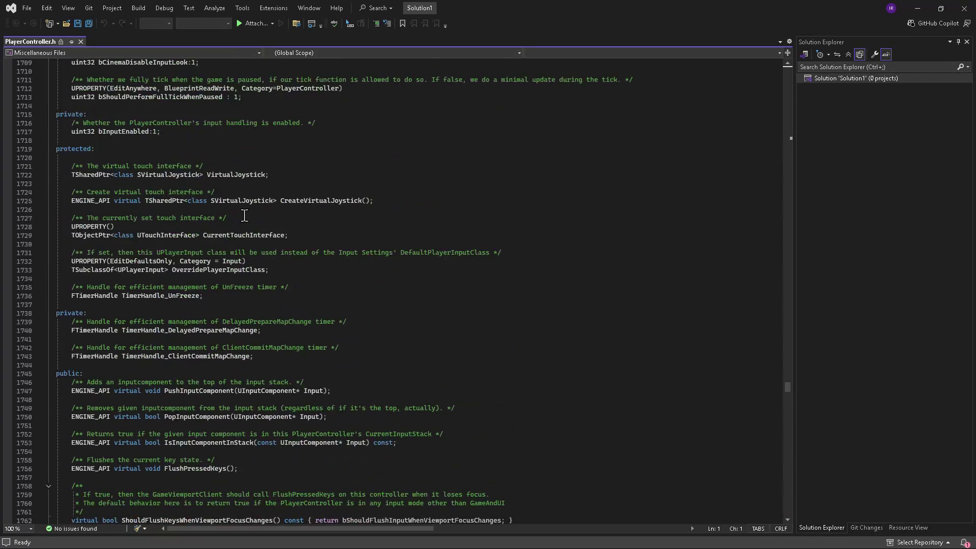
pyautogui.scroll(15, 244, 215)
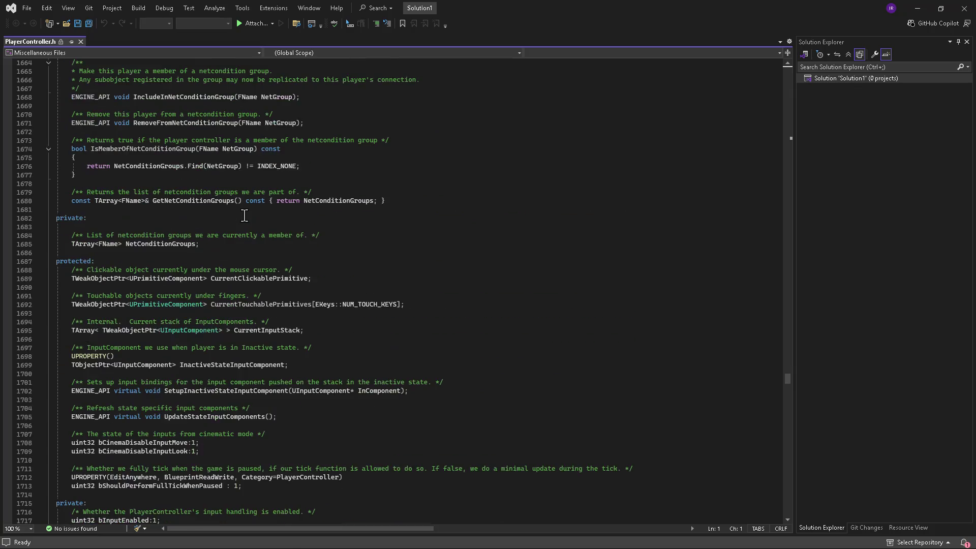
pyautogui.scroll(16, 244, 216)
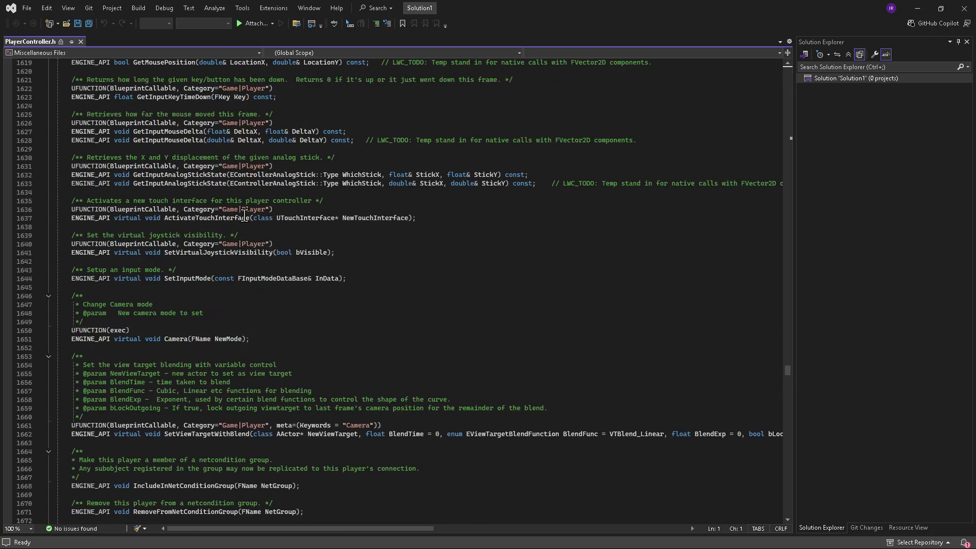
pyautogui.scroll(8, 245, 215)
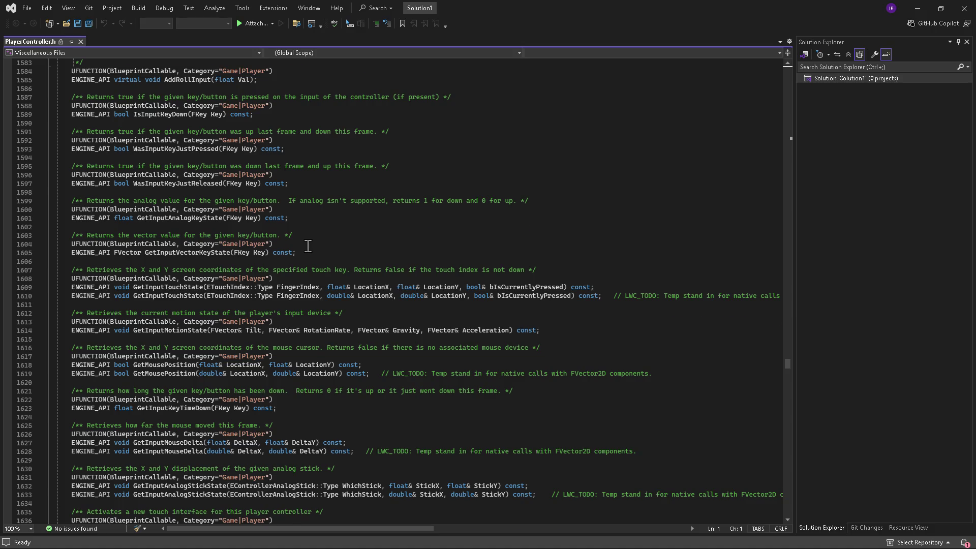
pyautogui.scroll(15, 308, 245)
pyautogui.scroll(1, 307, 246)
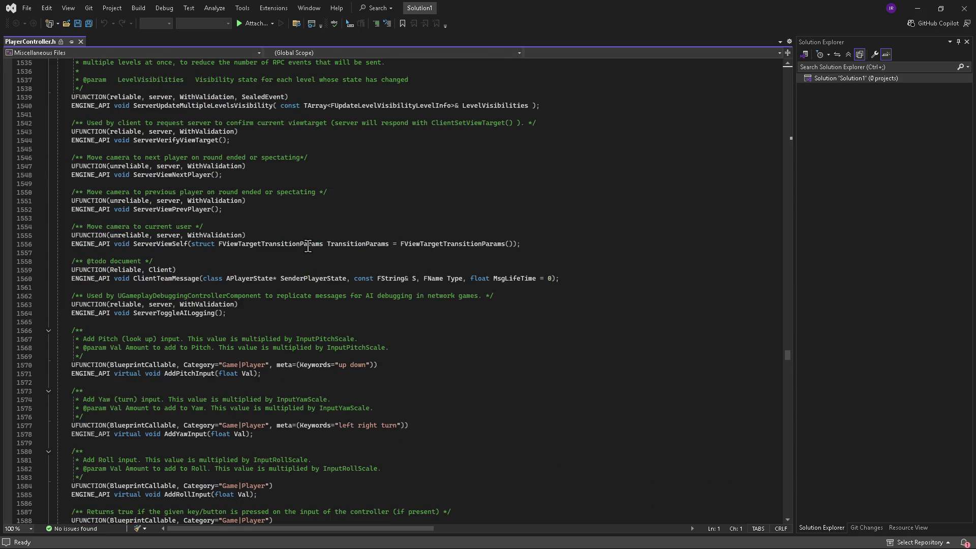
pyautogui.scroll(7, 308, 246)
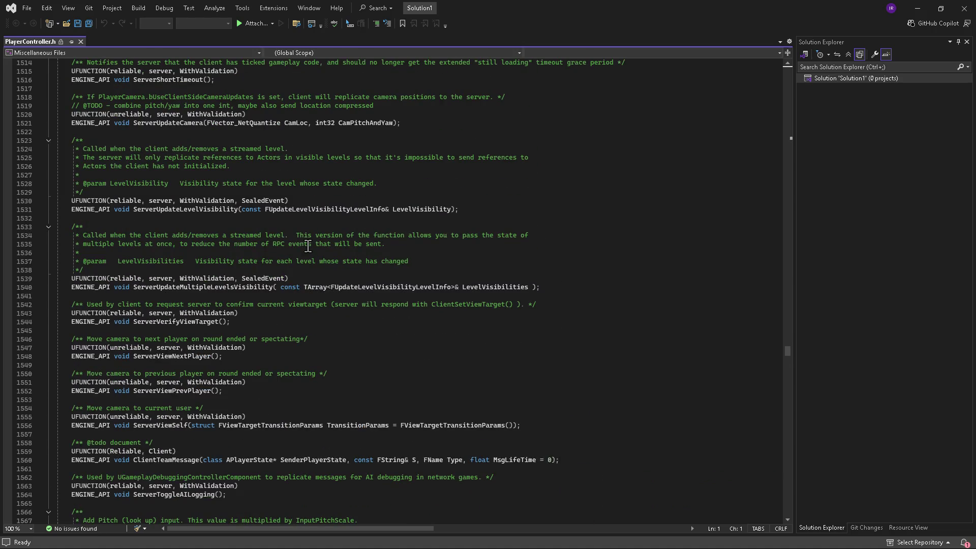
pyautogui.scroll(5, 308, 247)
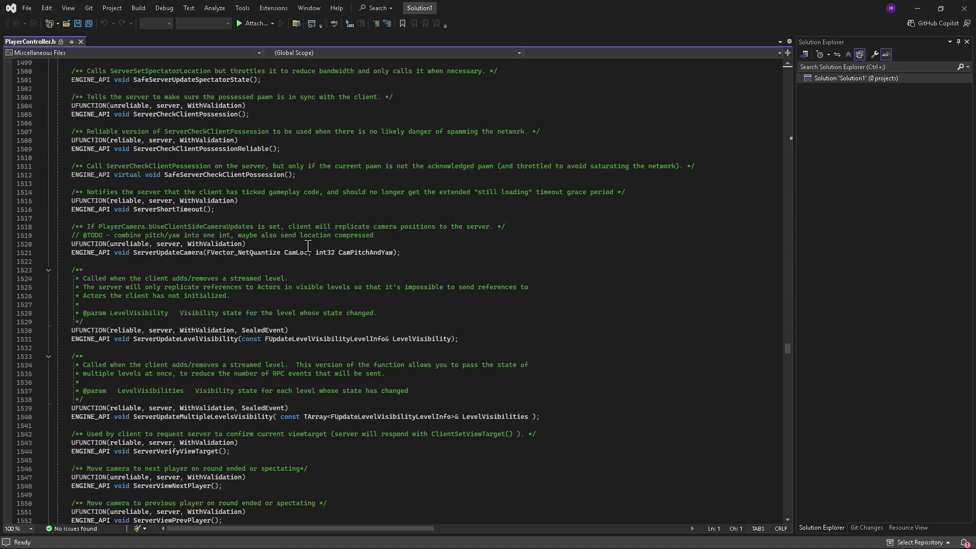
pyautogui.scroll(16, 307, 245)
pyautogui.scroll(10, 307, 246)
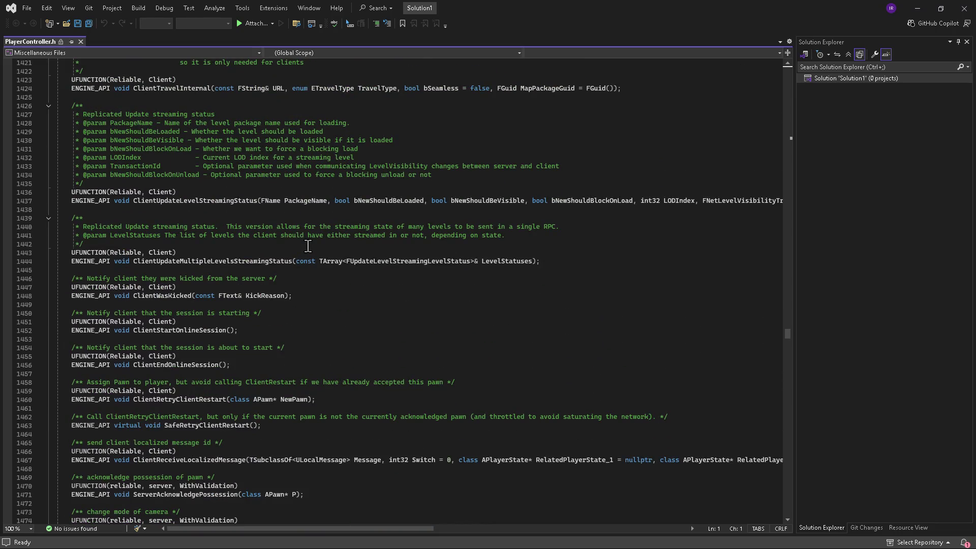
pyautogui.scroll(3, 308, 246)
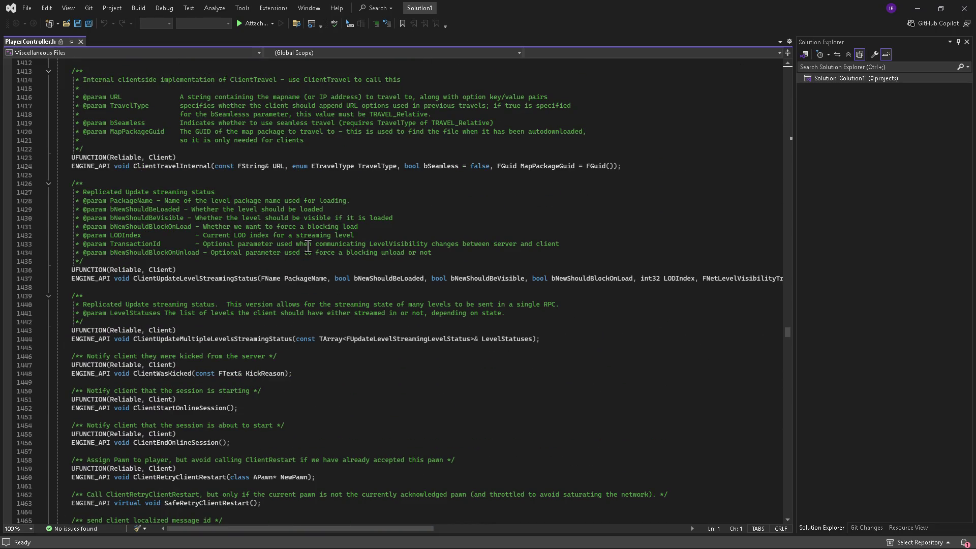
pyautogui.scroll(13, 308, 246)
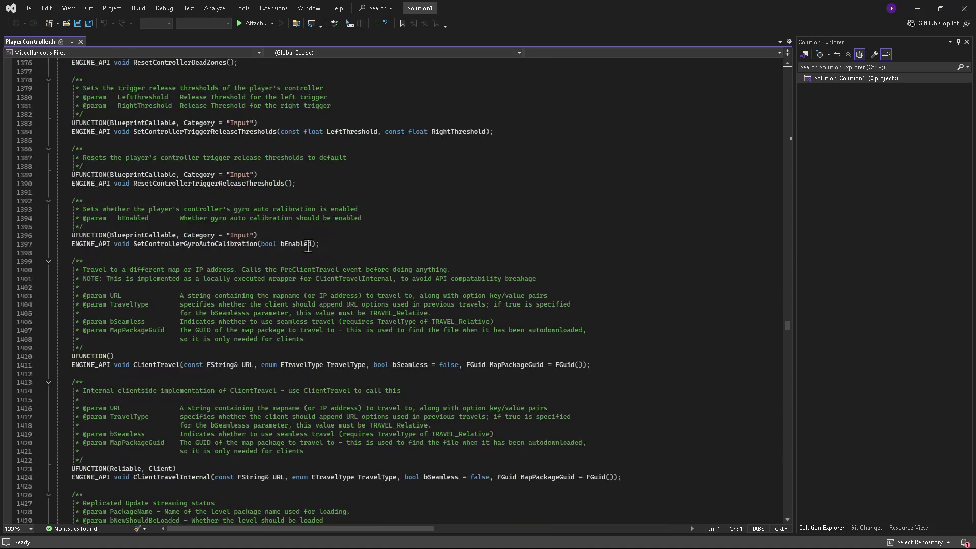
pyautogui.scroll(5, 307, 246)
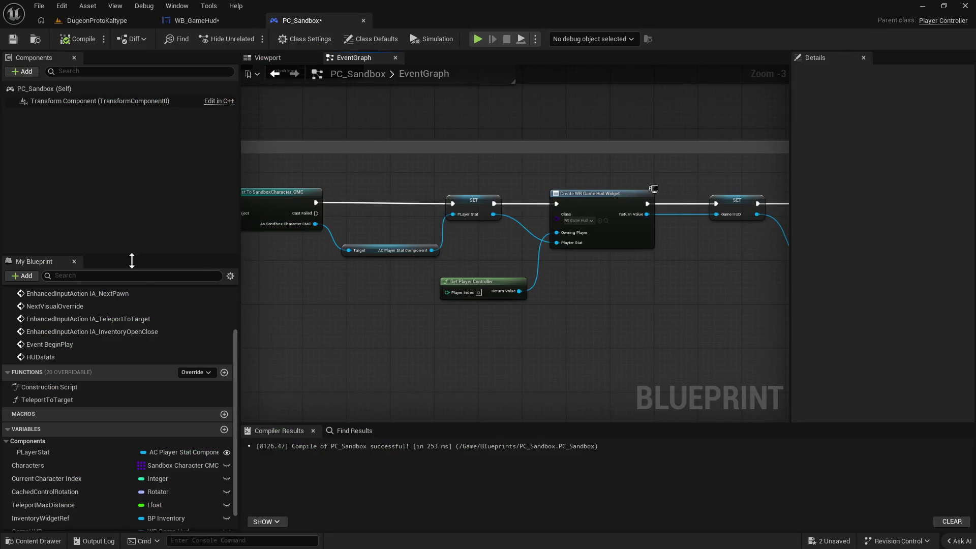
# Pan PC_Sandbox's EventGraph to the Cycle through visual overrides and pawn cycling section.
pyautogui.moveTo(328, 325)
pyautogui.mouseDown()
pyautogui.moveTo(383, 322)
pyautogui.moveTo(671, 257)
pyautogui.moveTo(788, 254)
pyautogui.moveTo(524, 297)
pyautogui.mouseUp()
pyautogui.moveTo(598, 278)
pyautogui.mouseDown()
pyautogui.moveTo(570, 248)
pyautogui.moveTo(574, 218)
pyautogui.moveTo(572, 262)
pyautogui.moveTo(588, 262)
pyautogui.moveTo(578, 228)
pyautogui.moveTo(584, 233)
pyautogui.mouseUp()
pyautogui.scroll(-2, 429, 279)
# Pan PC_Sandbox past the Inventory Toggle Code to the HUD widget creation, then switch to WB_GameHud.
pyautogui.moveTo(429, 279)
pyautogui.mouseDown()
pyautogui.moveTo(468, 252)
pyautogui.moveTo(434, 277)
pyautogui.mouseUp()
pyautogui.scroll(4, 434, 276)
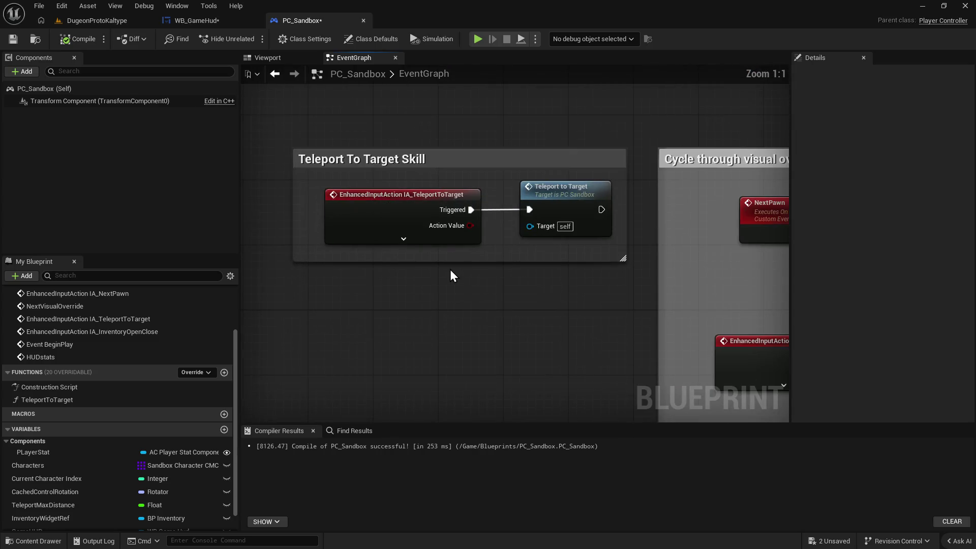
pyautogui.moveTo(597, 317); pyautogui.dragTo(370, 337)
pyautogui.scroll(-3, 578, 268)
pyautogui.scroll(1, 577, 268)
pyautogui.moveTo(578, 268)
pyautogui.mouseDown()
pyautogui.moveTo(585, 305)
pyautogui.moveTo(503, 212)
pyautogui.moveTo(520, 246)
pyautogui.moveTo(610, 246)
pyautogui.moveTo(627, 216)
pyautogui.mouseUp()
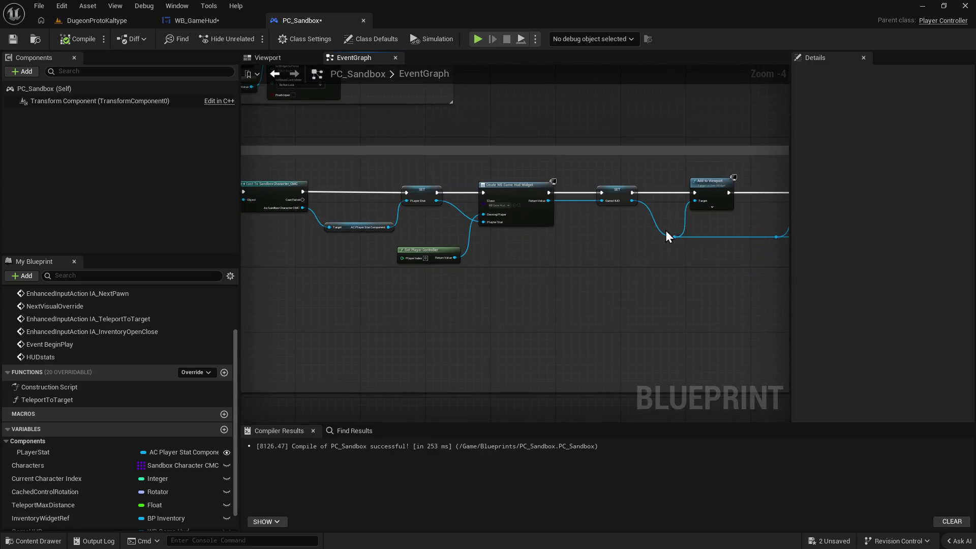
pyautogui.scroll(1, 449, 291)
pyautogui.moveTo(448, 291); pyautogui.dragTo(547, 307)
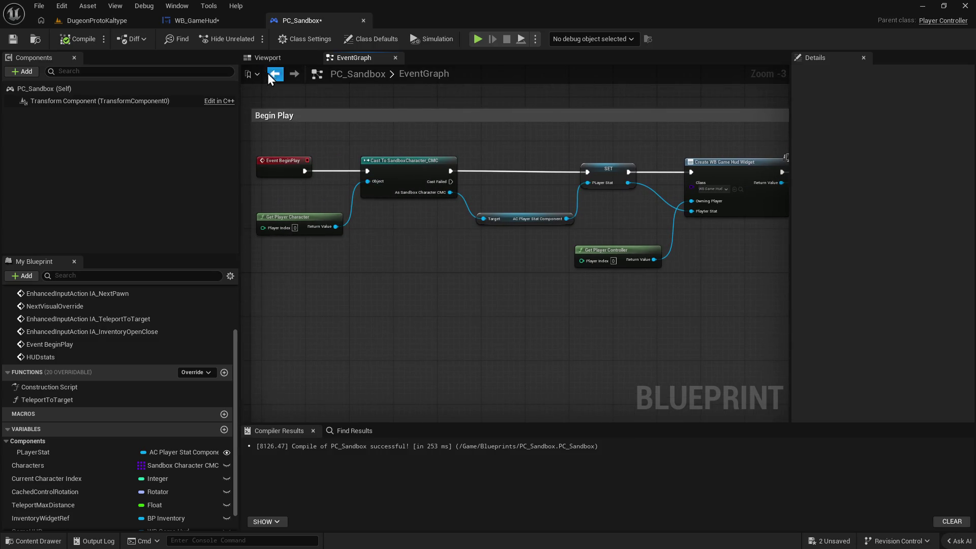
pyautogui.click(237, 20)
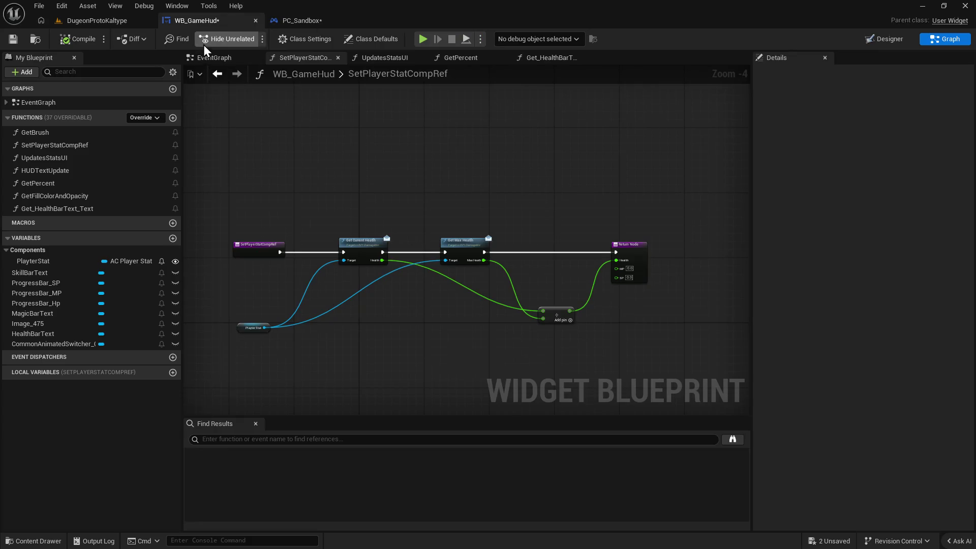
# Bring WB_GameHud's EventGraph Bind Event and PlayerStat nodes into view together.
pyautogui.click(217, 73)
pyautogui.scroll(-2, 407, 300)
pyautogui.scroll(2, 395, 287)
pyautogui.moveTo(394, 288)
pyautogui.mouseDown()
pyautogui.moveTo(487, 396)
pyautogui.moveTo(470, 233)
pyautogui.mouseUp()
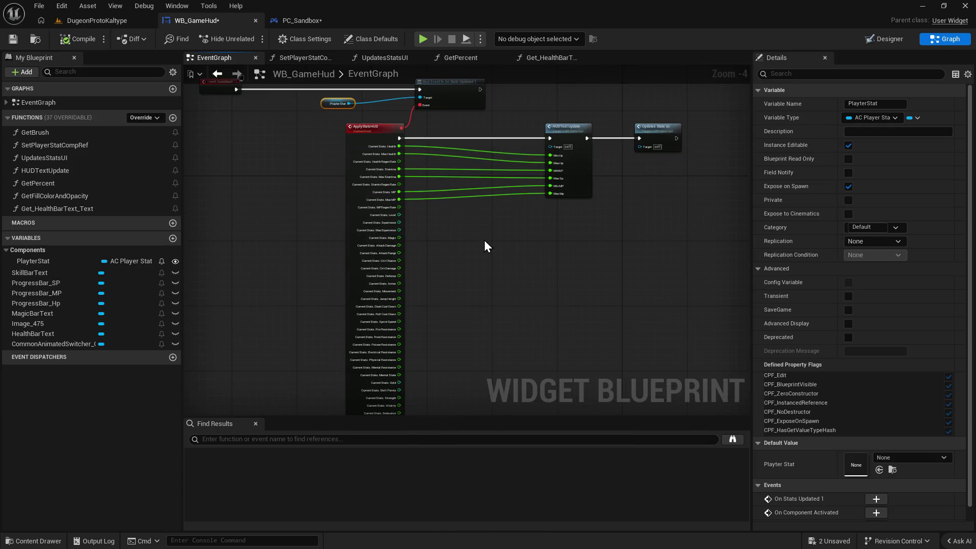
pyautogui.scroll(2, 483, 243)
pyautogui.scroll(1, 462, 244)
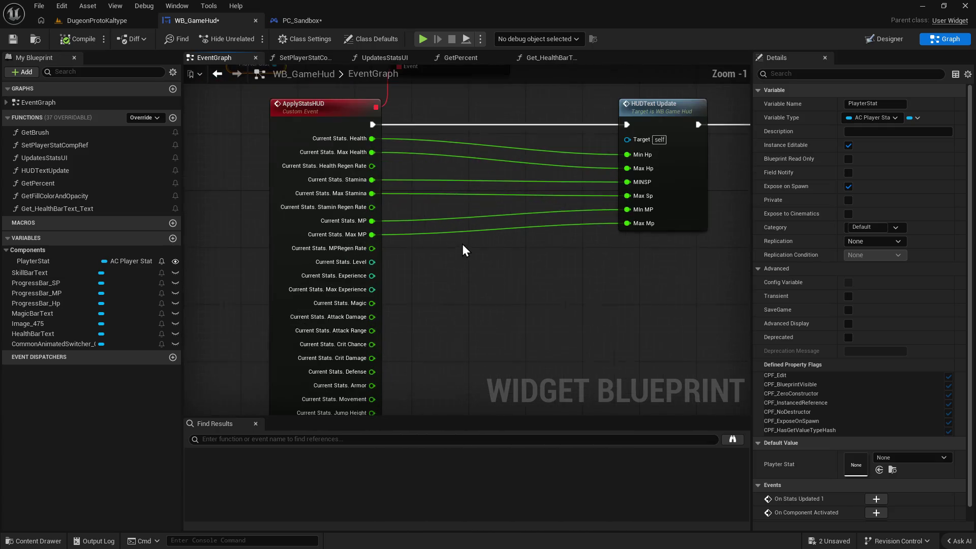
pyautogui.moveTo(470, 261); pyautogui.dragTo(394, 342)
pyautogui.moveTo(337, 329); pyautogui.dragTo(454, 351)
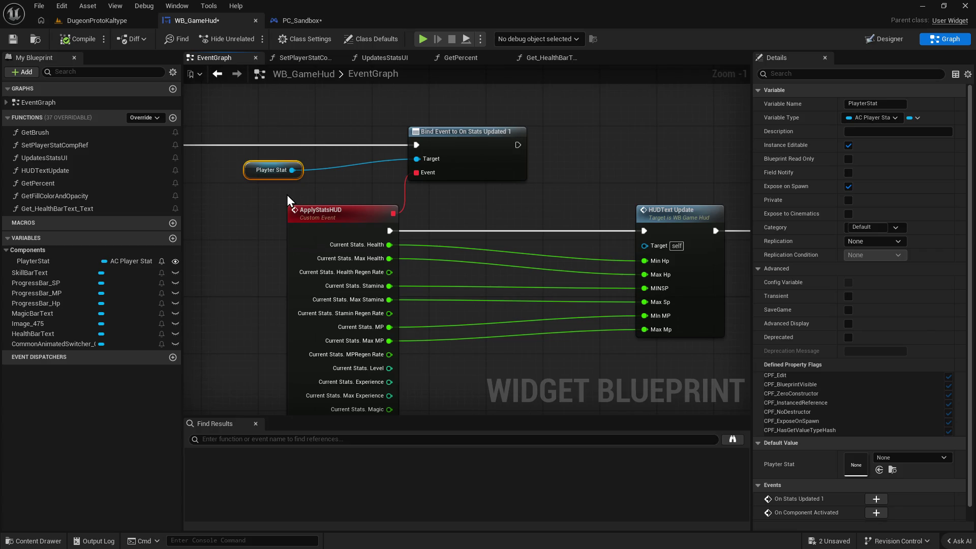
pyautogui.scroll(-1, 850, 480)
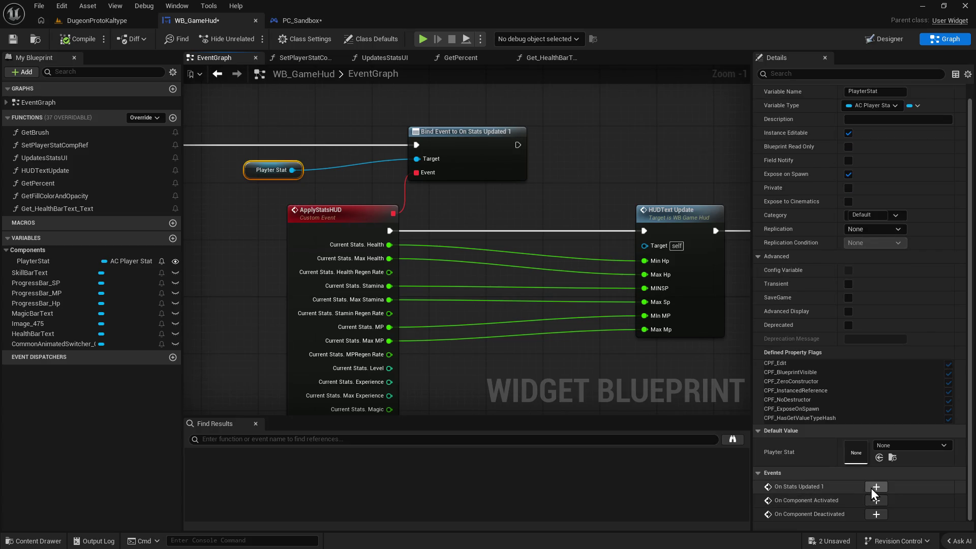
# Add an On Stats Updated 1 event for PlayerStat, then delete it.
pyautogui.click(873, 487)
pyautogui.moveTo(364, 183); pyautogui.dragTo(539, 306)
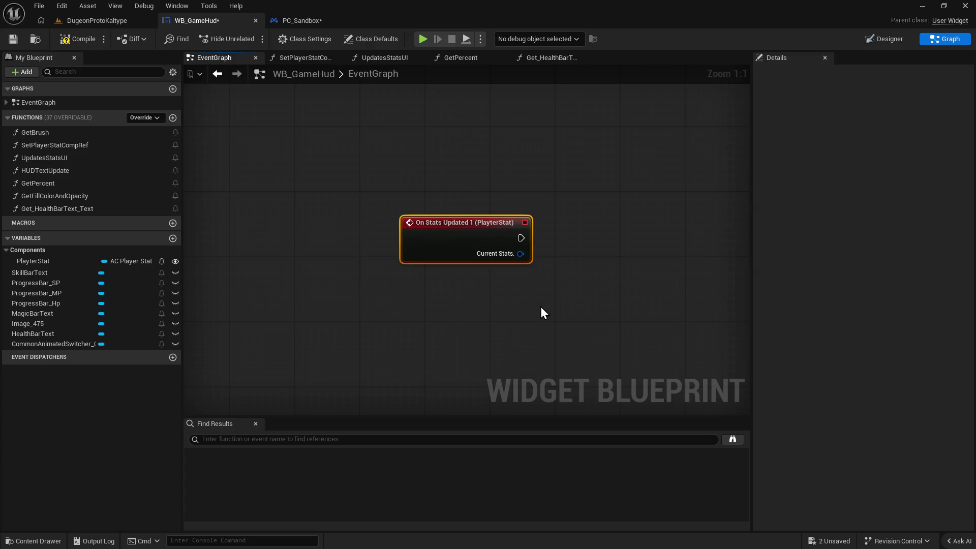
pyautogui.press('Delete')
pyautogui.scroll(-5, 552, 204)
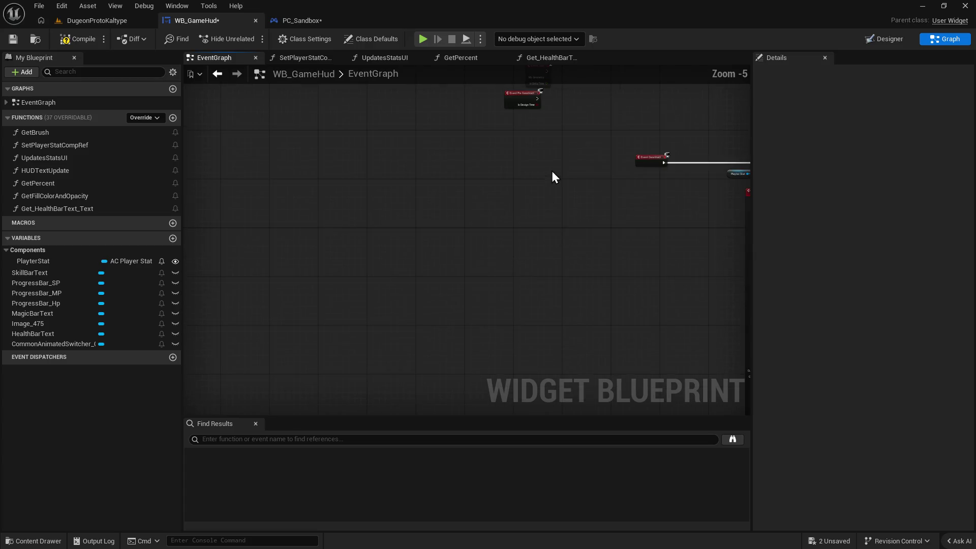
# Inspect Get_HealthBarText_Text, where a To Text (Float) conversion feeds the Return Node.
pyautogui.click(530, 59)
pyautogui.moveTo(433, 227); pyautogui.dragTo(395, 224)
pyautogui.scroll(-1, 532, 264)
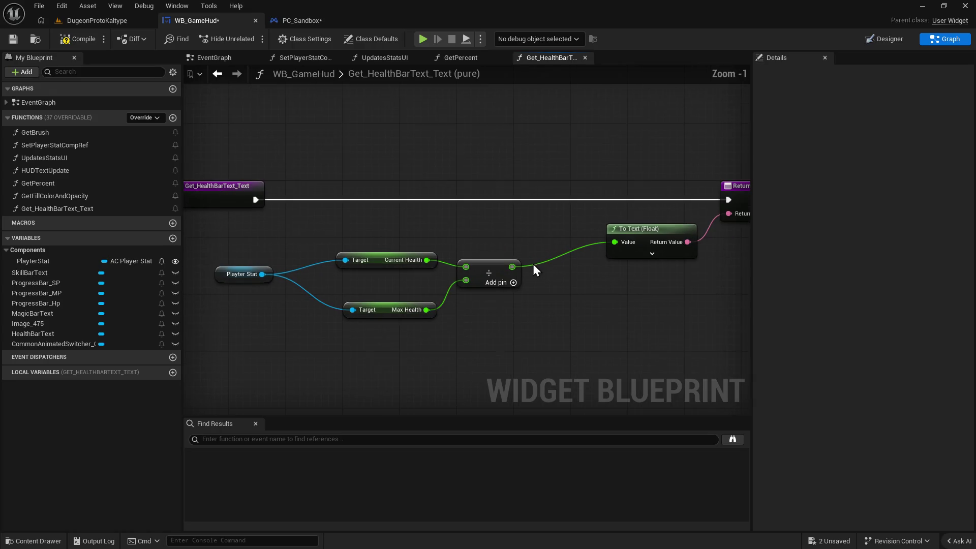
pyautogui.click(665, 224)
pyautogui.moveTo(664, 224); pyautogui.dragTo(510, 242)
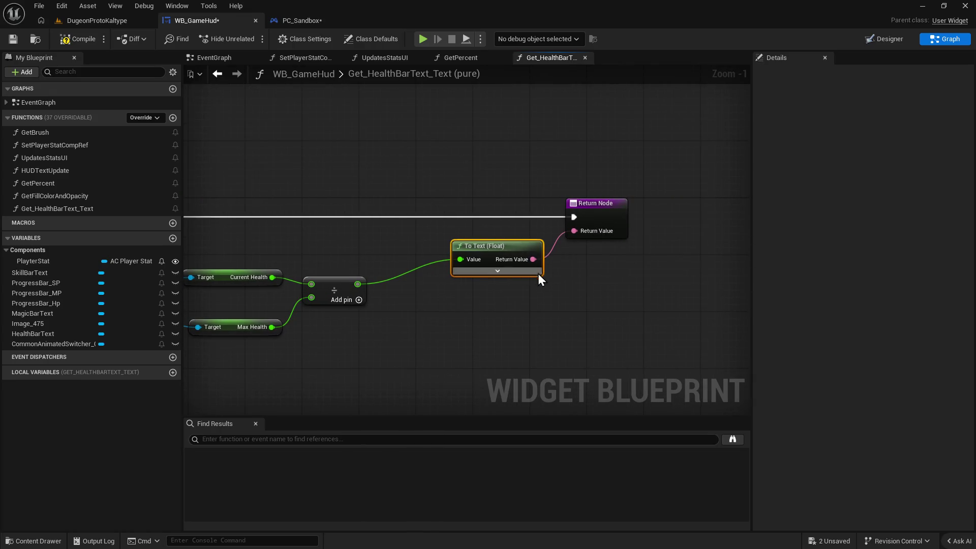
# Centre the GetPercent function graph and inspect the PlayerStat variable's properties.
pyautogui.click(459, 57)
pyautogui.moveTo(600, 215)
pyautogui.mouseDown()
pyautogui.moveTo(423, 234)
pyautogui.moveTo(563, 257)
pyautogui.mouseUp()
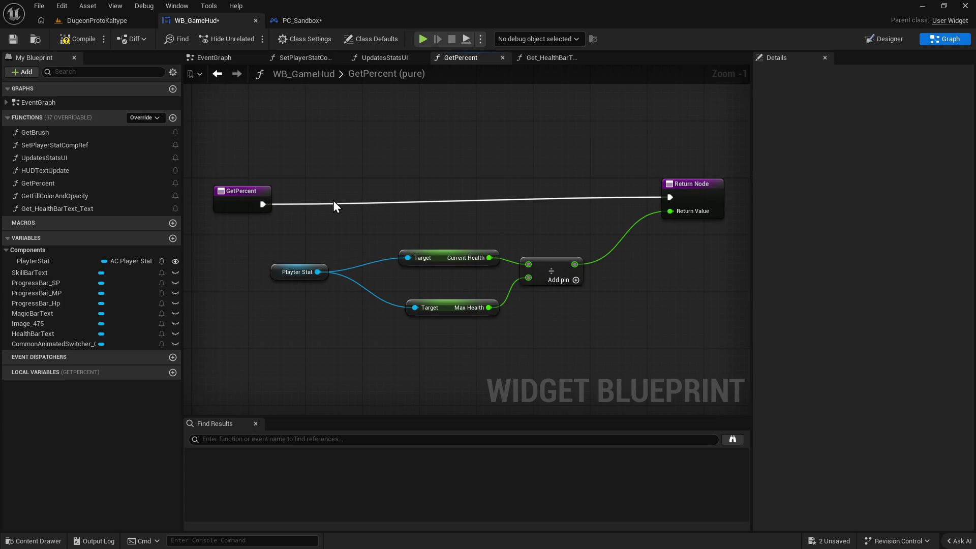
pyautogui.click(80, 261)
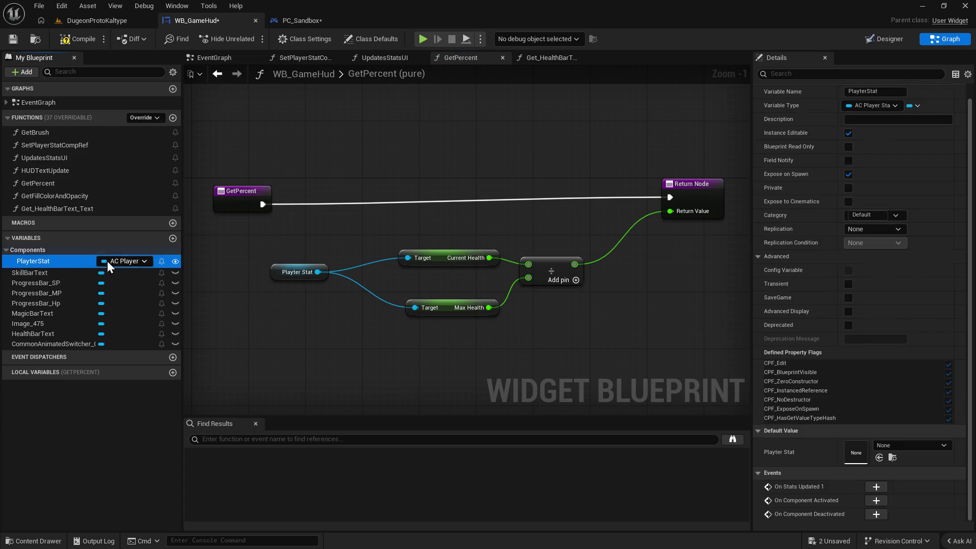
pyautogui.click(849, 134)
pyautogui.click(849, 174)
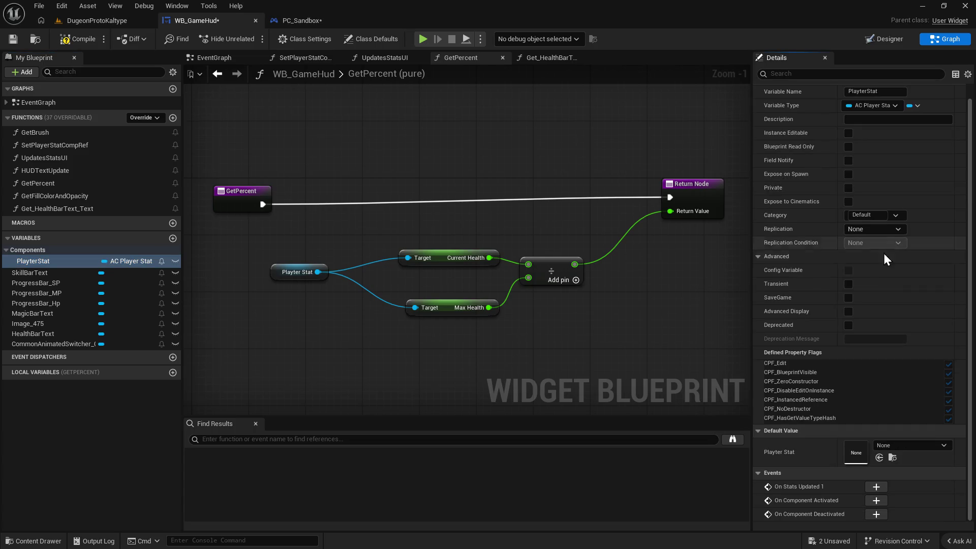
pyautogui.click(72, 40)
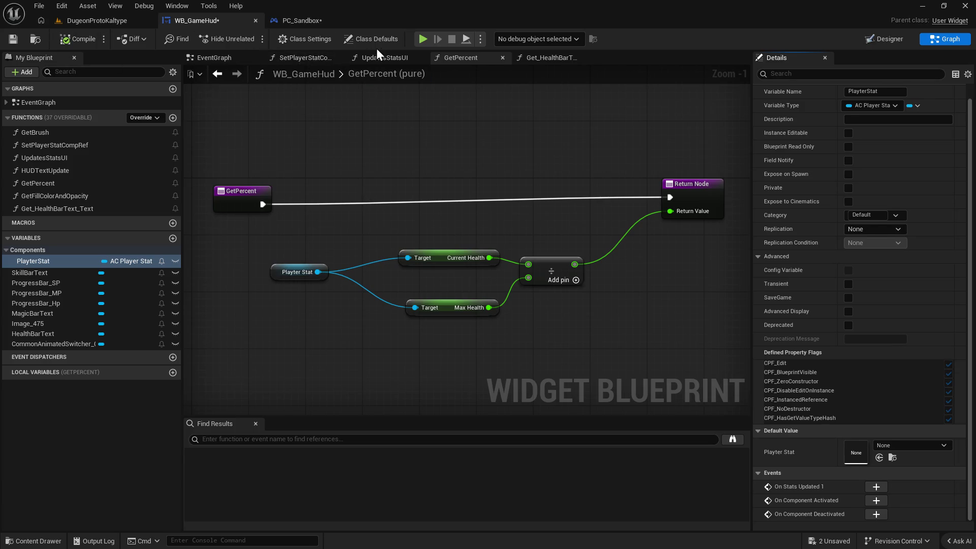
pyautogui.click(333, 59)
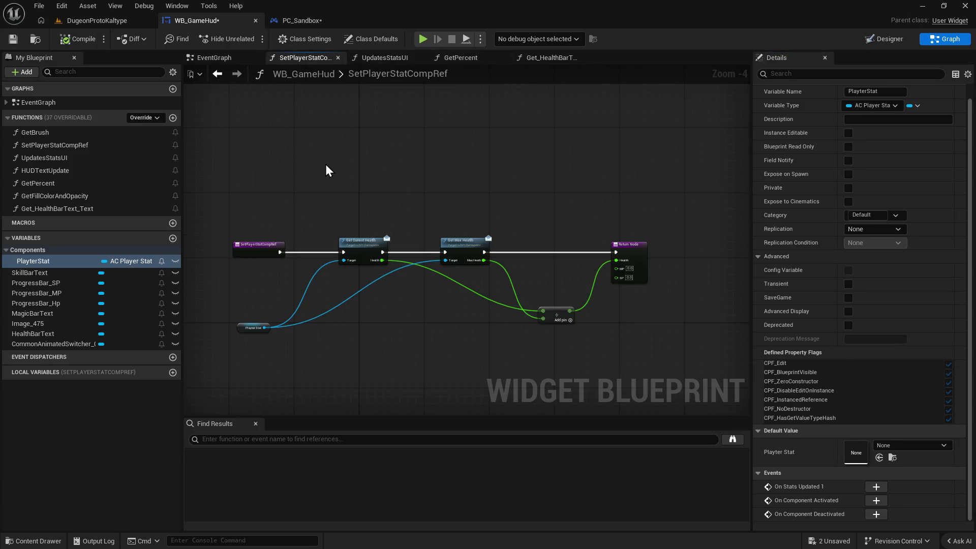
pyautogui.click(216, 61)
pyautogui.scroll(4, 444, 239)
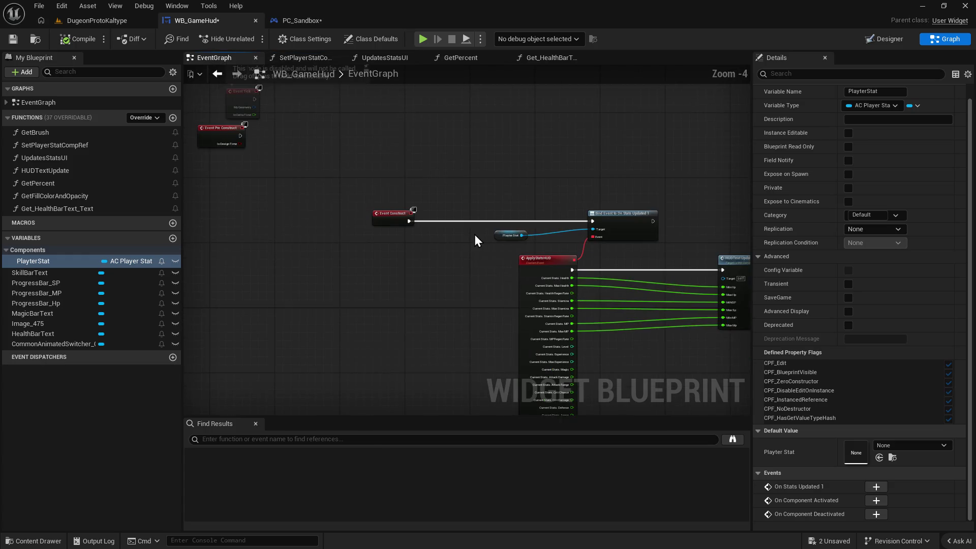
pyautogui.moveTo(373, 270)
pyautogui.mouseDown()
pyautogui.moveTo(660, 242)
pyautogui.moveTo(605, 279)
pyautogui.moveTo(555, 270)
pyautogui.moveTo(486, 324)
pyautogui.mouseUp()
pyautogui.scroll(-5, 511, 313)
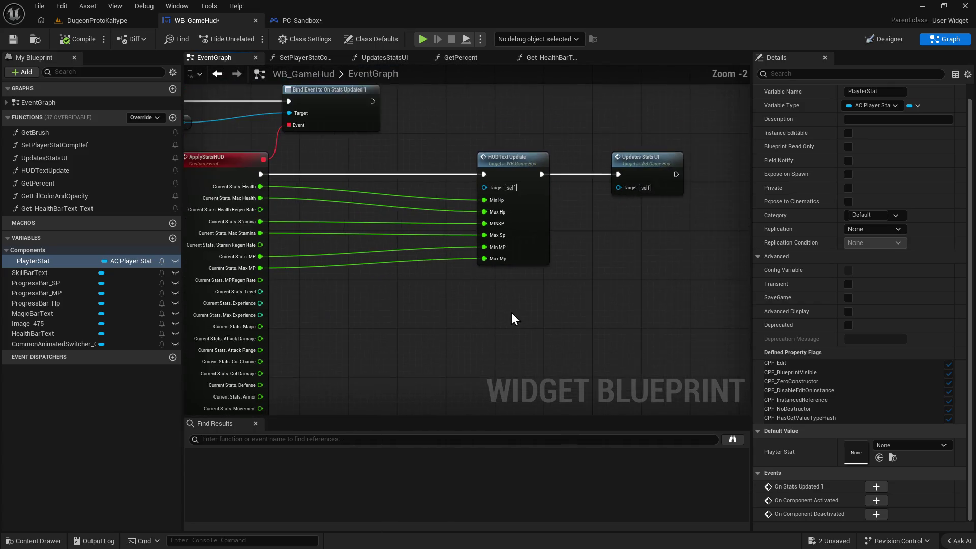
pyautogui.scroll(5, 470, 300)
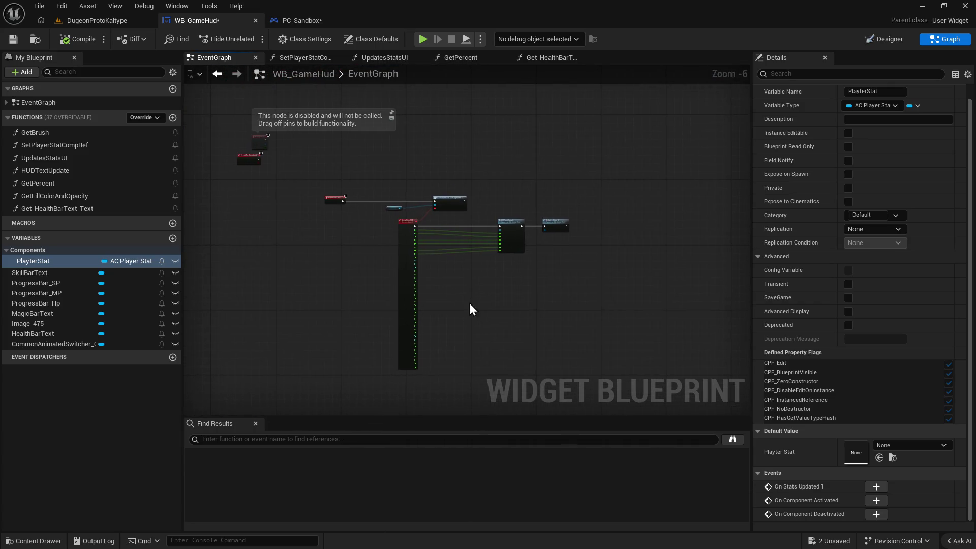
pyautogui.scroll(-1, 386, 221)
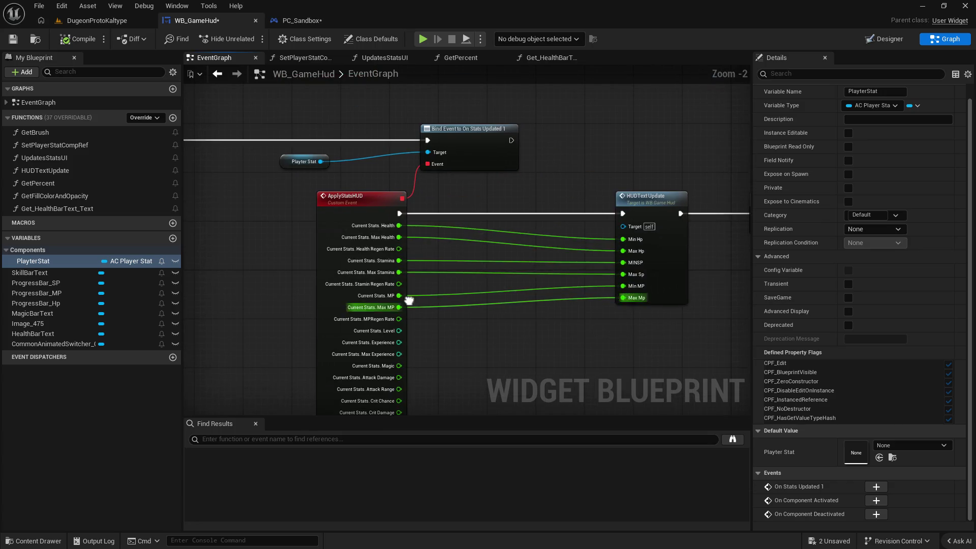
pyautogui.rightClick(381, 201)
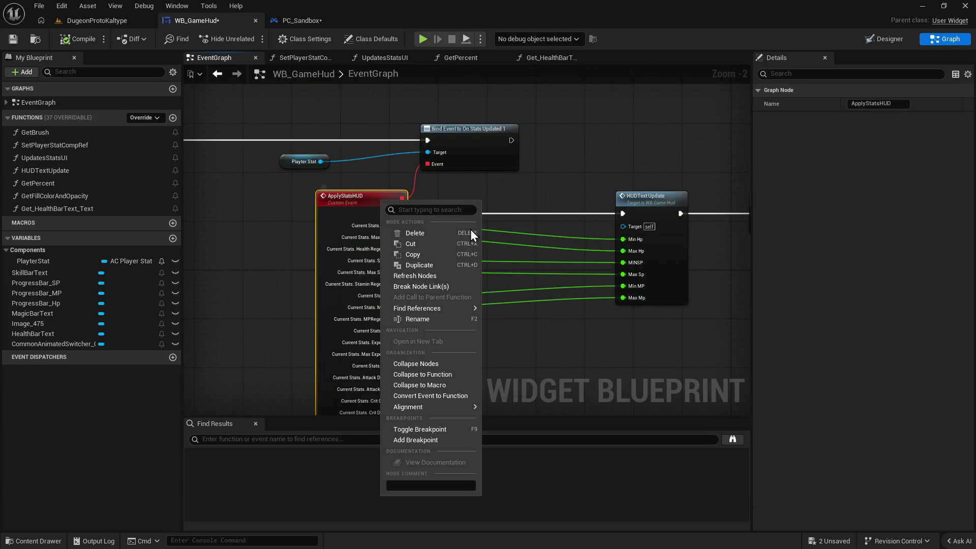
pyautogui.click(558, 351)
pyautogui.scroll(-1, 554, 338)
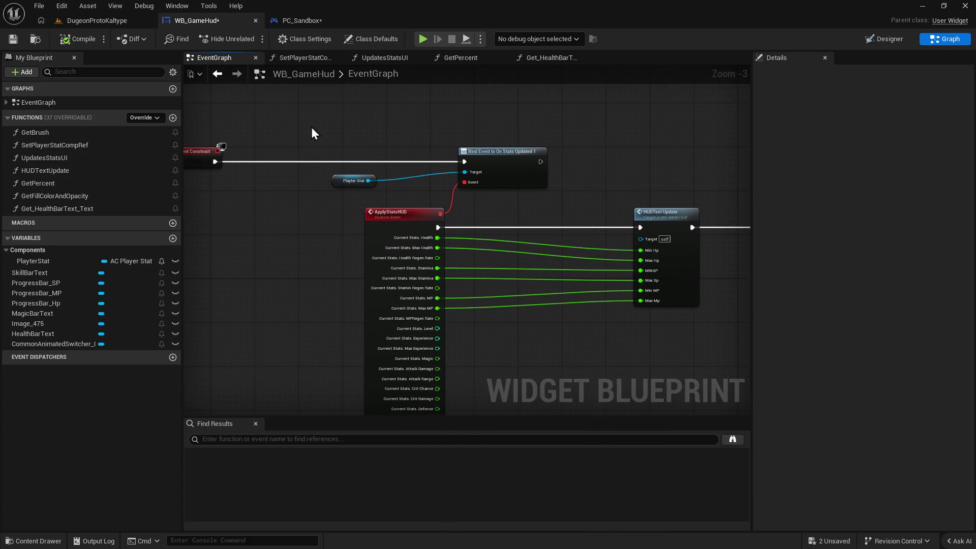
# Review the GetFillColorAndOpacity function graph and its Return Node.
pyautogui.doubleClick(54, 199)
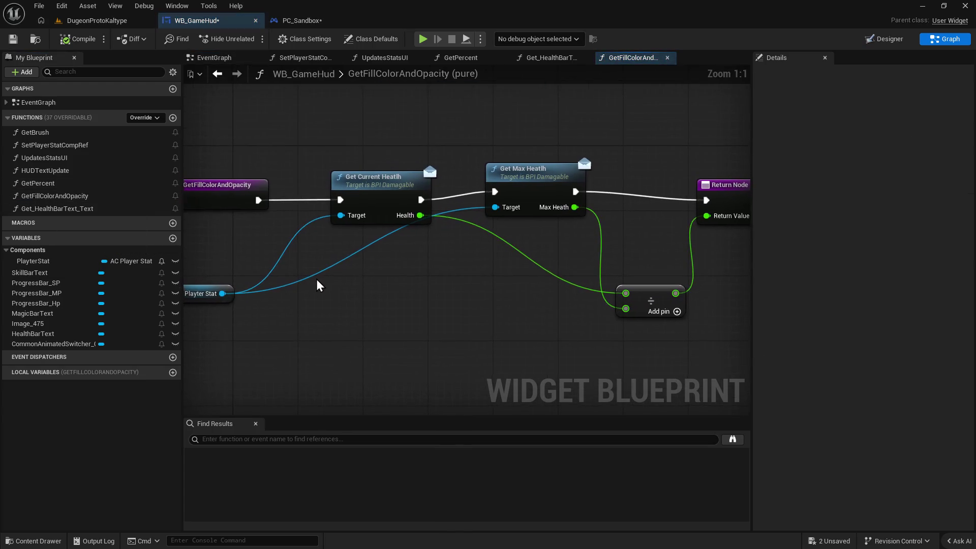
pyautogui.moveTo(402, 285)
pyautogui.mouseDown()
pyautogui.moveTo(334, 284)
pyautogui.moveTo(398, 283)
pyautogui.mouseUp()
pyautogui.moveTo(323, 307); pyautogui.dragTo(345, 305)
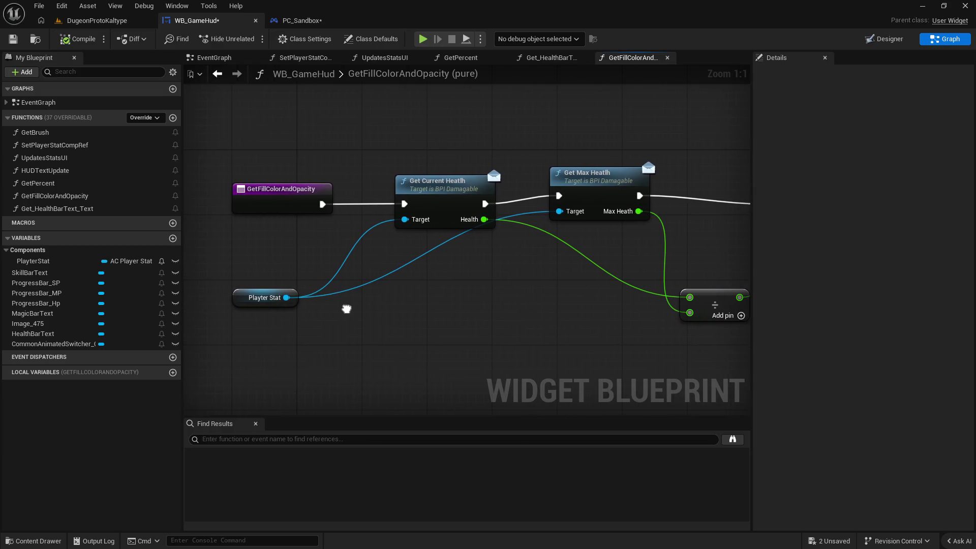
# Review the HUDTextUpdate function graph, selecting its entry node.
pyautogui.doubleClick(76, 170)
pyautogui.moveTo(639, 167); pyautogui.dragTo(642, 150)
pyautogui.moveTo(509, 288); pyautogui.dragTo(596, 315)
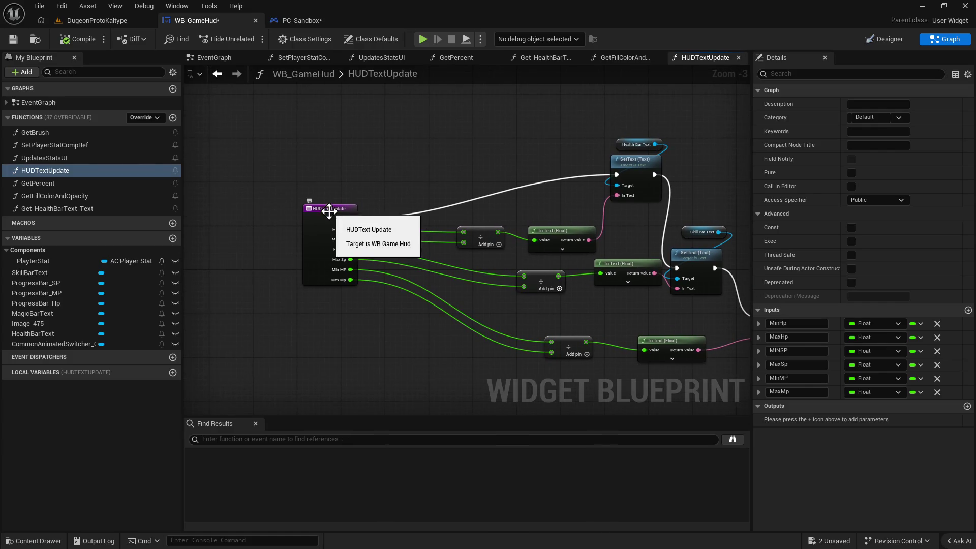
pyautogui.click(333, 224)
pyautogui.moveTo(397, 362)
pyautogui.mouseDown()
pyautogui.moveTo(316, 322)
pyautogui.moveTo(415, 322)
pyautogui.mouseUp()
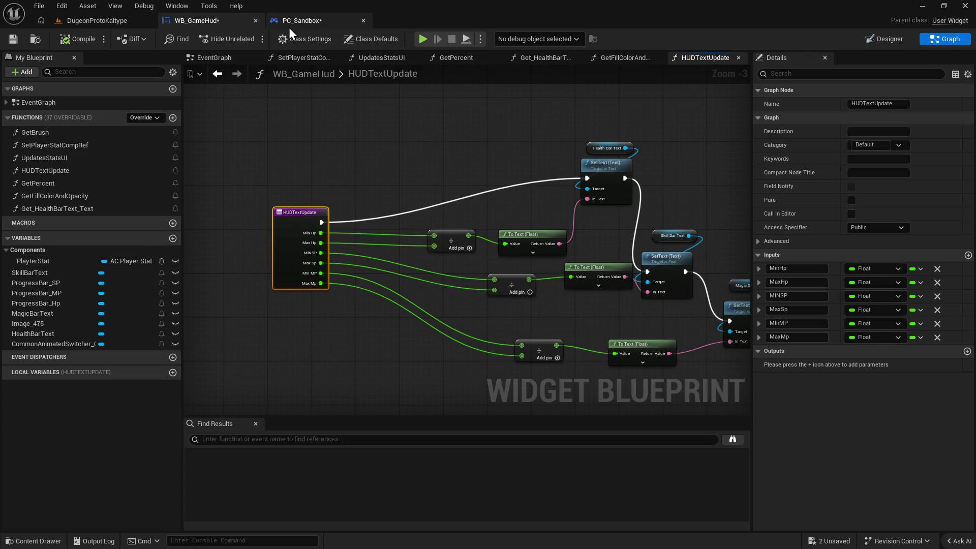
# Look over the PC_Sandbox event graph, then return to WB_GameHud.
pyautogui.click(300, 20)
pyautogui.moveTo(584, 212)
pyautogui.mouseDown()
pyautogui.moveTo(488, 212)
pyautogui.moveTo(501, 227)
pyautogui.moveTo(355, 255)
pyautogui.moveTo(274, 255)
pyautogui.mouseUp()
pyautogui.moveTo(639, 307)
pyautogui.mouseDown()
pyautogui.moveTo(403, 300)
pyautogui.moveTo(635, 300)
pyautogui.moveTo(656, 235)
pyautogui.moveTo(647, 232)
pyautogui.mouseUp()
pyautogui.click(223, 20)
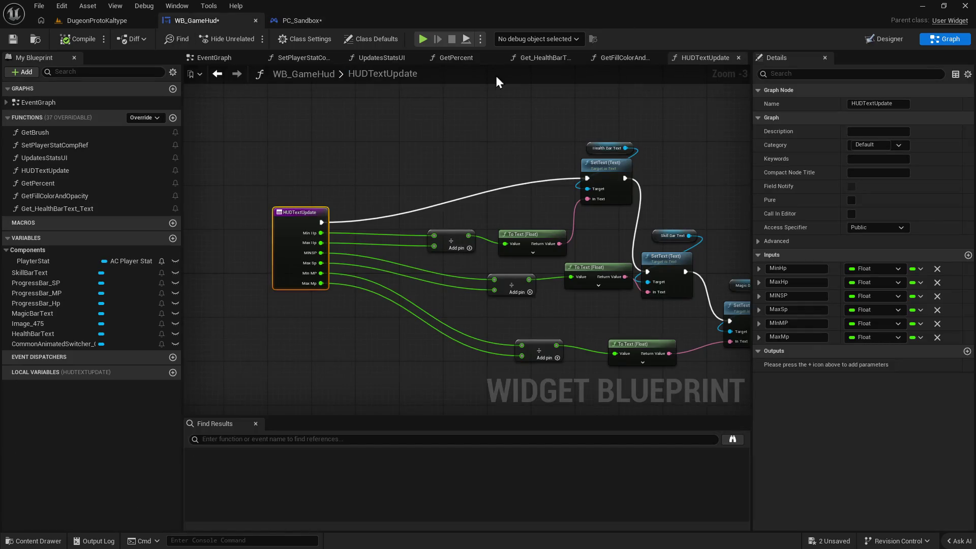
# Close the SetPlayerStatCompRef and UpdatesStatsUI tabs, leaving Get_HealthBarText_Text showing.
pyautogui.click(336, 58)
pyautogui.click(335, 58)
pyautogui.click(336, 58)
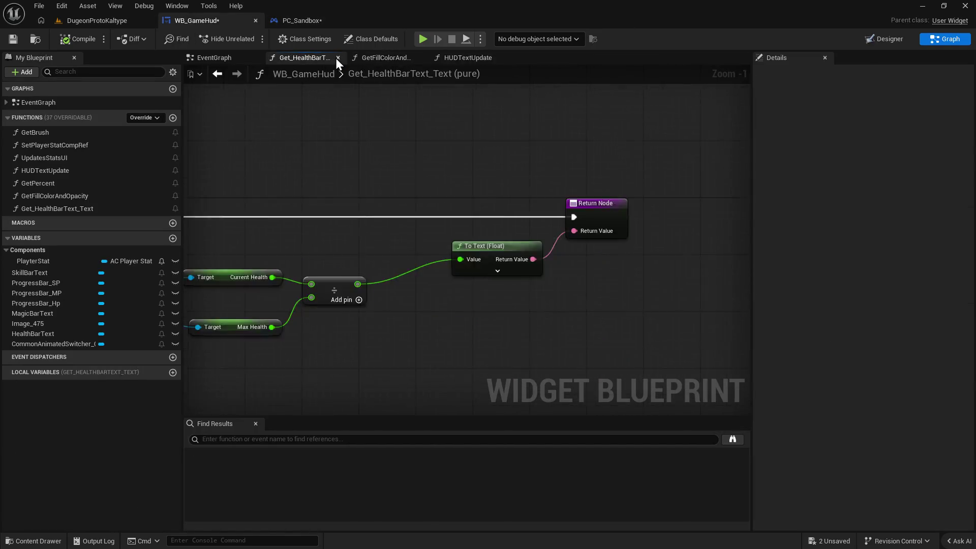
pyautogui.click(336, 58)
pyautogui.click(336, 58)
pyautogui.click(335, 58)
pyautogui.click(335, 58)
# Trace Event Construct and ApplyStatsHUD into HUDText Update and Updates Stats UI.
pyautogui.moveTo(467, 227); pyautogui.dragTo(255, 227)
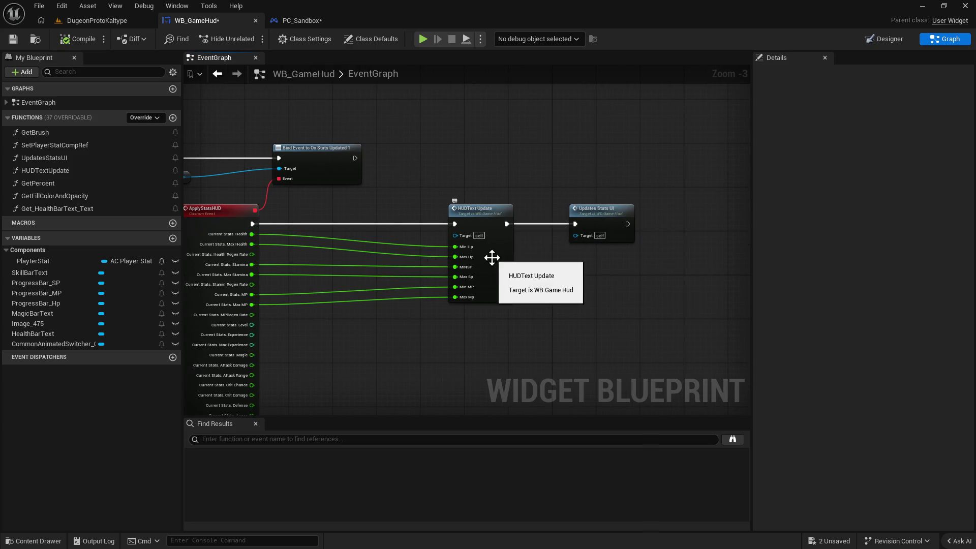
pyautogui.scroll(1, 523, 254)
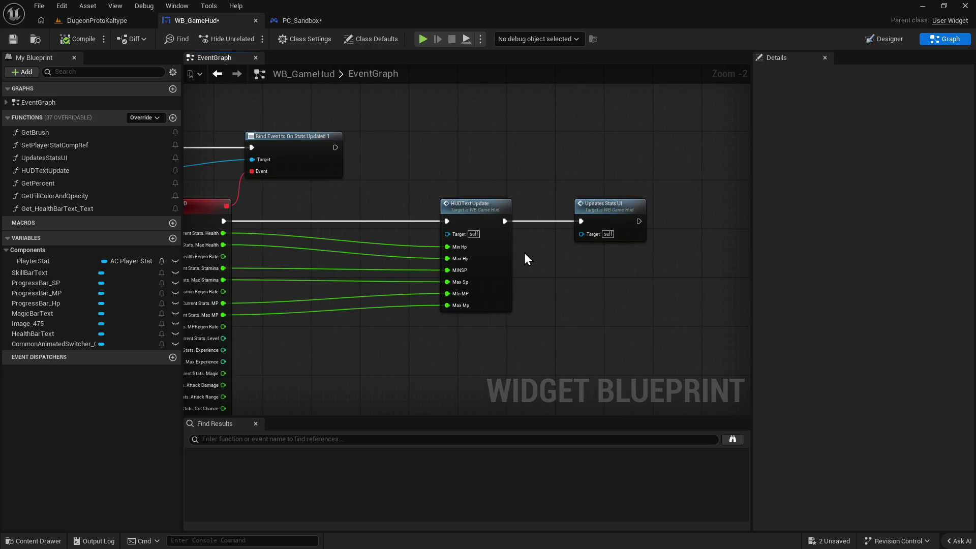
pyautogui.moveTo(460, 198); pyautogui.dragTo(572, 217)
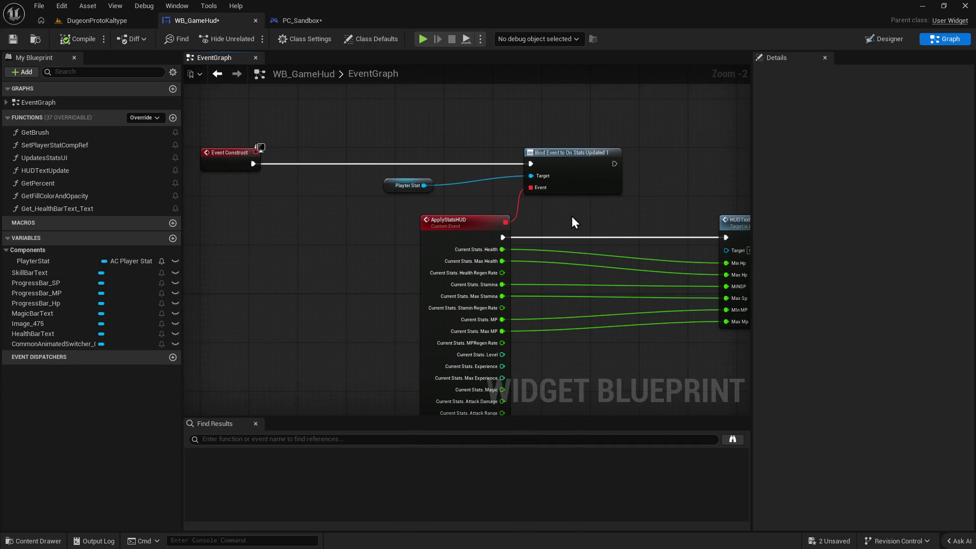
pyautogui.moveTo(265, 263); pyautogui.dragTo(366, 248)
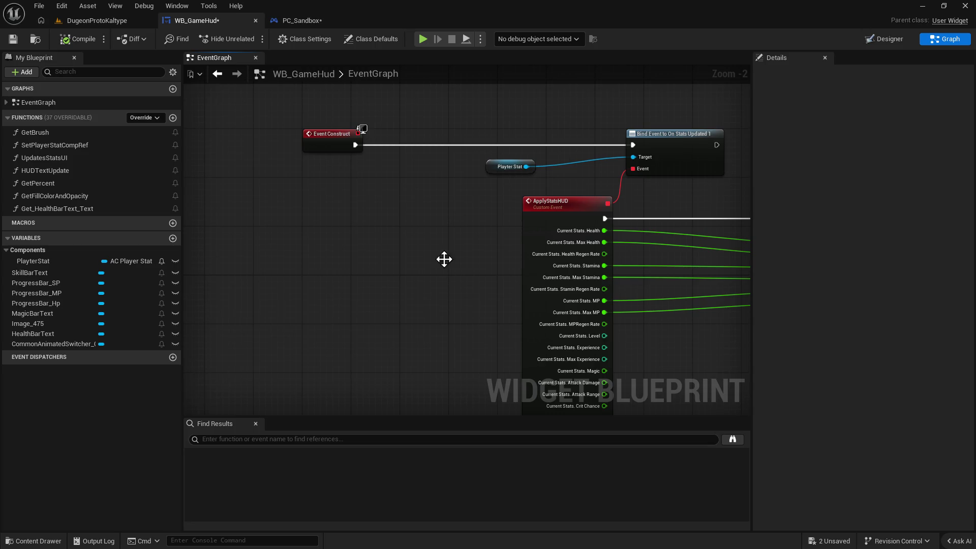
pyautogui.scroll(-2, 445, 259)
pyautogui.moveTo(446, 218)
pyautogui.mouseDown()
pyautogui.moveTo(507, 295)
pyautogui.moveTo(538, 211)
pyautogui.moveTo(493, 249)
pyautogui.moveTo(572, 275)
pyautogui.mouseUp()
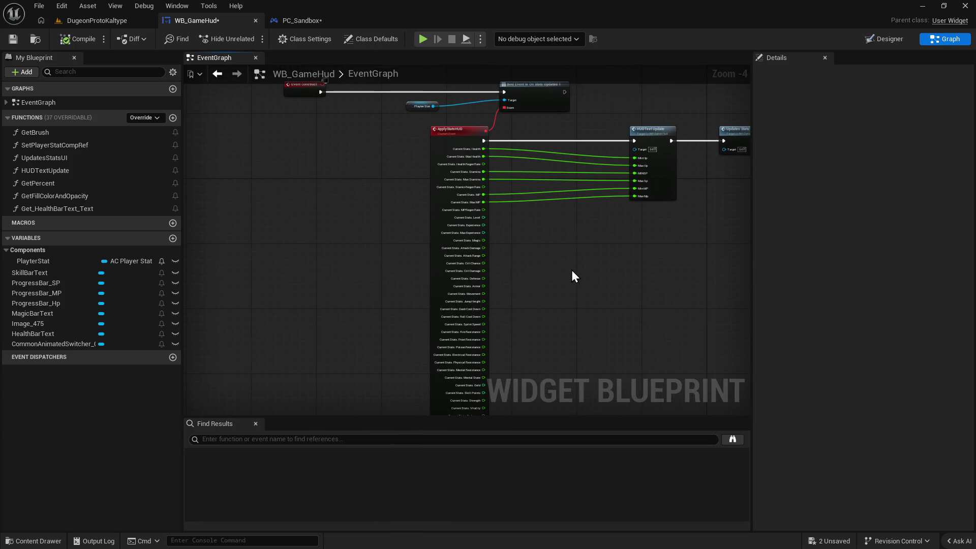
# Check the list of recently visited graphs from the back arrow.
pyautogui.rightClick(216, 72)
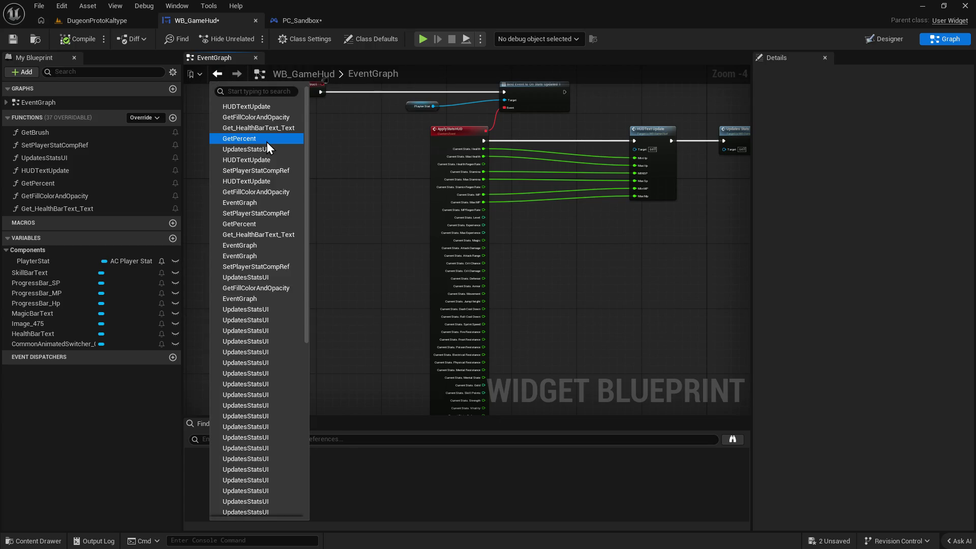
pyautogui.scroll(-5, 290, 295)
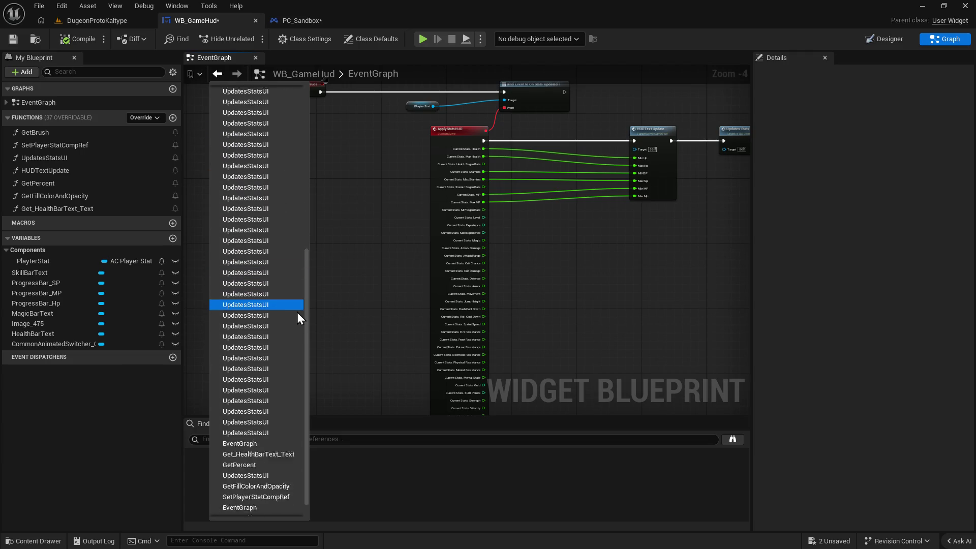
pyautogui.scroll(-7, 320, 335)
pyautogui.scroll(4, 342, 340)
pyautogui.click(342, 330)
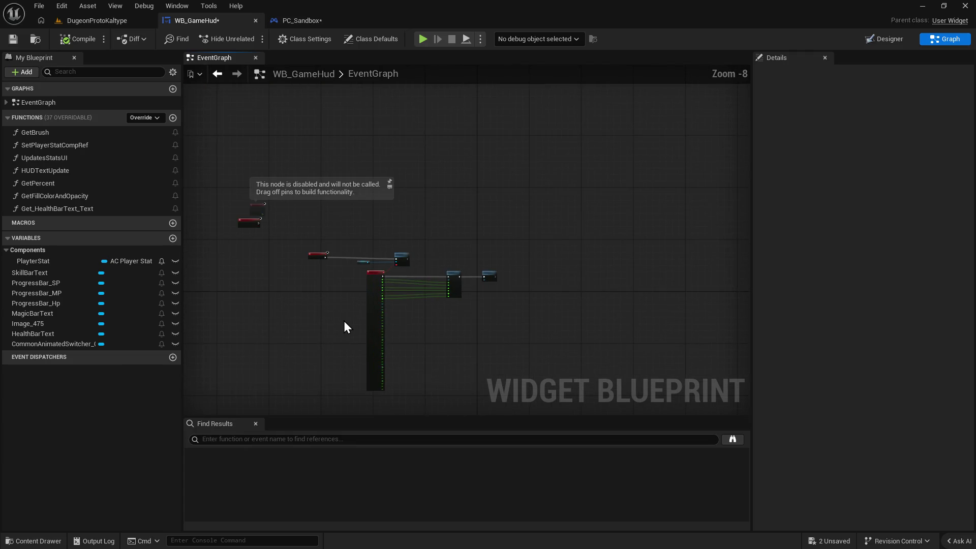
# Expand EventGraph in My Blueprint to list its four events.
pyautogui.scroll(3, 332, 195)
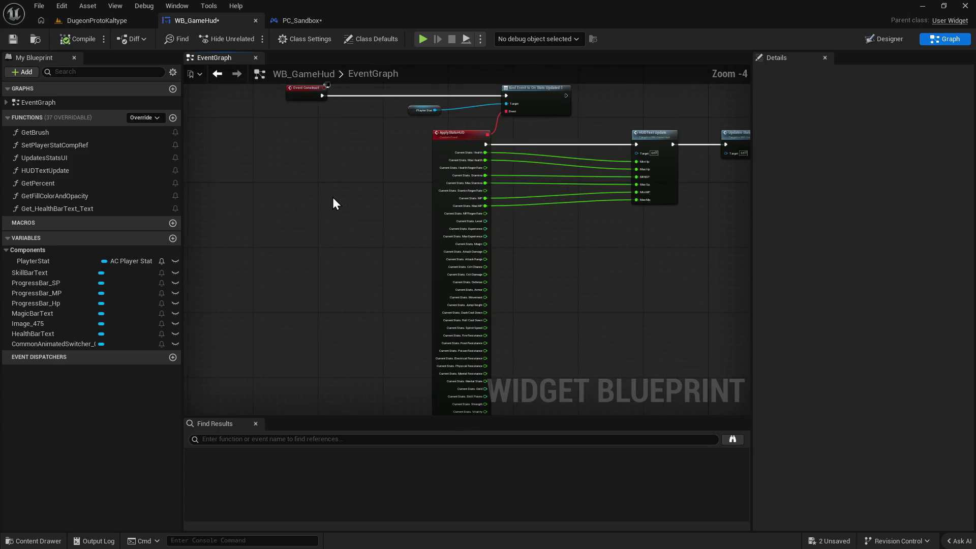
pyautogui.click(6, 102)
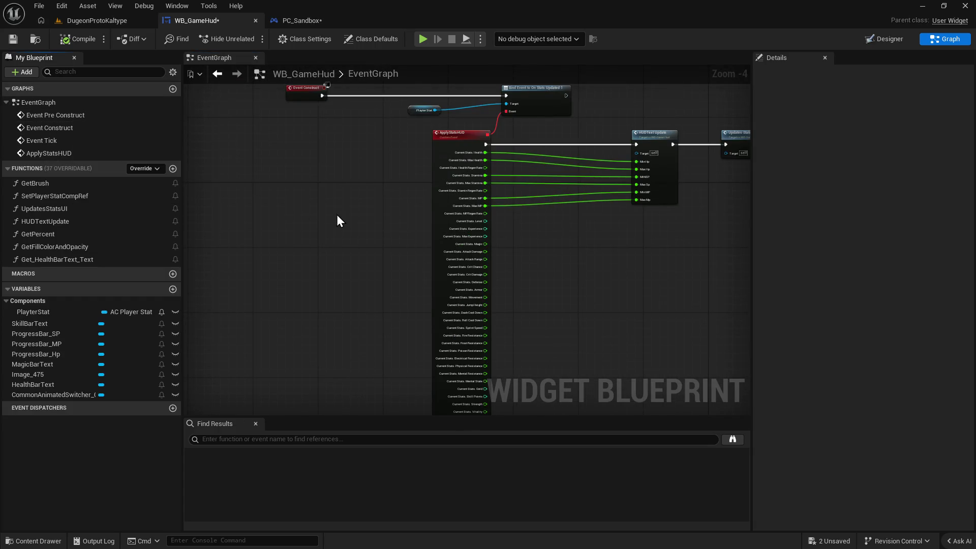
pyautogui.moveTo(322, 209); pyautogui.dragTo(320, 146)
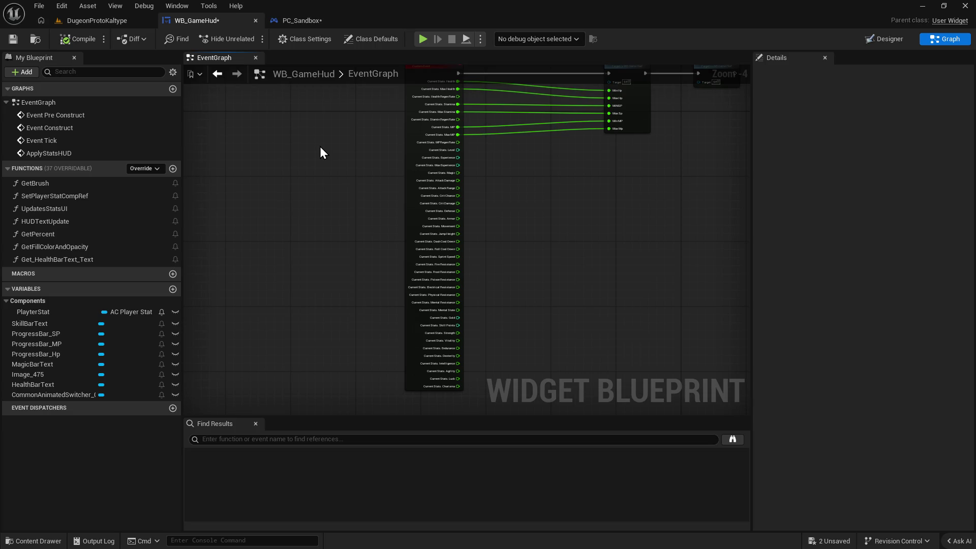
# Switch to the DugeonProtoKaltype level, then to the Unreal home page.
pyautogui.click(86, 22)
pyautogui.moveTo(316, 305)
pyautogui.mouseDown()
pyautogui.moveTo(336, 305)
pyautogui.moveTo(284, 310)
pyautogui.moveTo(366, 300)
pyautogui.mouseUp()
pyautogui.click(41, 20)
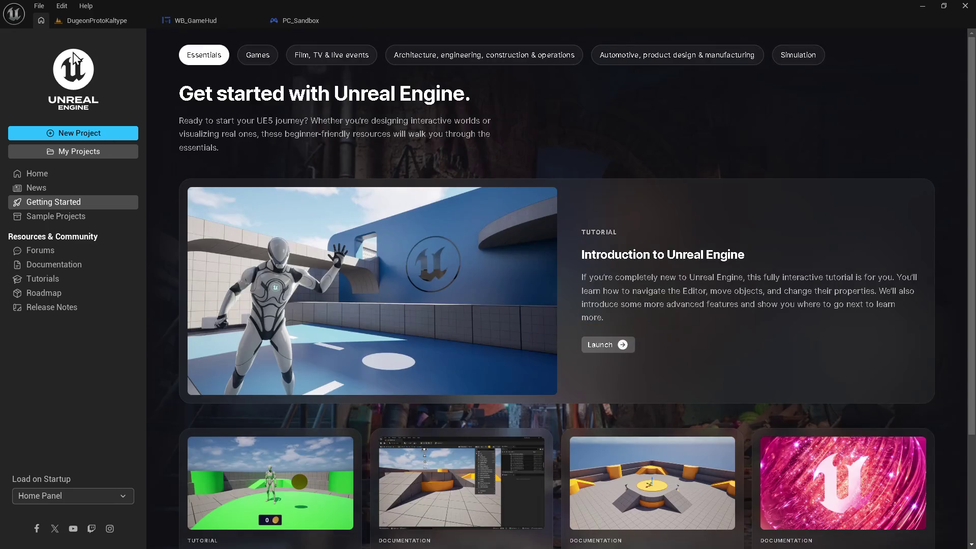
# Open the OpenWL1 level from CoreGameFiles with File > Open Level.
pyautogui.click(79, 19)
pyautogui.click(44, 8)
pyautogui.click(71, 57)
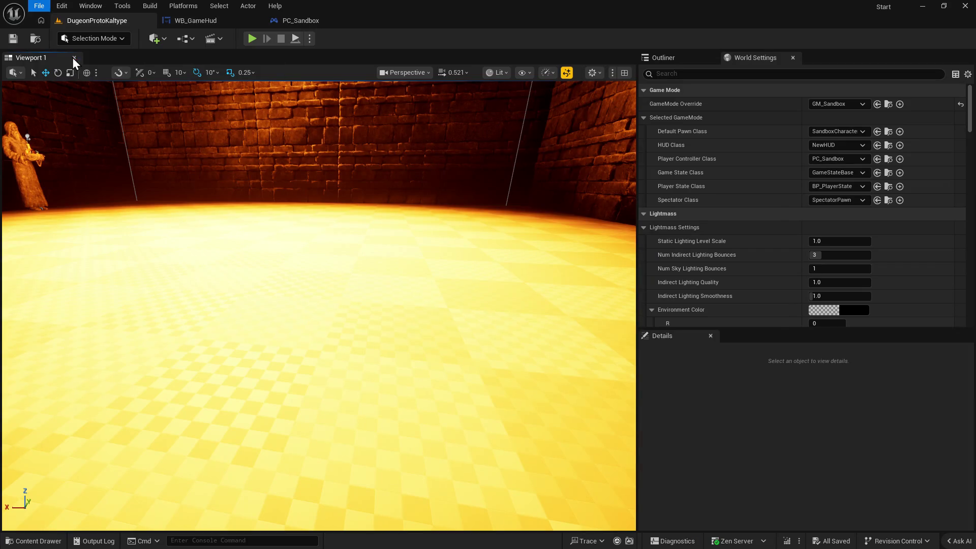
pyautogui.scroll(-2, 586, 321)
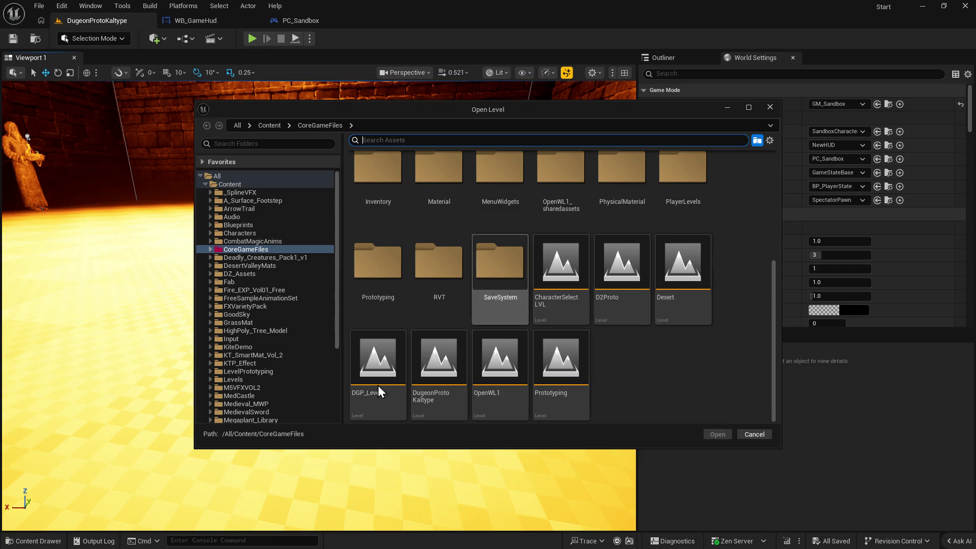
pyautogui.click(503, 381)
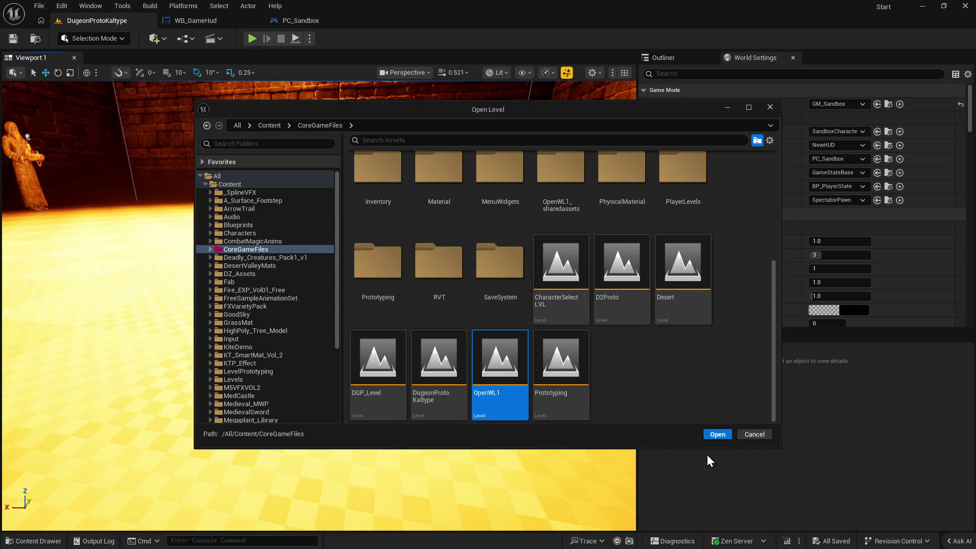
pyautogui.click(717, 435)
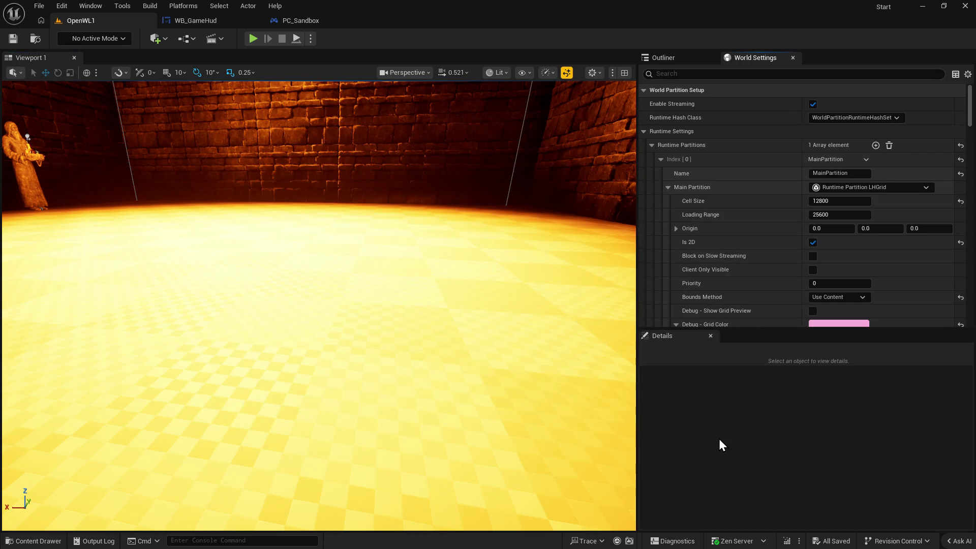
# Fly the camera over the meadow toward the trees and rocky slope.
pyautogui.moveTo(442, 423)
pyautogui.mouseDown()
pyautogui.moveTo(392, 424)
pyautogui.moveTo(432, 443)
pyautogui.moveTo(432, 458)
pyautogui.mouseUp()
pyautogui.moveTo(319, 305)
pyautogui.mouseDown()
pyautogui.moveTo(312, 264)
pyautogui.moveTo(310, 341)
pyautogui.moveTo(372, 340)
pyautogui.mouseUp()
pyautogui.scroll(3, 312, 315)
pyautogui.scroll(2, 310, 330)
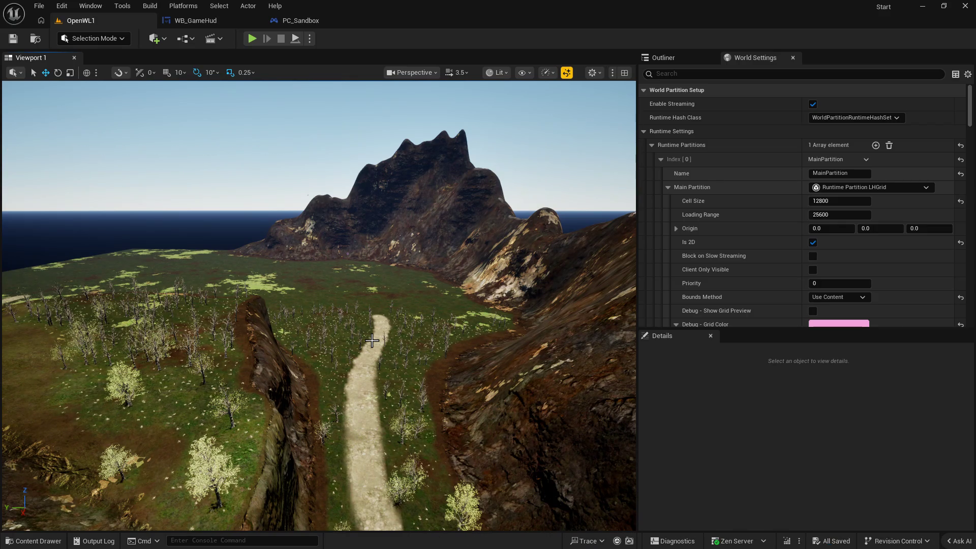
pyautogui.moveTo(319, 294)
pyautogui.mouseDown()
pyautogui.moveTo(300, 254)
pyautogui.moveTo(325, 132)
pyautogui.moveTo(290, 131)
pyautogui.moveTo(361, 127)
pyautogui.mouseUp()
pyautogui.press('e')
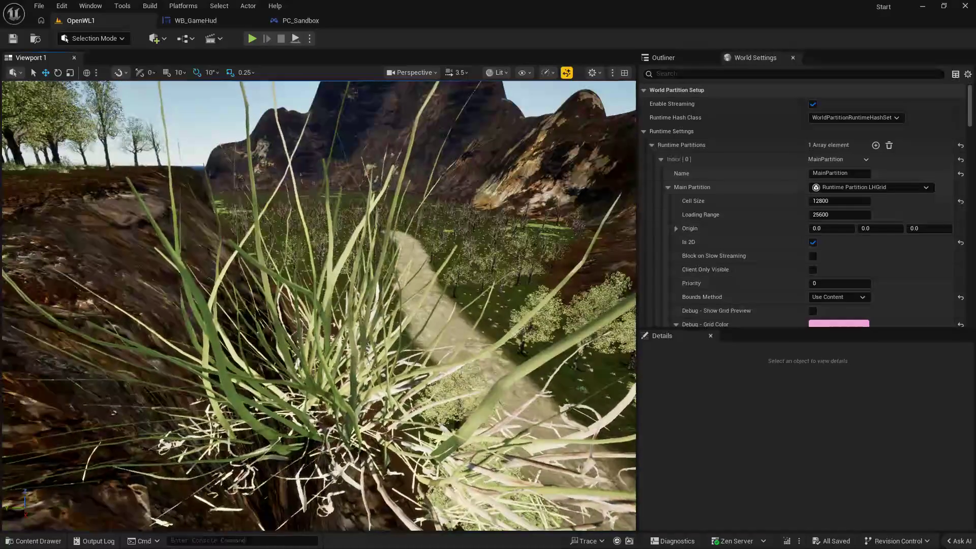
pyautogui.press('a')
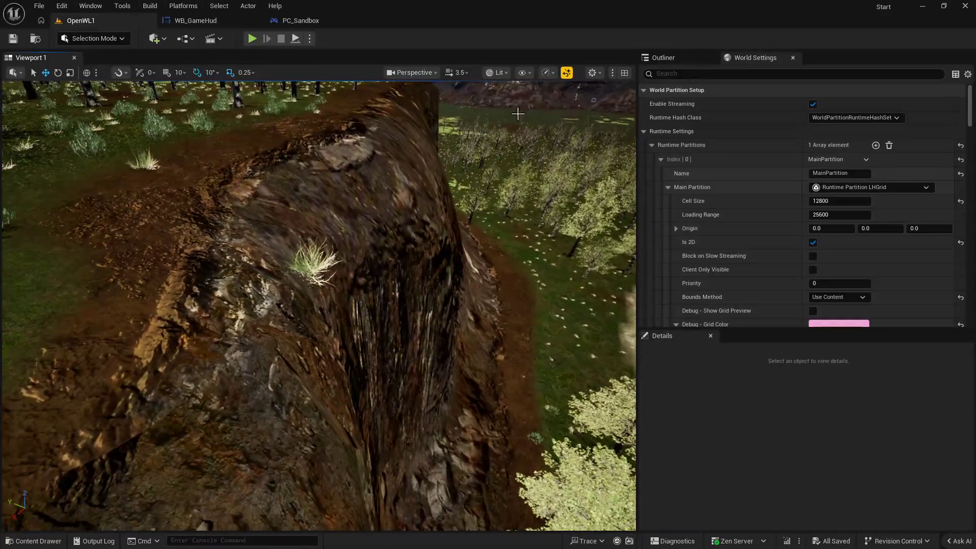
# Select PCGVolume in the PCG folder and open its Foliage graph, selecting Projection.
pyautogui.click(669, 60)
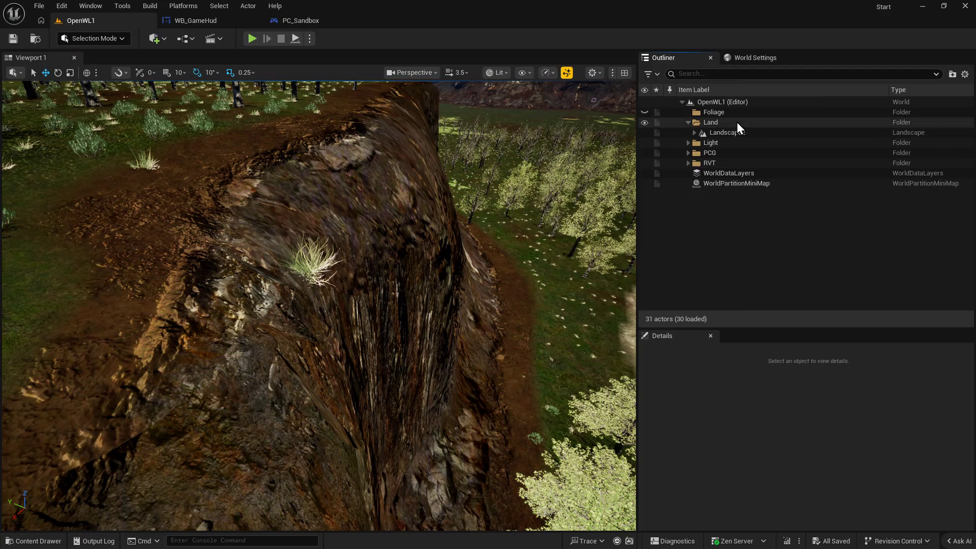
pyautogui.click(689, 153)
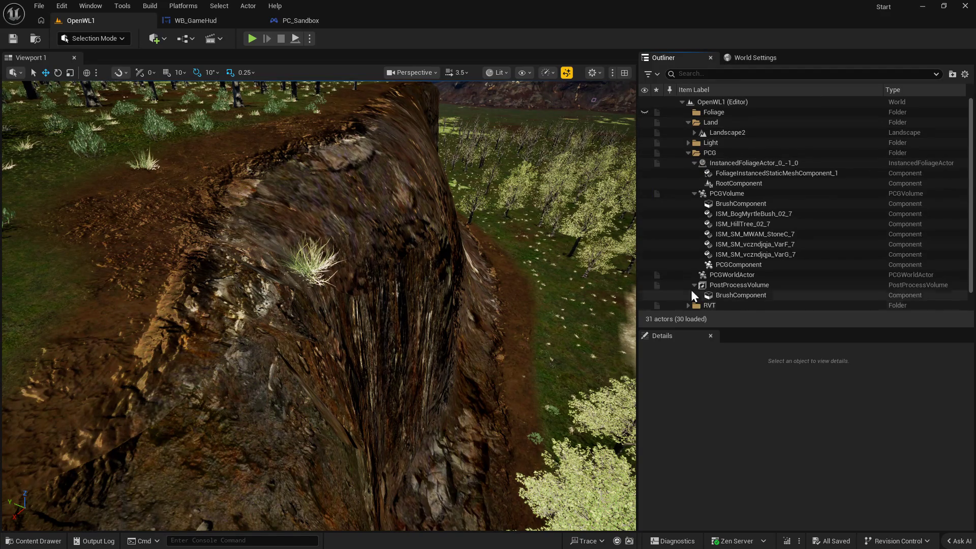
pyautogui.click(716, 194)
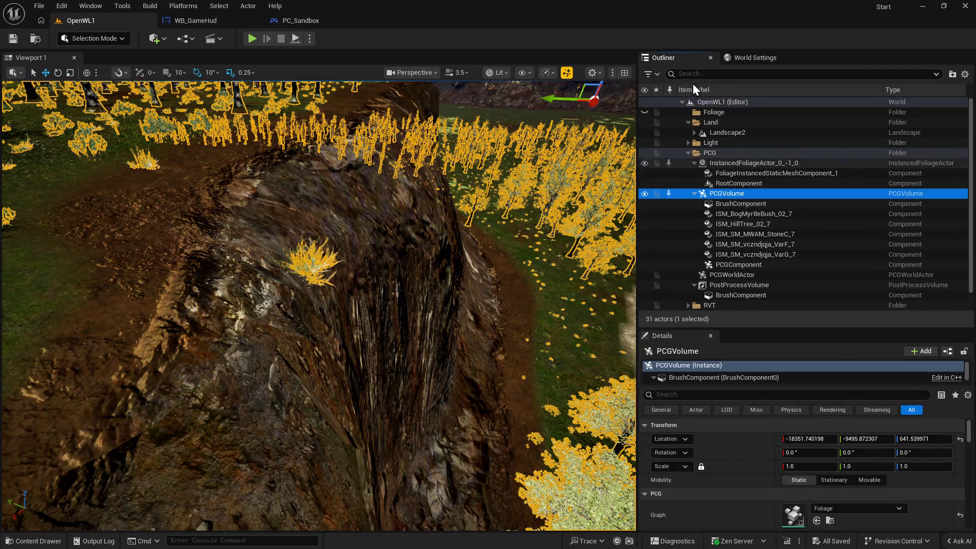
pyautogui.scroll(-5, 803, 472)
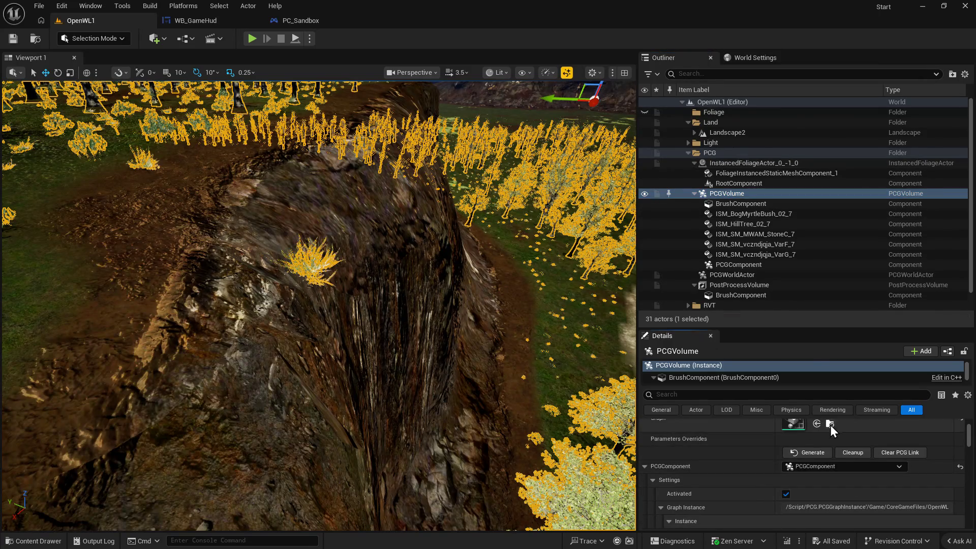
pyautogui.click(830, 425)
pyautogui.doubleClick(461, 399)
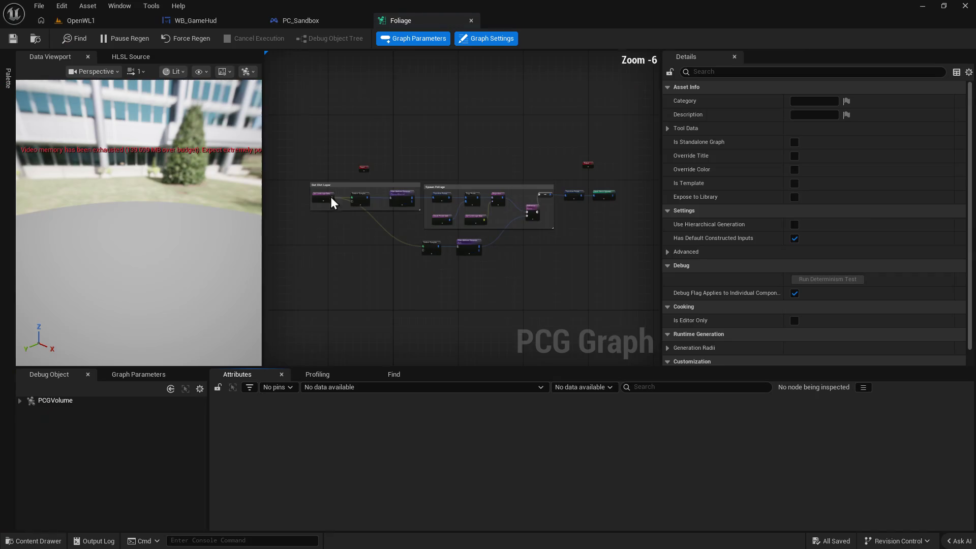
pyautogui.scroll(4, 523, 219)
pyautogui.click(483, 123)
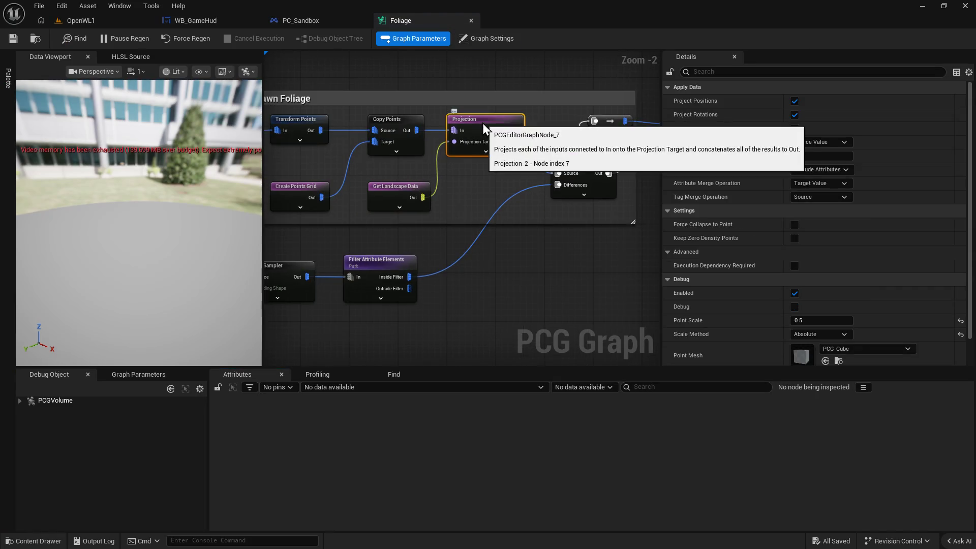
# Preview the Projection node's output points in the Data Viewport.
pyautogui.scroll(-3, 829, 295)
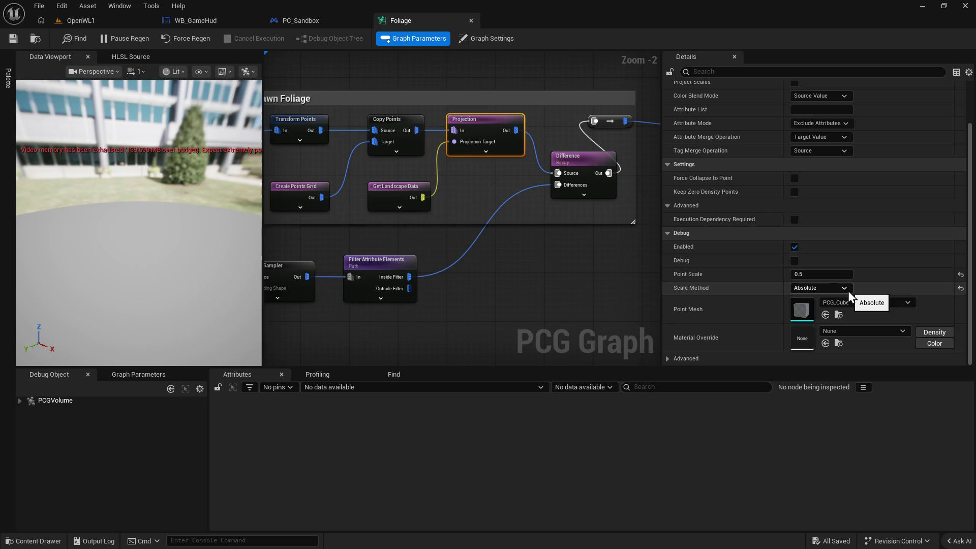
pyautogui.scroll(3, 849, 290)
pyautogui.press('a')
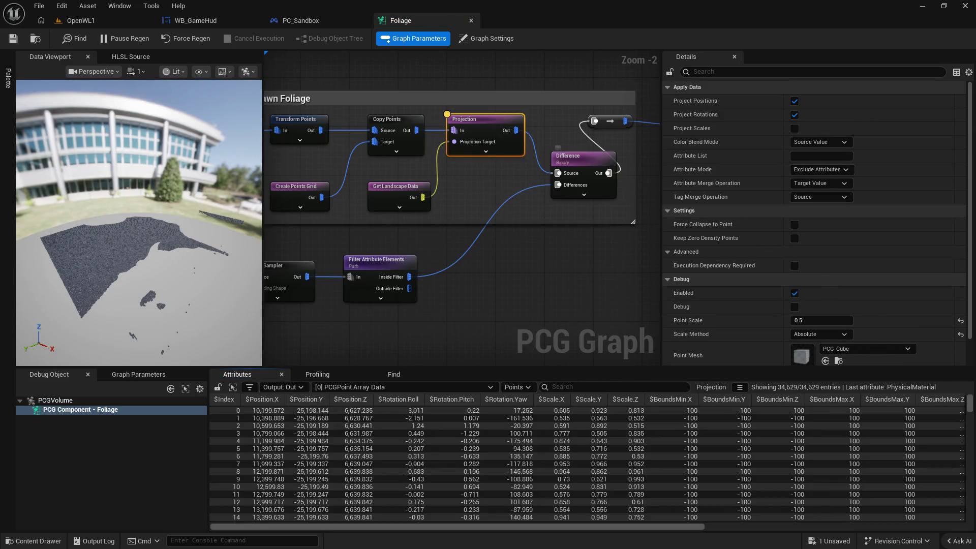
pyautogui.scroll(3, 138, 223)
pyautogui.press('w')
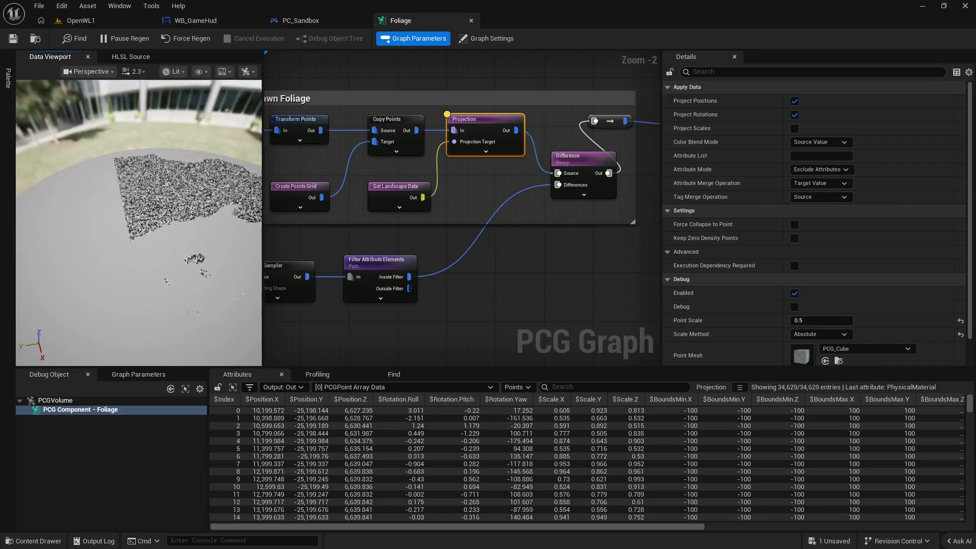
pyautogui.moveTo(138, 223)
pyautogui.mouseDown()
pyautogui.moveTo(139, 178)
pyautogui.moveTo(113, 178)
pyautogui.moveTo(133, 165)
pyautogui.mouseUp()
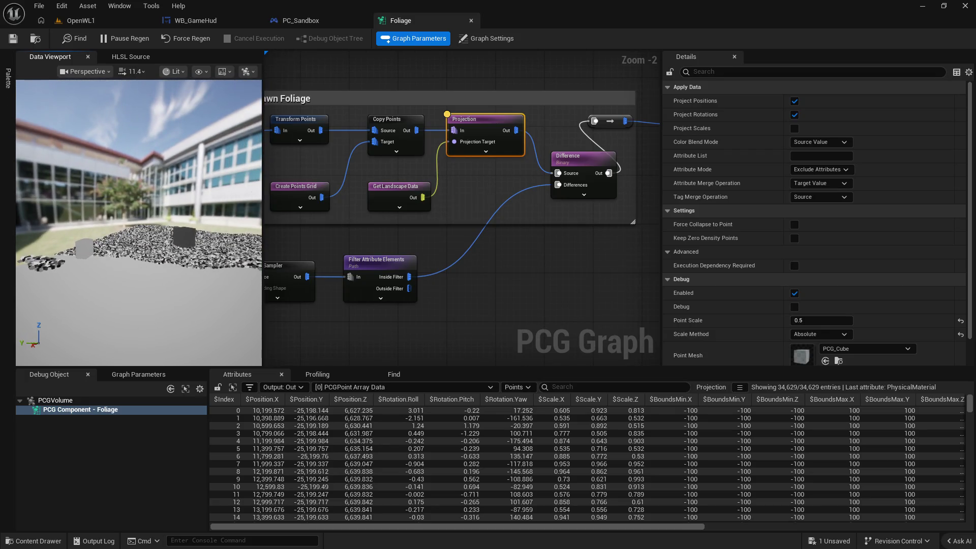
# Compare the point preview against the foliage in the OpenWL1 level.
pyautogui.click(94, 18)
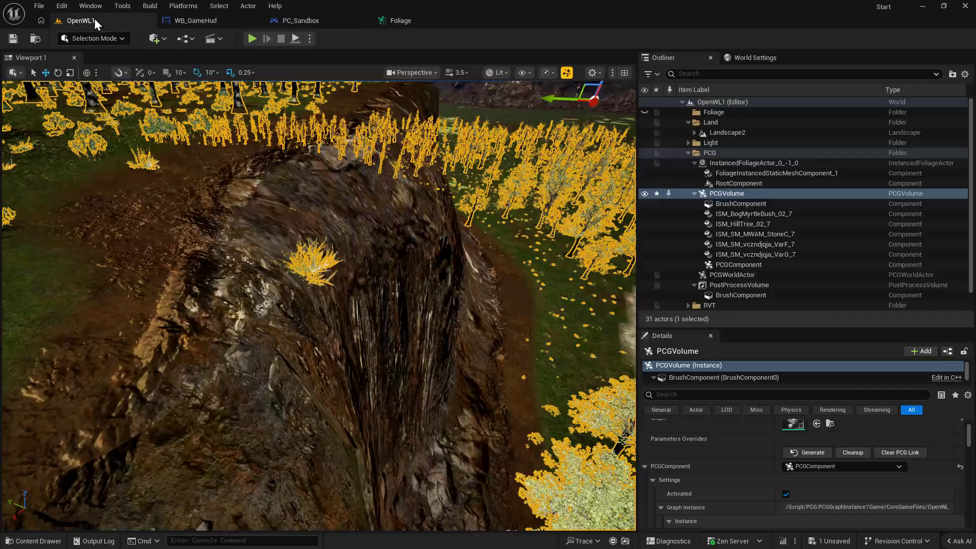
pyautogui.moveTo(335, 297)
pyautogui.mouseDown()
pyautogui.moveTo(315, 274)
pyautogui.moveTo(334, 297)
pyautogui.mouseUp()
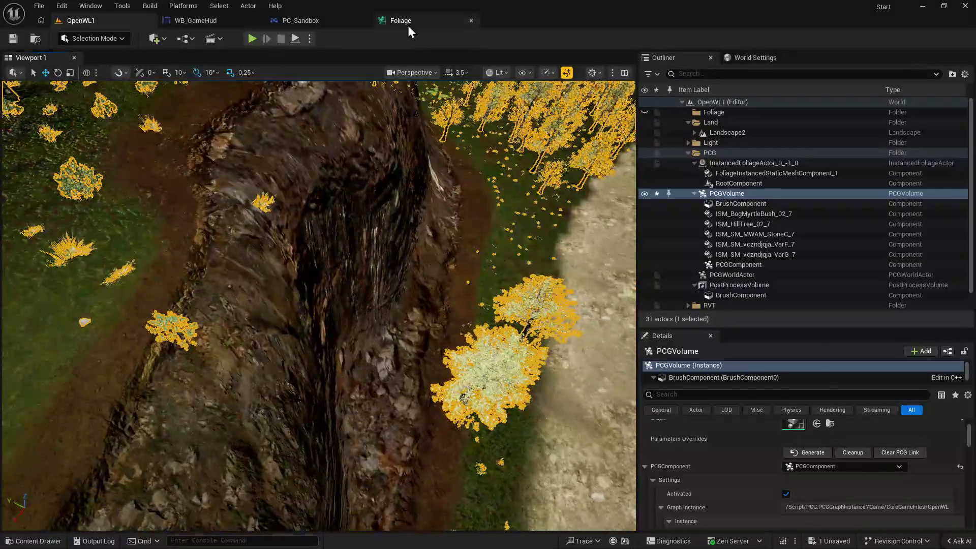
pyautogui.click(407, 25)
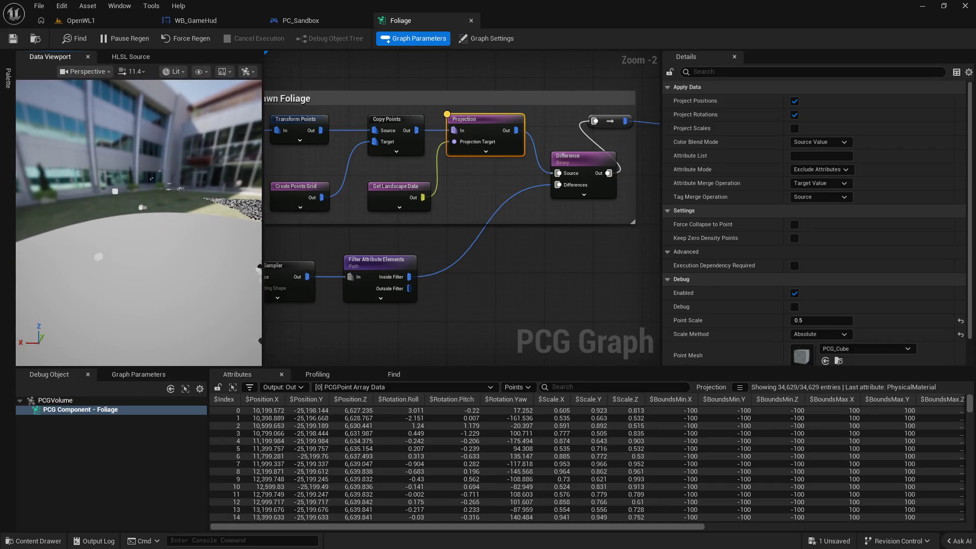
pyautogui.click(72, 20)
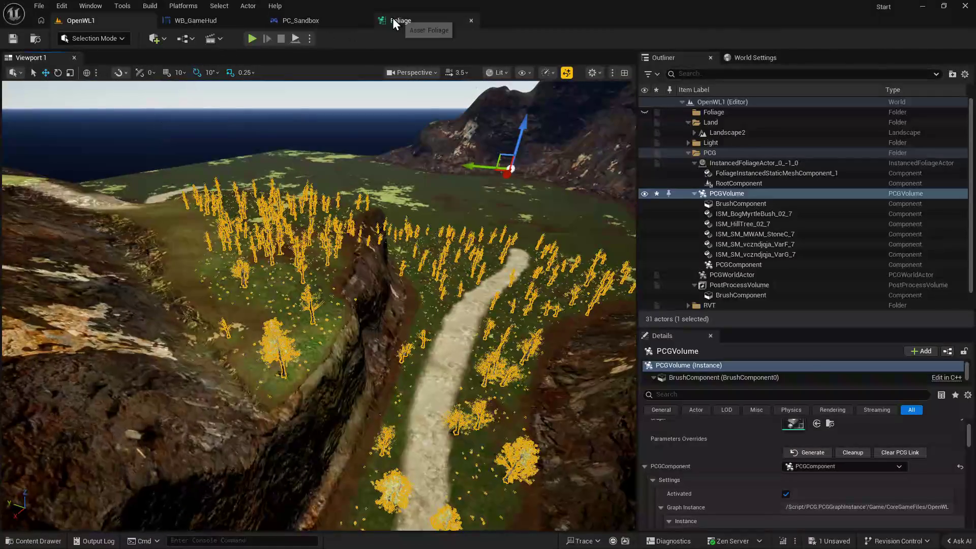
pyautogui.click(394, 23)
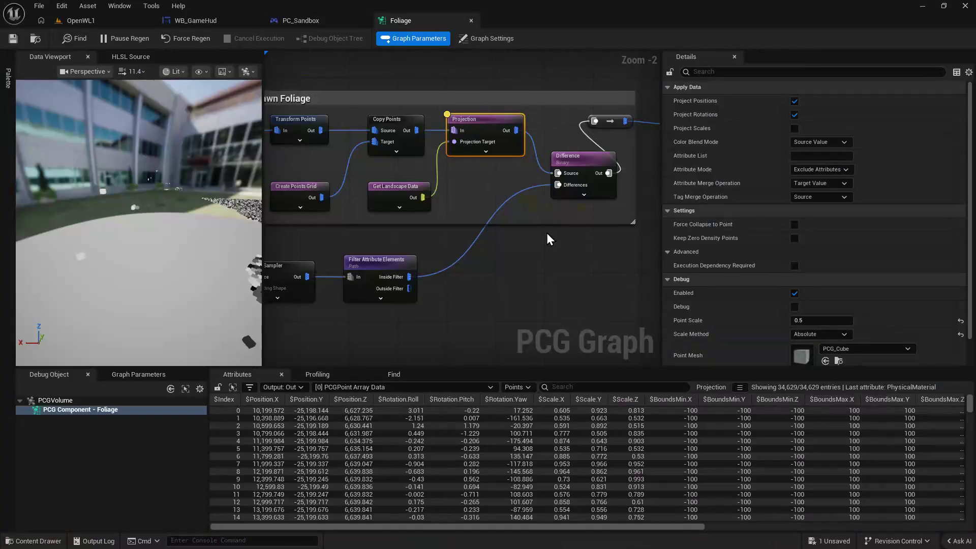
pyautogui.scroll(2, 547, 233)
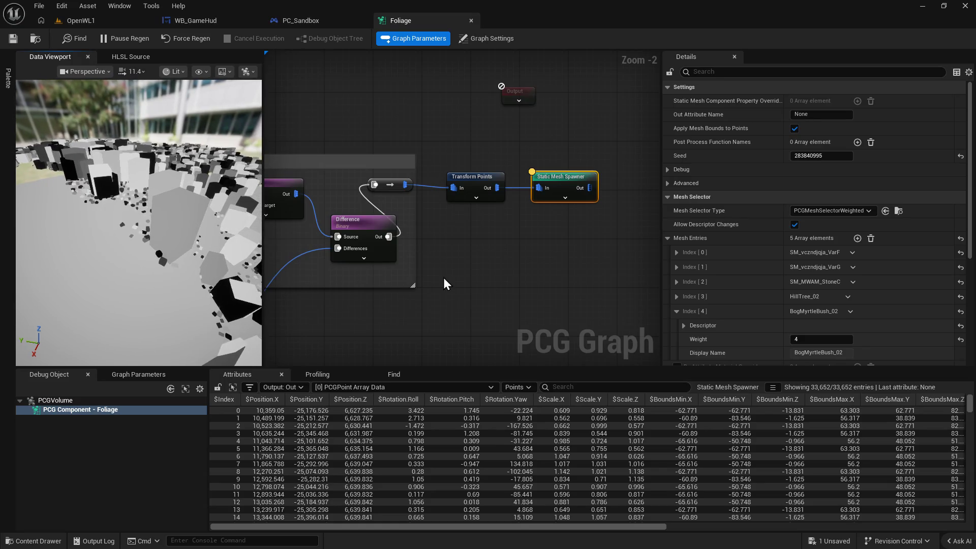
# Show the Transform Points node's offset and scale settings.
pyautogui.scroll(-3, 892, 261)
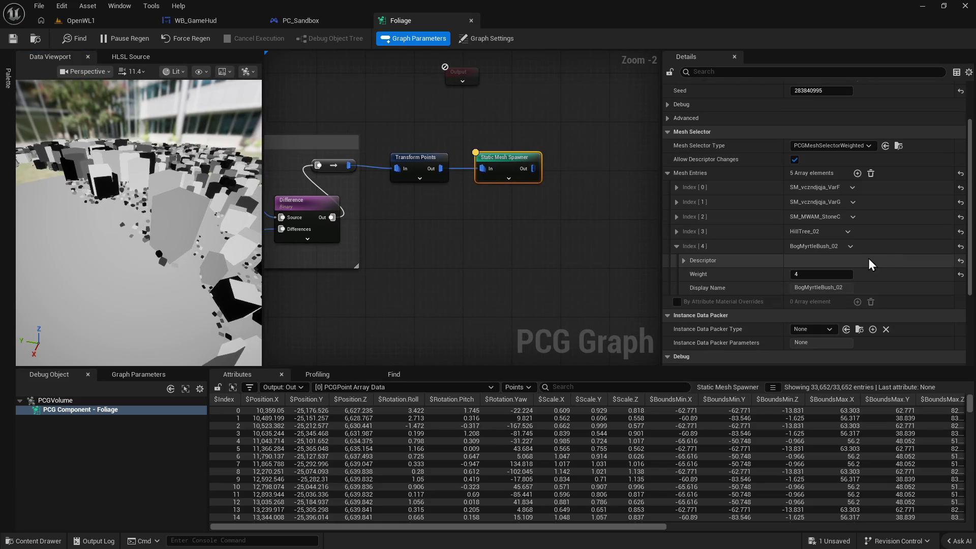
pyautogui.scroll(2, 514, 272)
pyautogui.scroll(3, 671, 254)
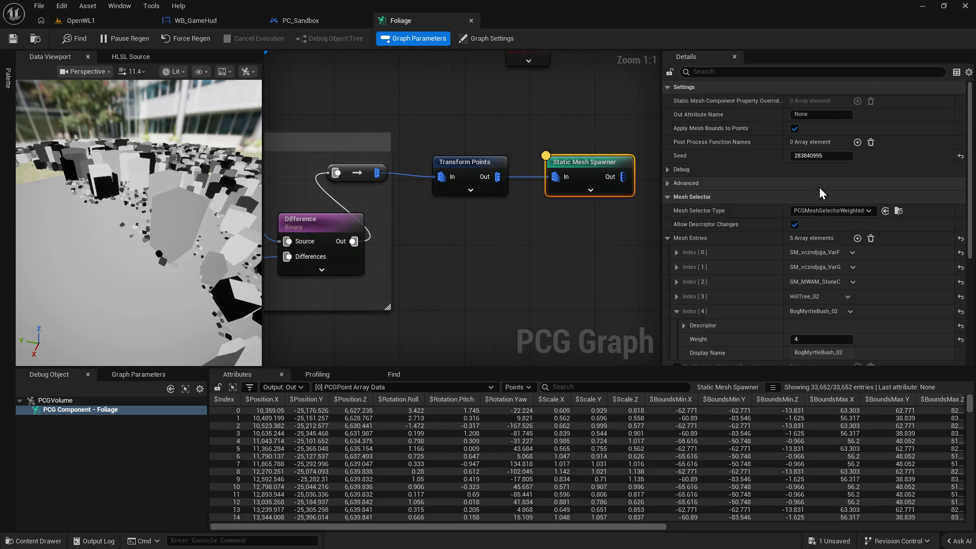
pyautogui.moveTo(415, 216)
pyautogui.mouseDown()
pyautogui.moveTo(585, 256)
pyautogui.moveTo(825, 229)
pyautogui.moveTo(488, 254)
pyautogui.moveTo(459, 267)
pyautogui.mouseUp()
pyautogui.click(417, 127)
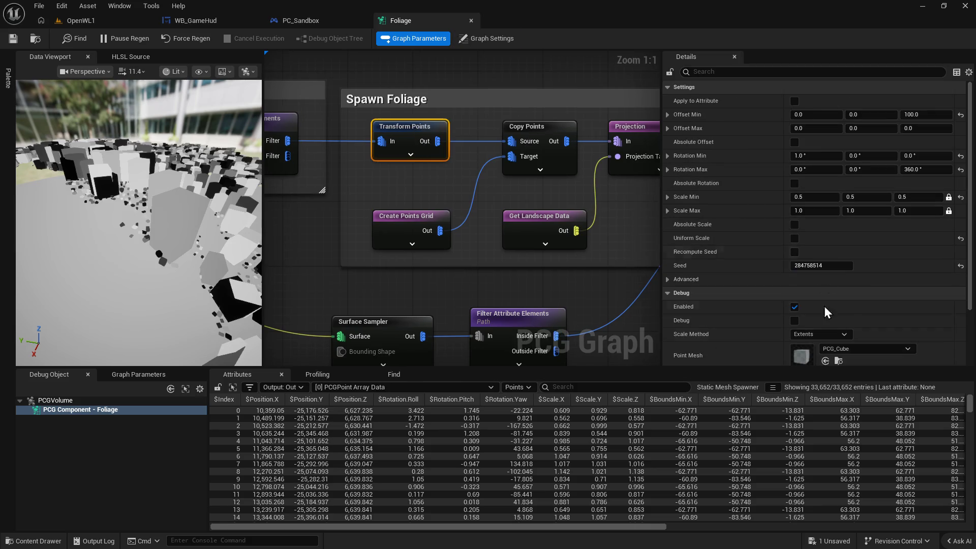
# Select the Surface Sampler node, then pan to the Copy Points node.
pyautogui.moveTo(458, 305)
pyautogui.mouseDown()
pyautogui.moveTo(637, 302)
pyautogui.moveTo(363, 294)
pyautogui.moveTo(624, 287)
pyautogui.moveTo(543, 94)
pyautogui.mouseUp()
pyautogui.moveTo(439, 106); pyautogui.dragTo(493, 234)
pyautogui.moveTo(342, 115); pyautogui.dragTo(462, 209)
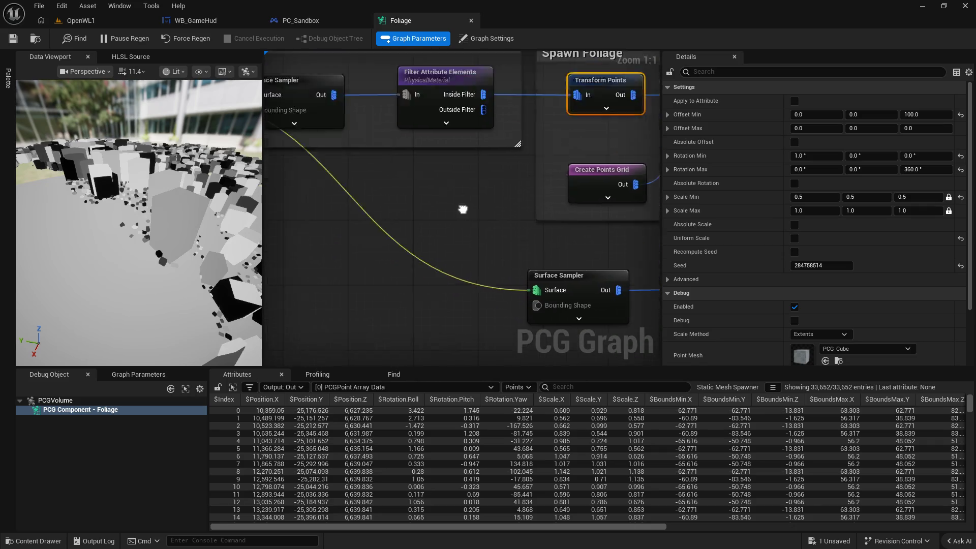
pyautogui.moveTo(561, 344); pyautogui.dragTo(380, 134)
pyautogui.click(380, 135)
pyautogui.moveTo(495, 159); pyautogui.dragTo(383, 207)
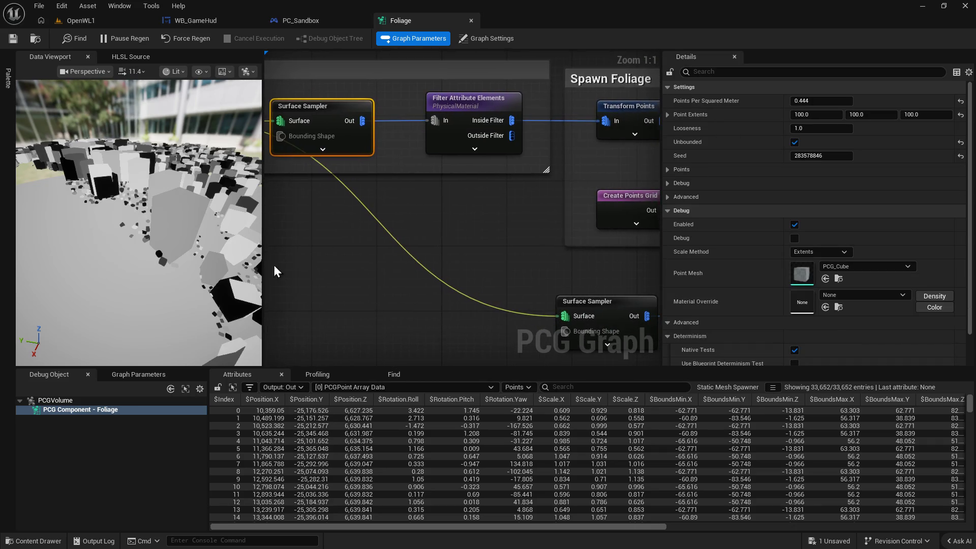
pyautogui.moveTo(445, 245); pyautogui.dragTo(318, 243)
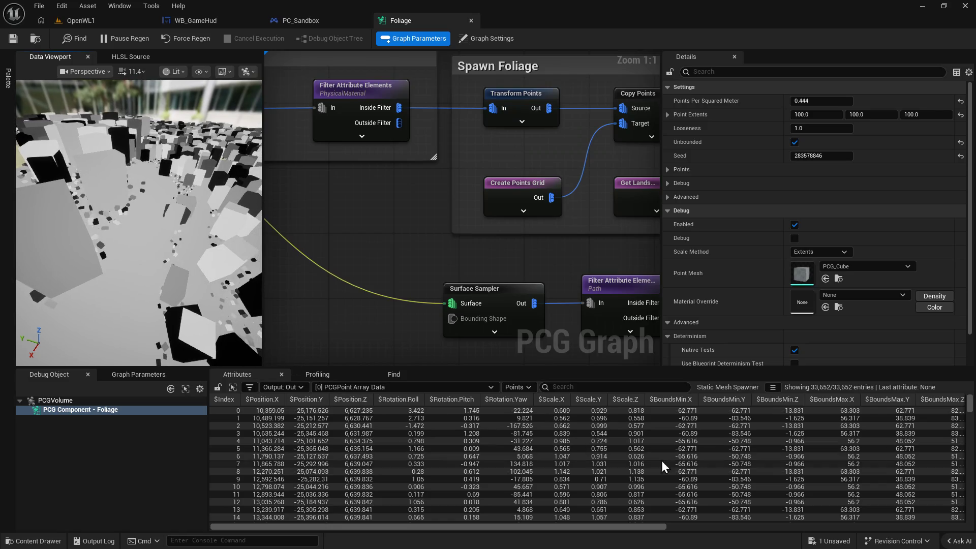
pyautogui.scroll(-3, 859, 465)
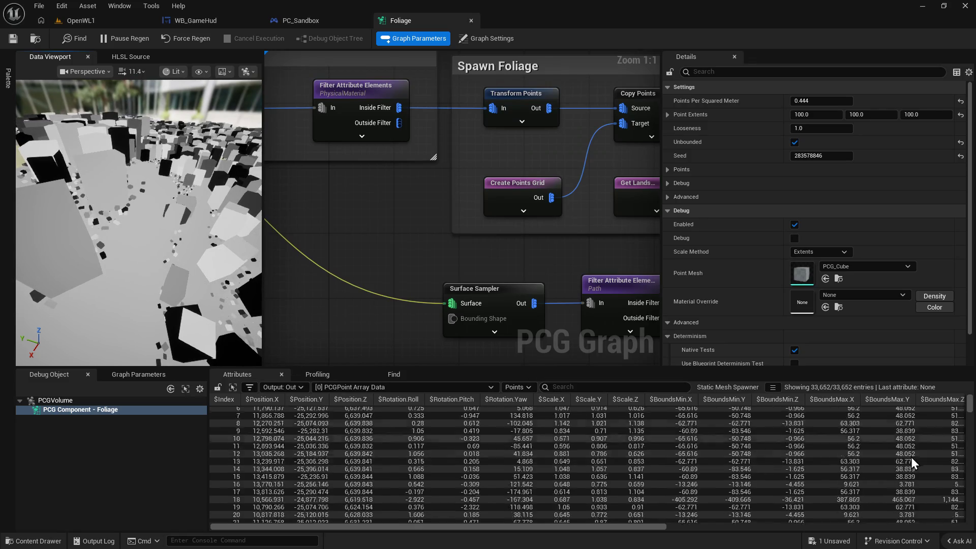
# Scroll the Attributes table to the Steepness column.
pyautogui.click(737, 527)
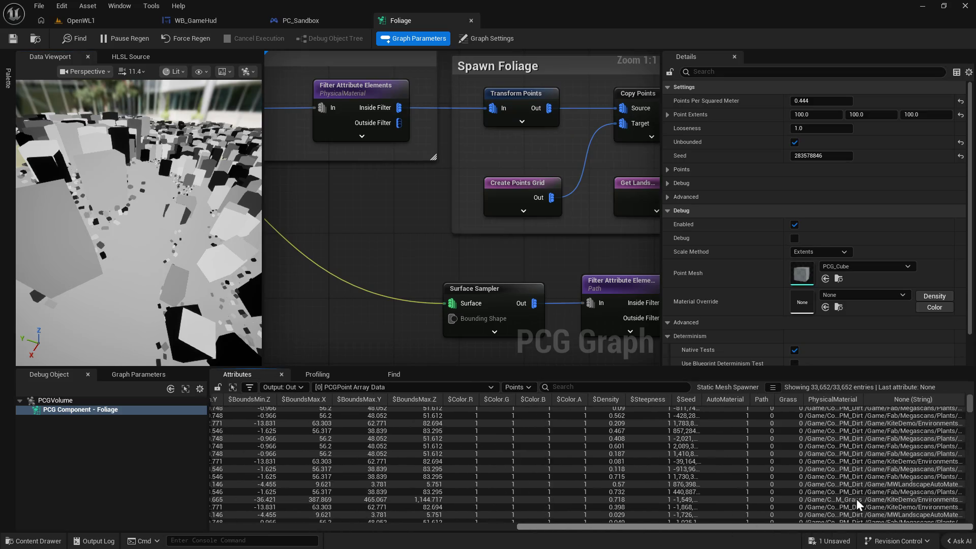
pyautogui.scroll(-5, 774, 447)
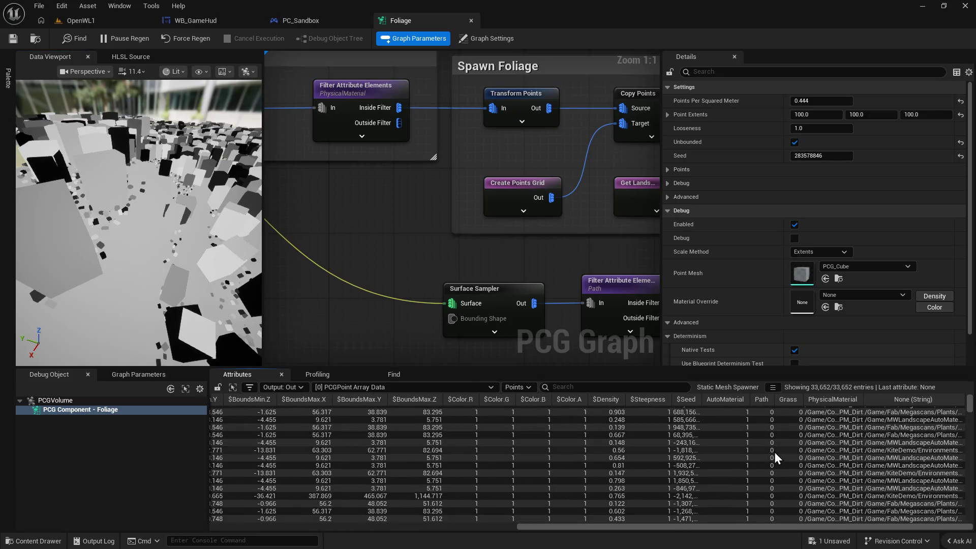
pyautogui.scroll(-2, 704, 475)
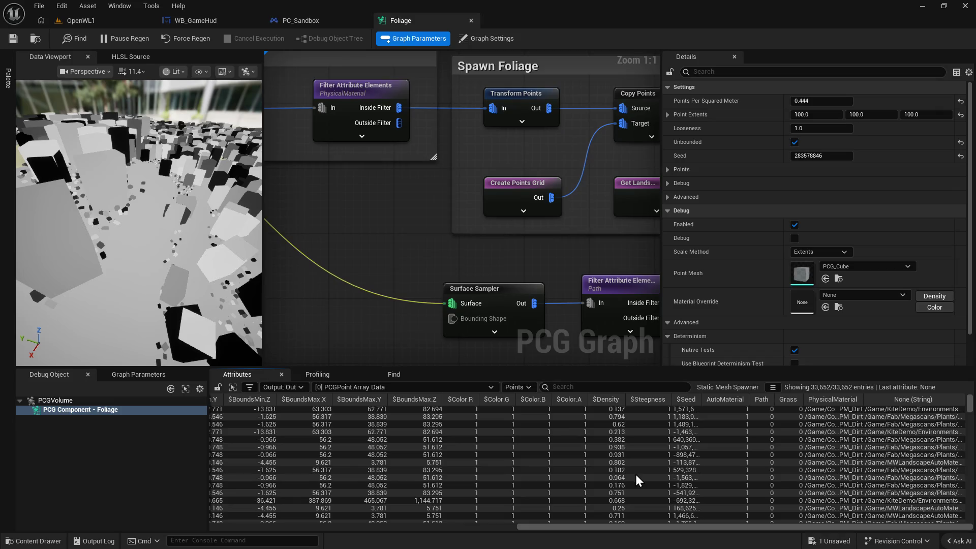
pyautogui.scroll(-1, 636, 474)
pyautogui.scroll(-1, 636, 463)
pyautogui.scroll(-2, 660, 462)
pyautogui.scroll(-2, 660, 462)
pyautogui.scroll(-2, 660, 462)
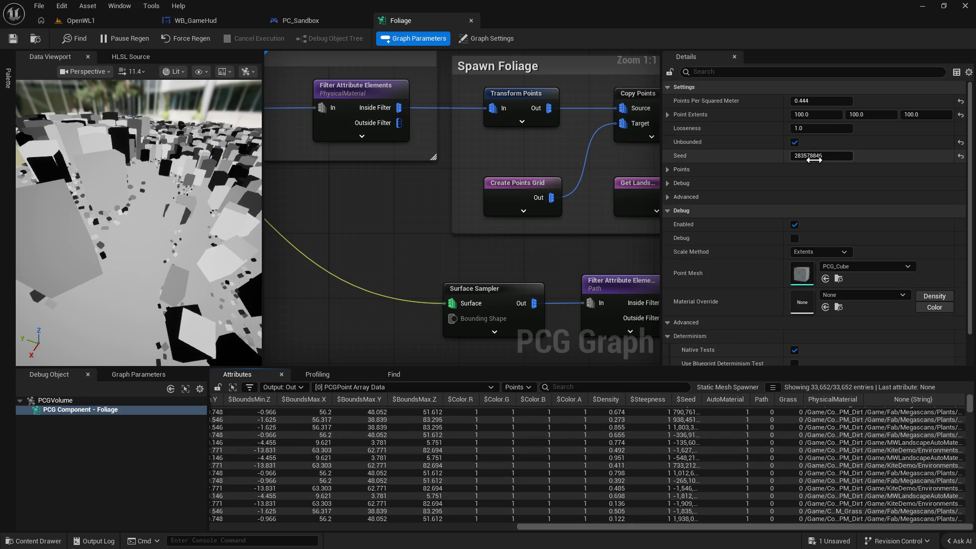
# Commit a new Surface Sampler Point Steepness in place of 0.9616, then pause regeneration.
pyautogui.click(672, 171)
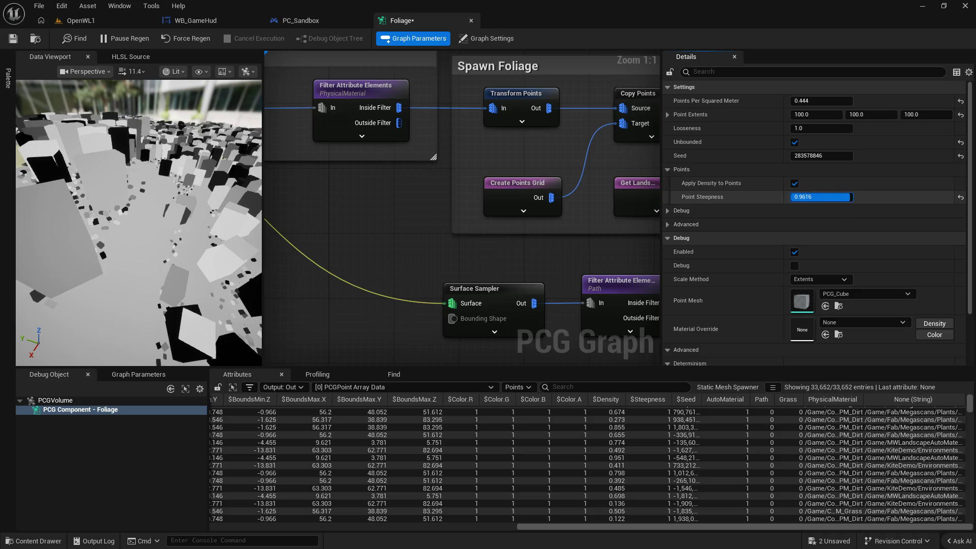
pyautogui.press('Return')
pyautogui.click(131, 41)
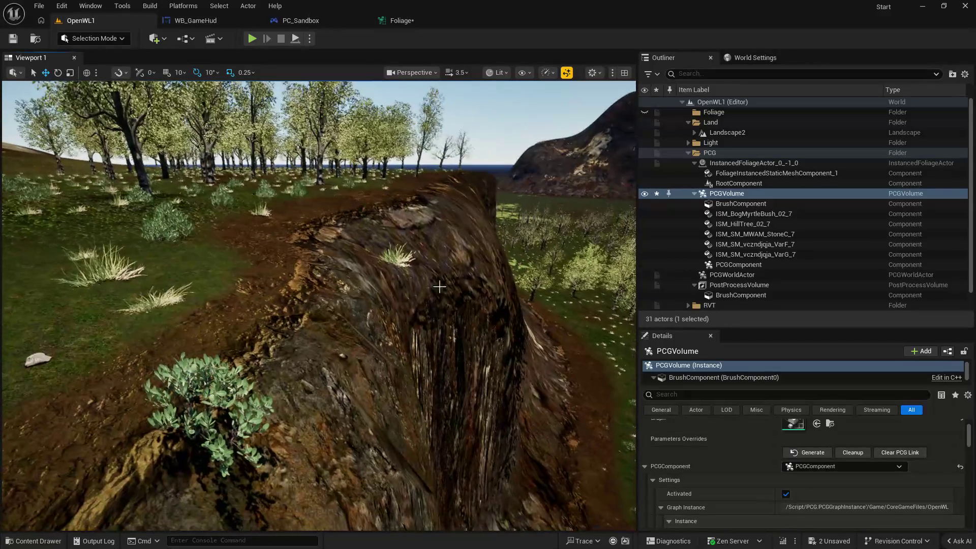
# Review the Static Mesh Spawner's mesh entries in the Foliage graph.
pyautogui.click(401, 21)
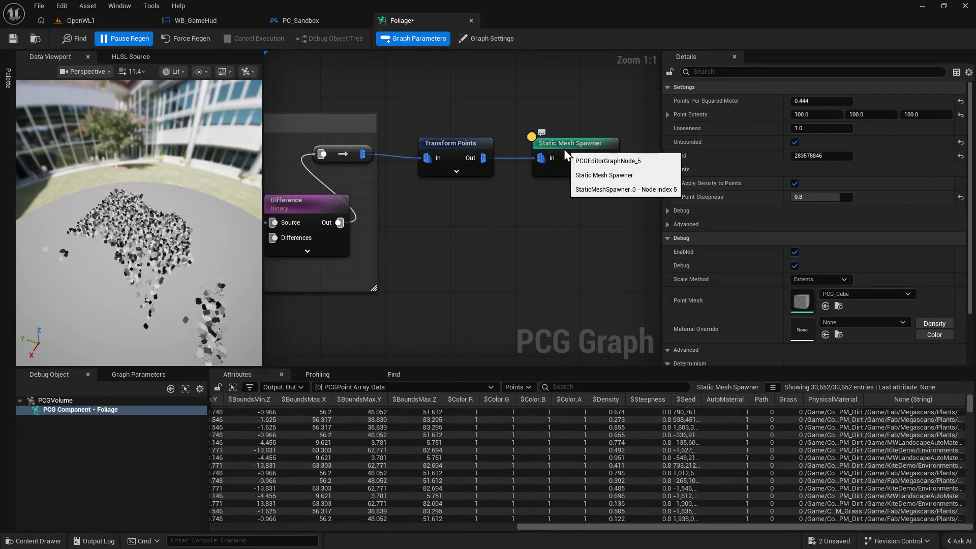
pyautogui.click(564, 148)
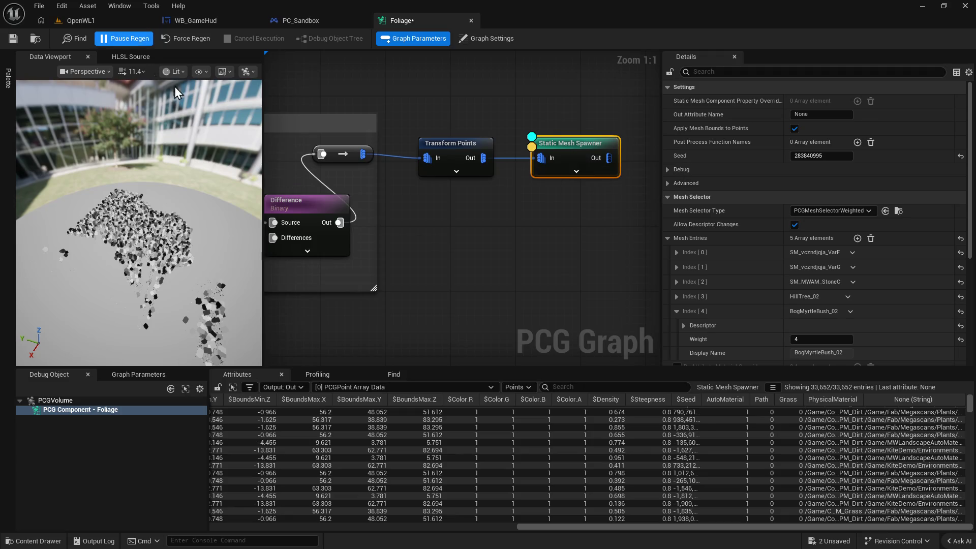
pyautogui.scroll(-8, 589, 221)
pyautogui.scroll(3, 408, 258)
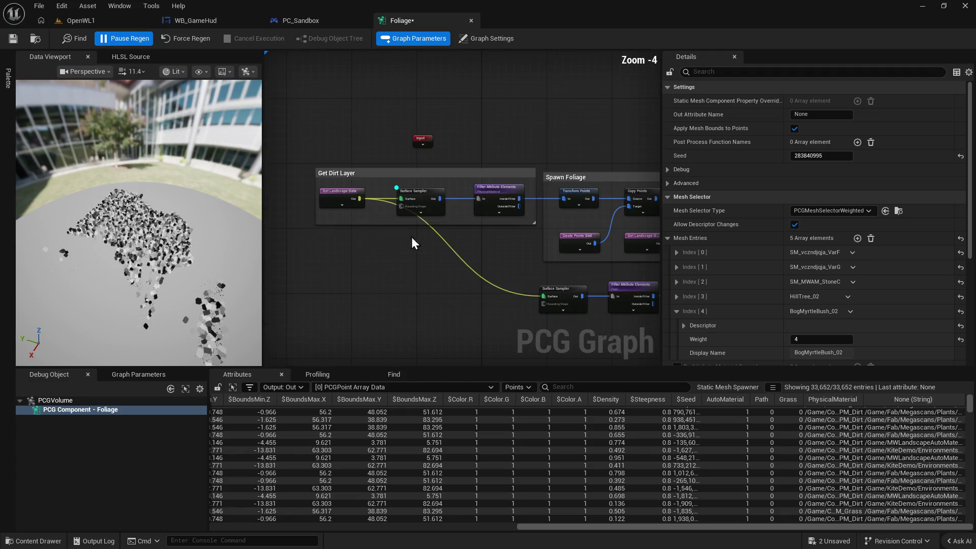
# Resume regeneration and compare the OpenWL1 debug cubes with the Foliage graph.
pyautogui.click(96, 23)
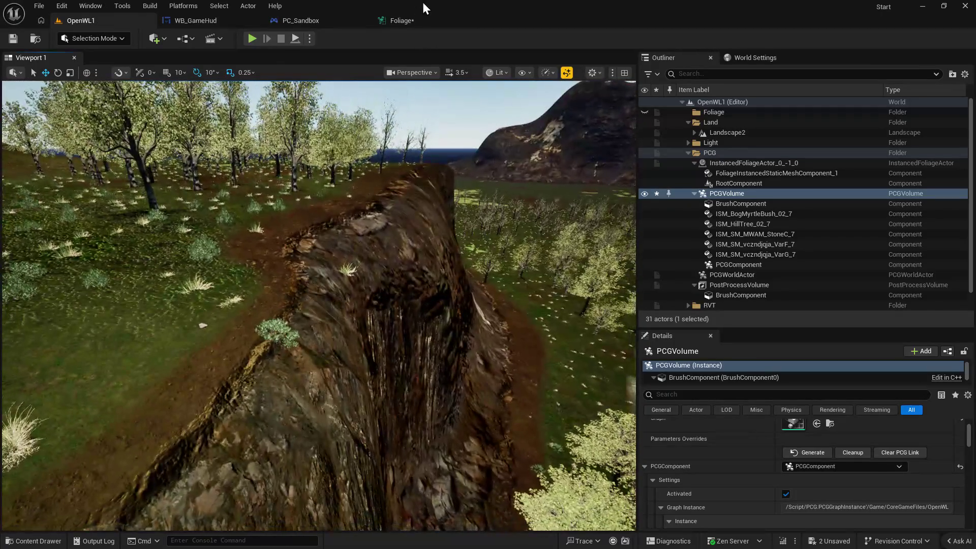
pyautogui.click(401, 20)
pyautogui.click(133, 38)
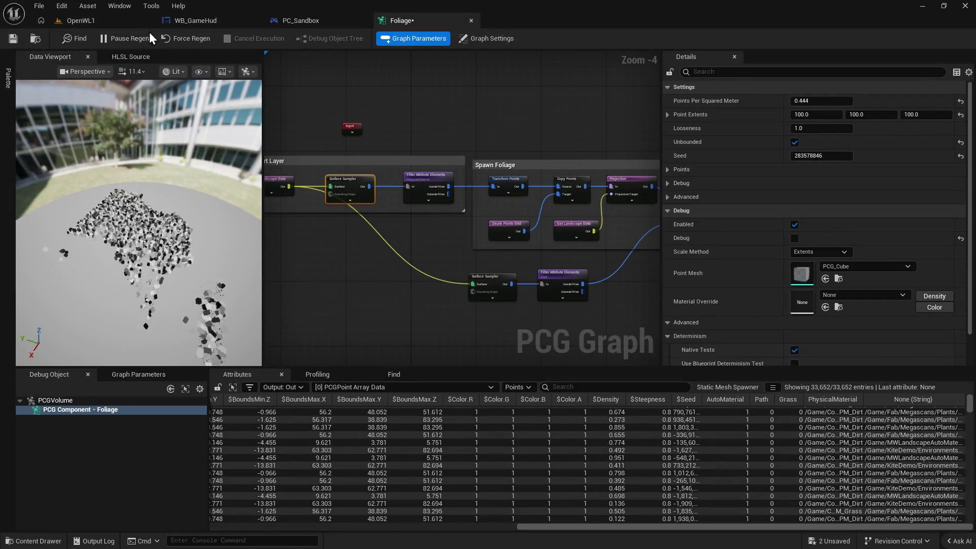
pyautogui.click(75, 22)
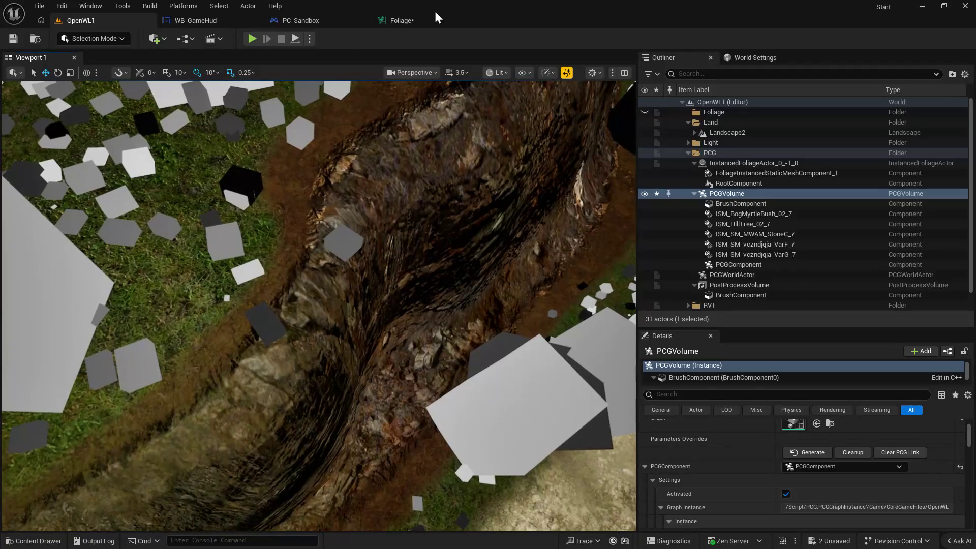
pyautogui.click(400, 24)
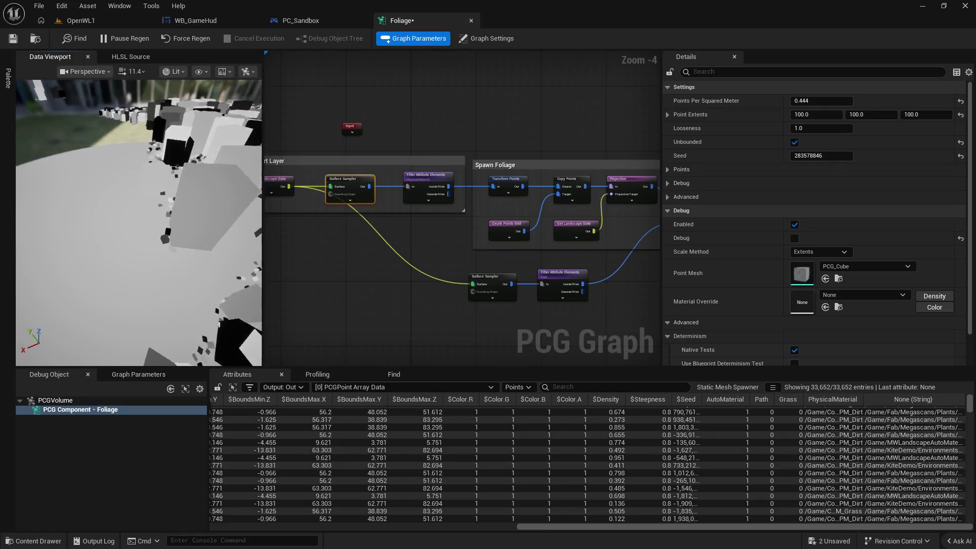
pyautogui.click(100, 24)
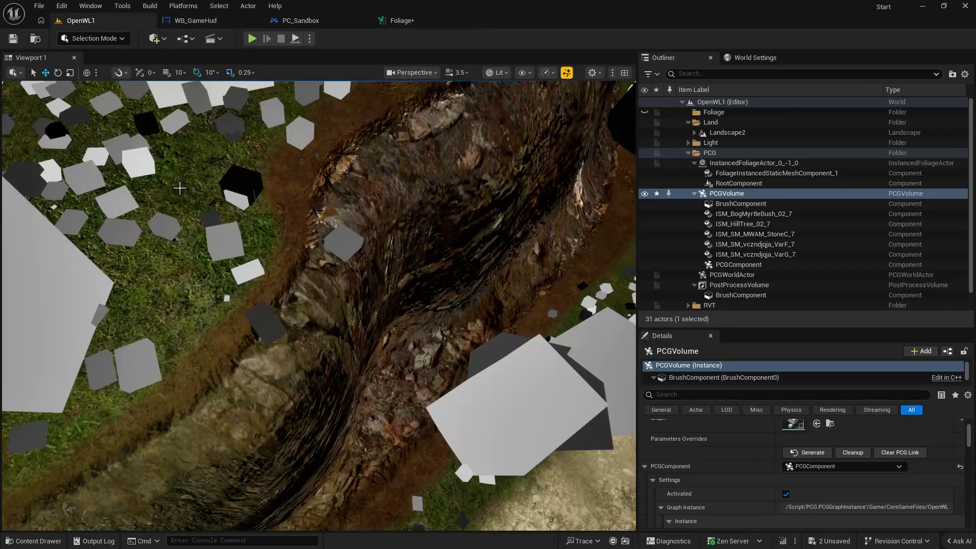
pyautogui.click(387, 23)
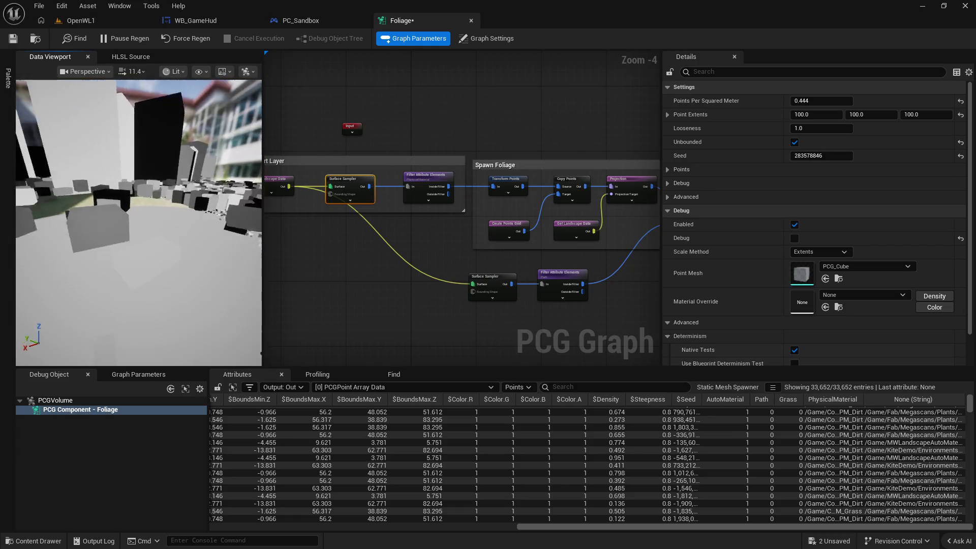
pyautogui.click(111, 23)
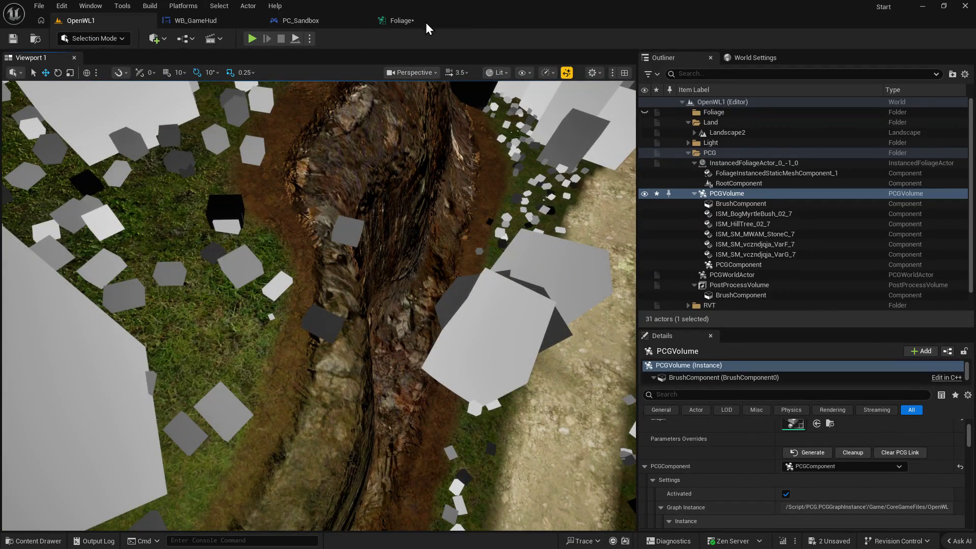
pyautogui.click(426, 26)
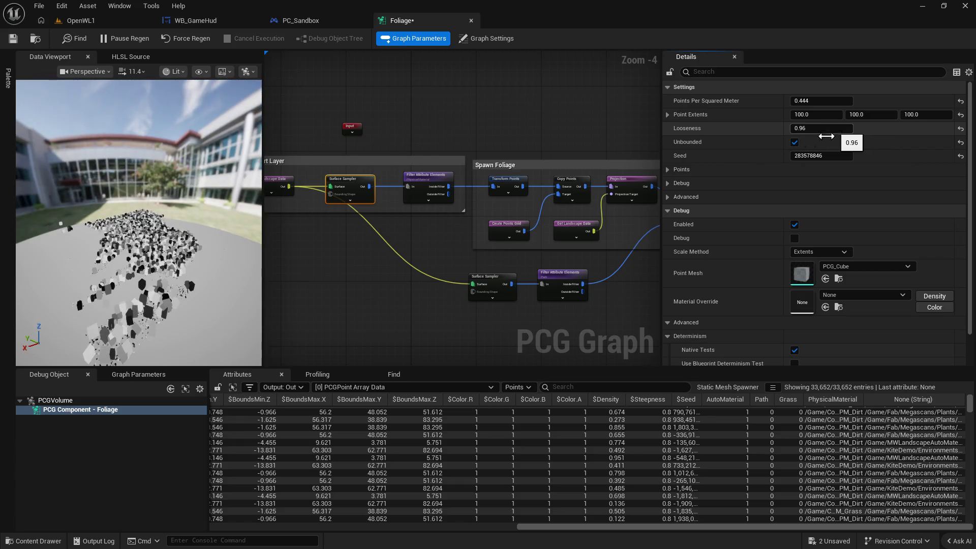
# Lower the Foliage sampler's Looseness to 0.96 and compare the debug cubes in OpenWL1.
pyautogui.moveTo(138, 223)
pyautogui.mouseDown()
pyautogui.moveTo(139, 247)
pyautogui.moveTo(138, 198)
pyautogui.moveTo(97, 199)
pyautogui.moveTo(125, 103)
pyautogui.mouseUp()
pyautogui.click(112, 17)
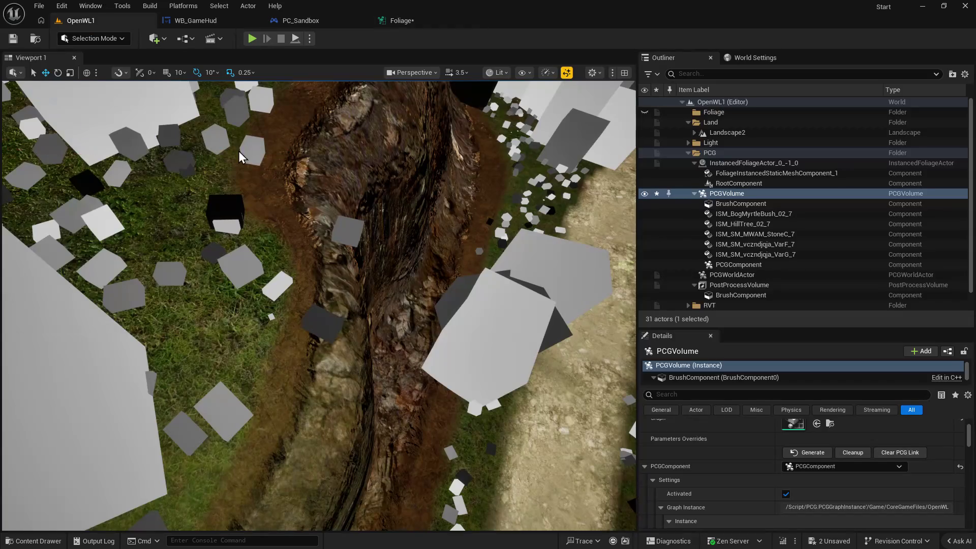
pyautogui.click(416, 20)
pyautogui.click(93, 23)
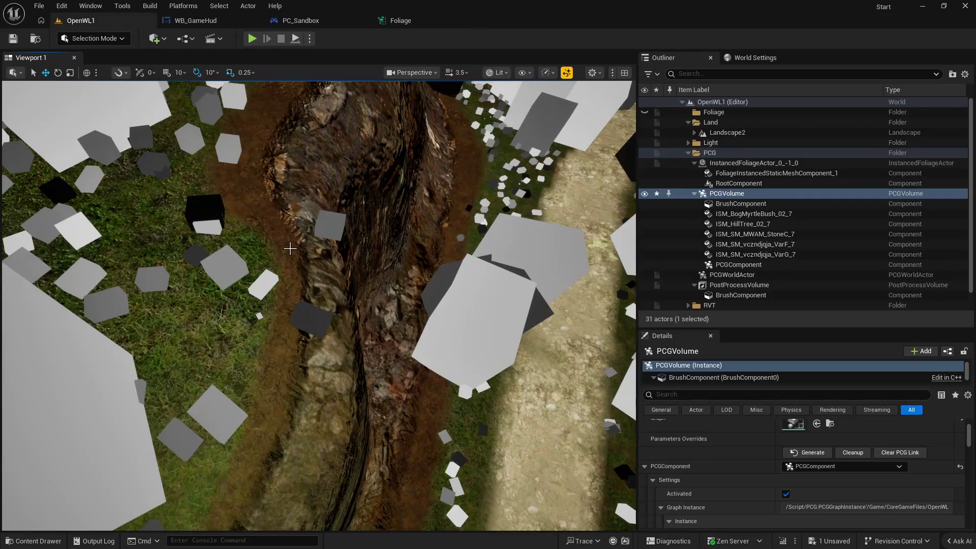
pyautogui.click(385, 26)
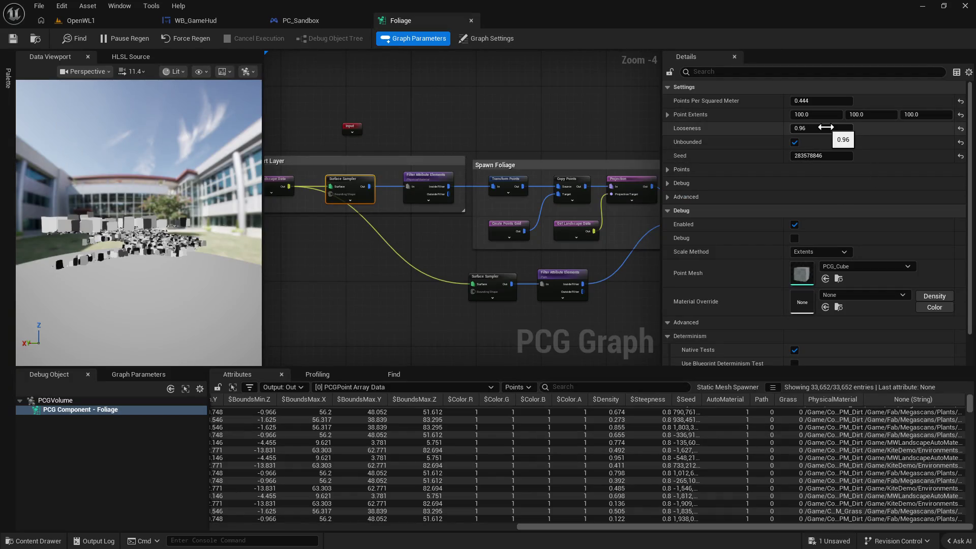
# Set Points Per Squared Meter to 0.38 and check the thinned cubes in the level.
pyautogui.moveTo(820, 100); pyautogui.dragTo(813, 100)
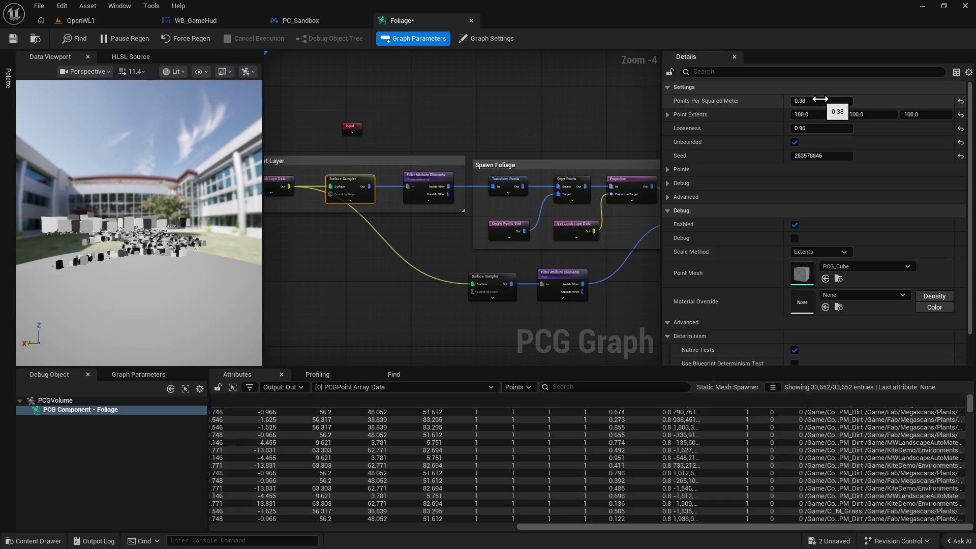
pyautogui.click(148, 22)
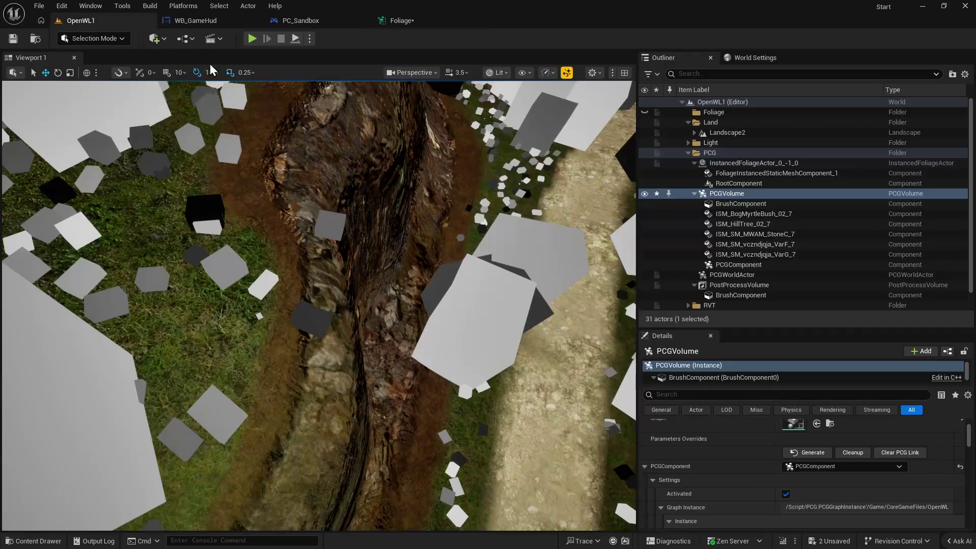
pyautogui.rightClick(338, 196)
pyautogui.click(536, 2)
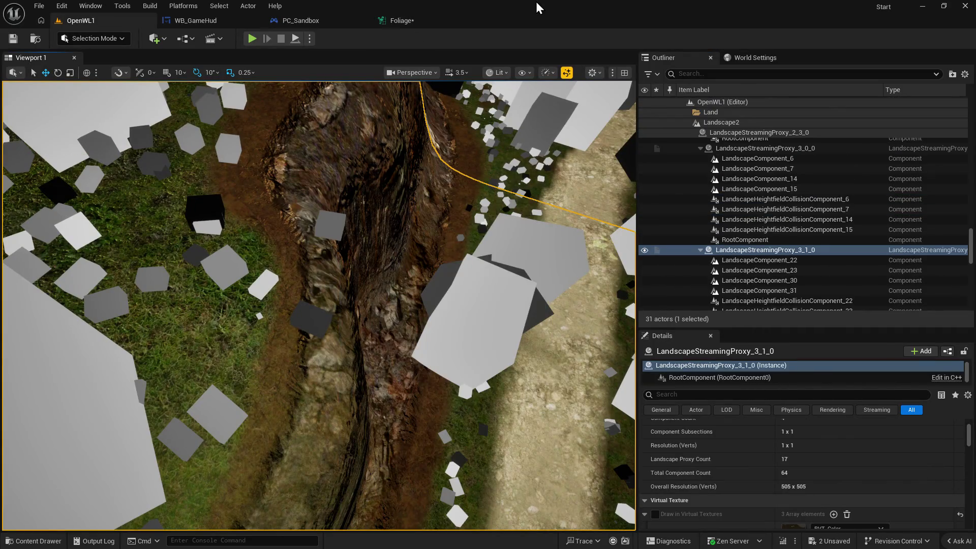
pyautogui.click(411, 22)
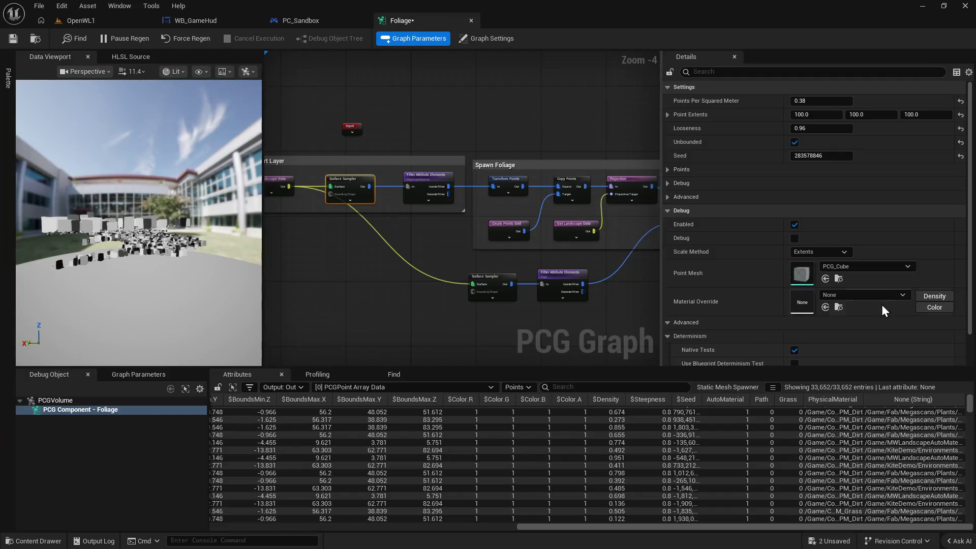
# Save and close the Foliage graph, then compile PC_Sandbox to surface its error.
pyautogui.scroll(-2, 848, 285)
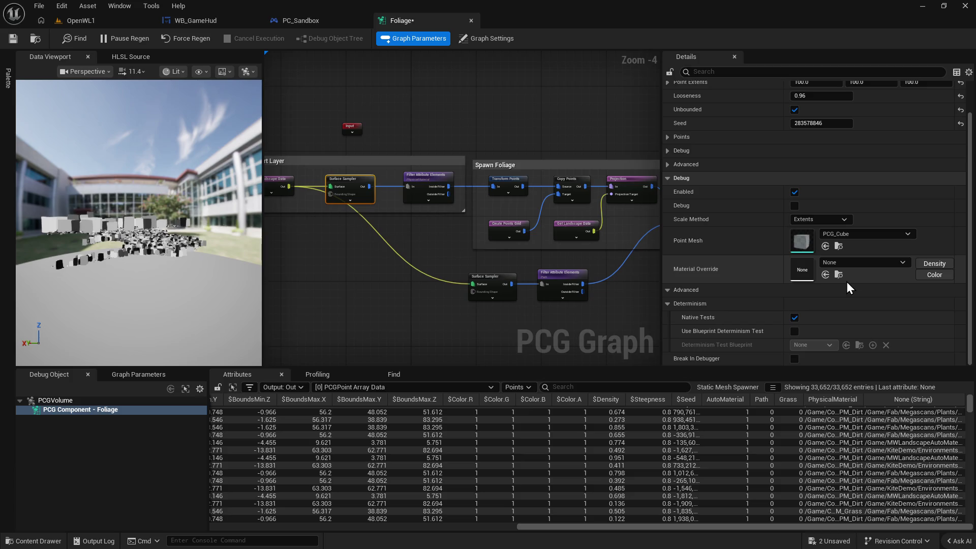
pyautogui.scroll(1, 845, 280)
pyautogui.moveTo(606, 209); pyautogui.dragTo(427, 202)
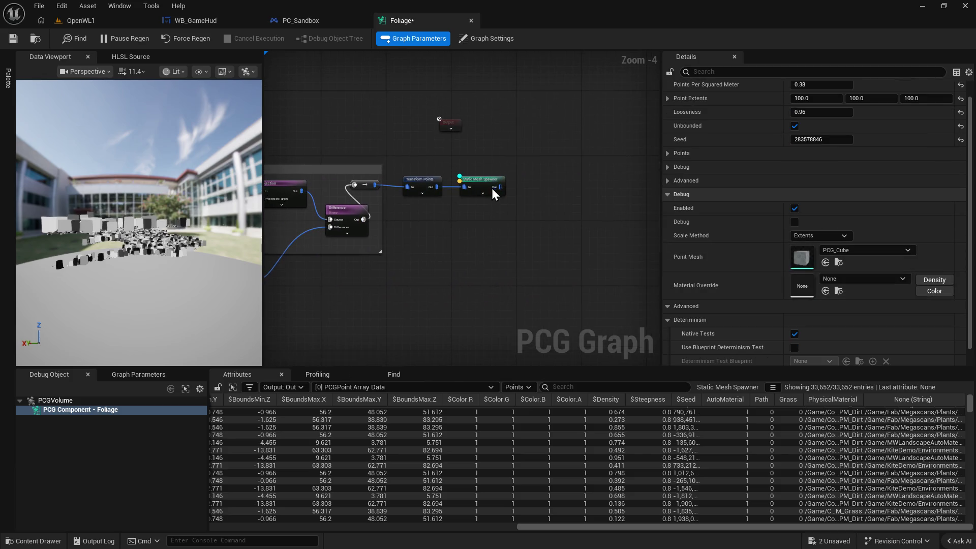
pyautogui.click(475, 179)
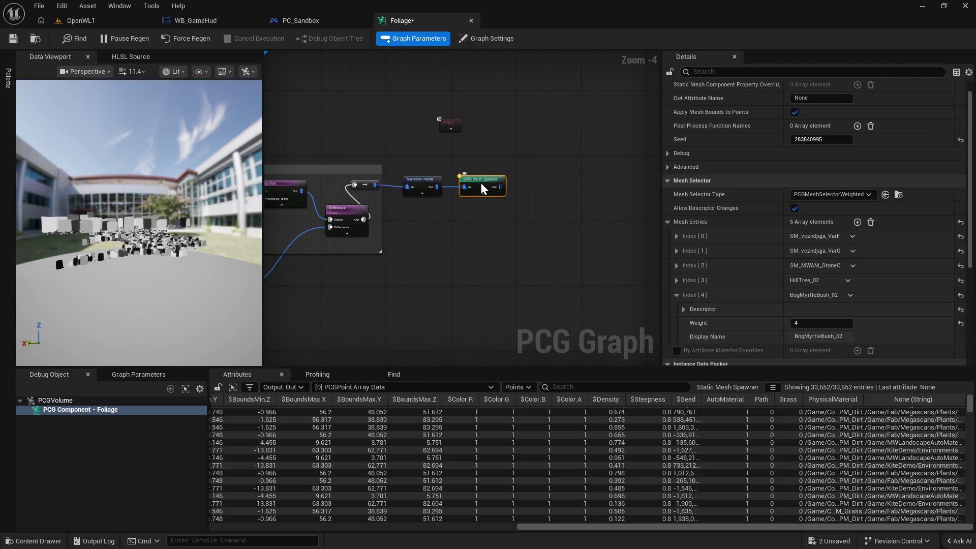
pyautogui.press('a')
pyautogui.click(13, 38)
pyautogui.click(80, 20)
pyautogui.click(407, 18)
pyautogui.click(471, 20)
pyautogui.click(82, 40)
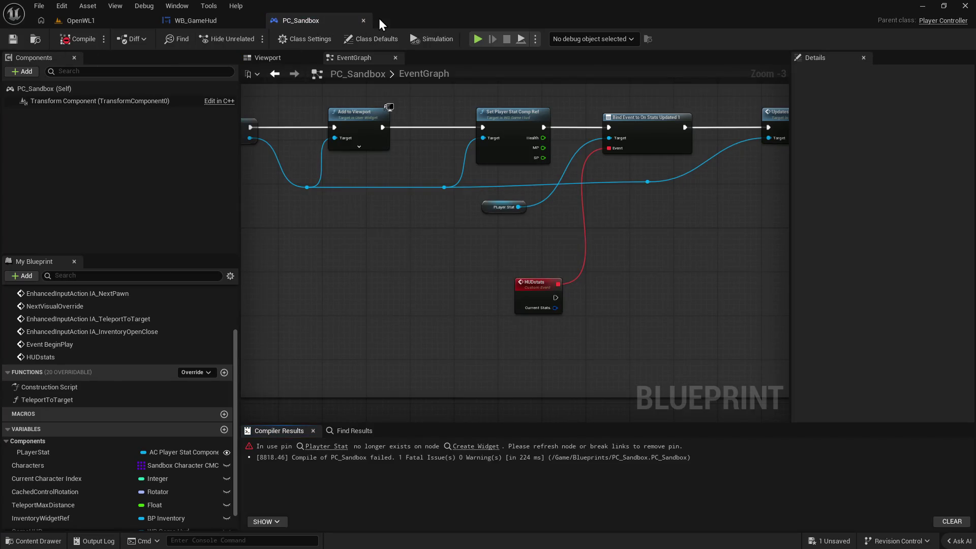
# Recompile PC_Sandbox and jump to the Create Widget node causing the Playter Stat error.
pyautogui.click(83, 38)
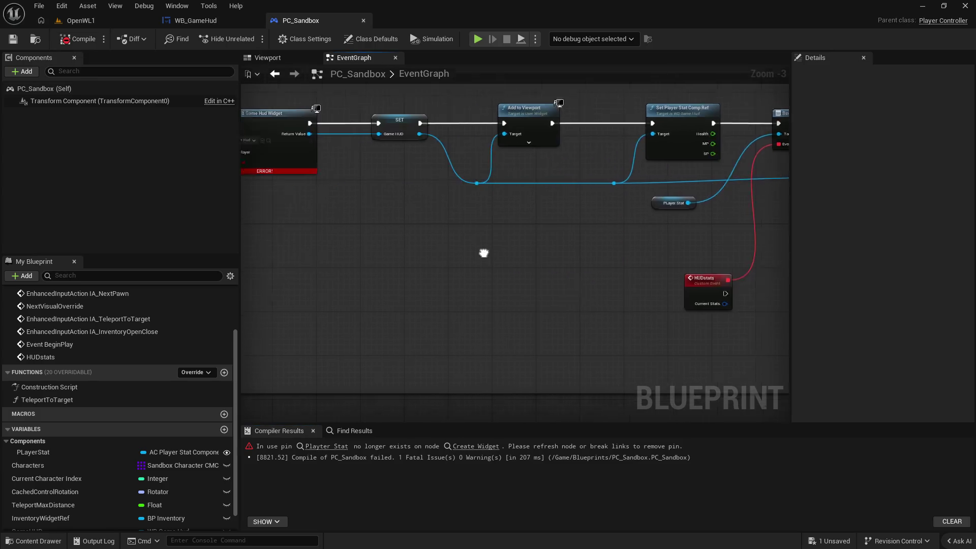
pyautogui.scroll(5, 458, 224)
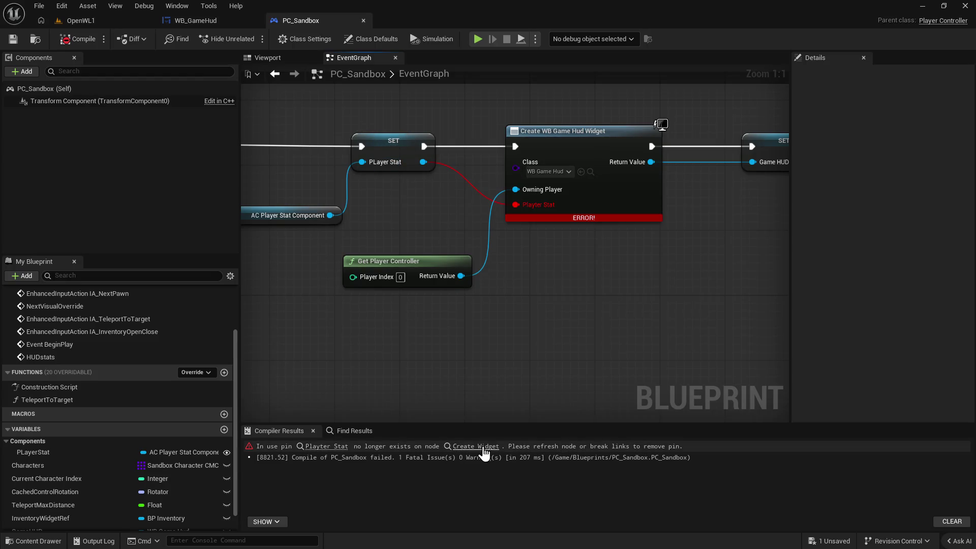
pyautogui.click(323, 447)
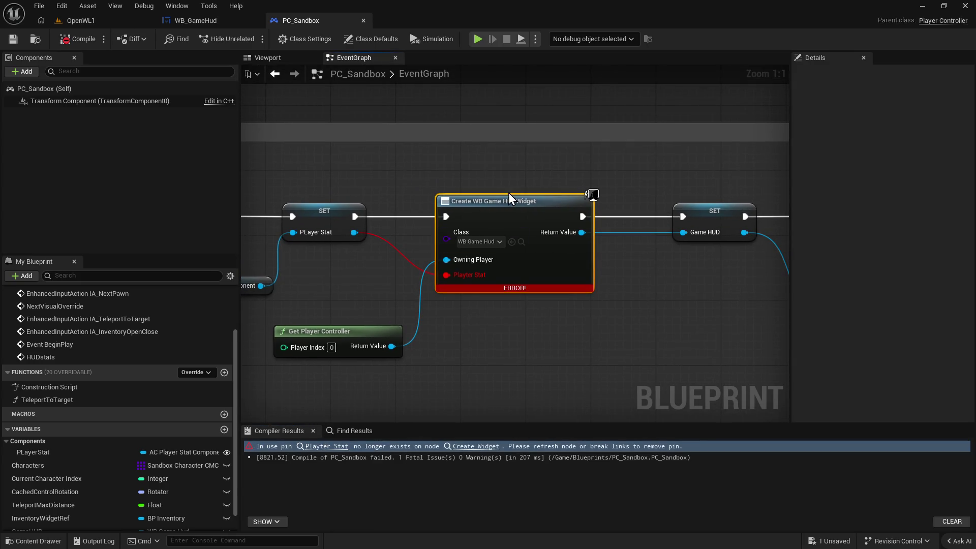
pyautogui.click(199, 20)
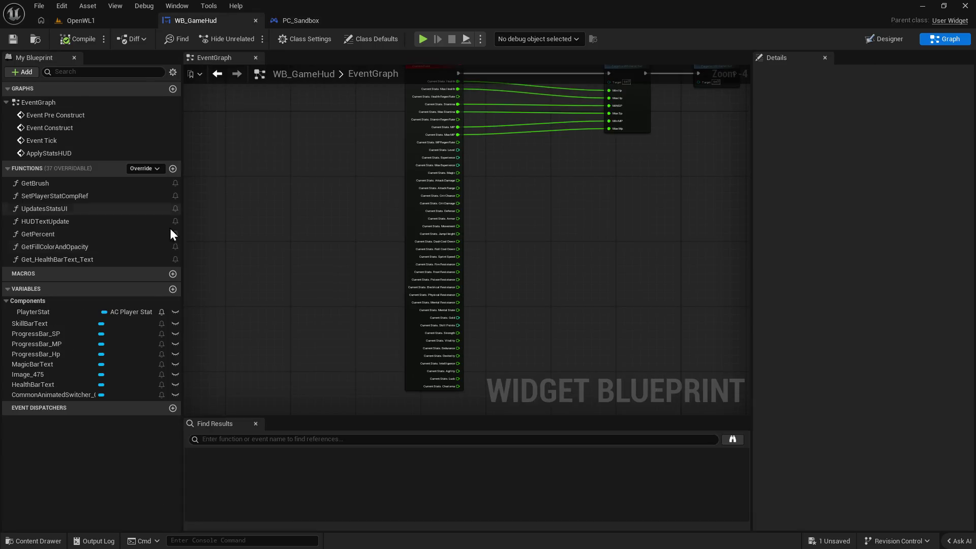
pyautogui.click(287, 21)
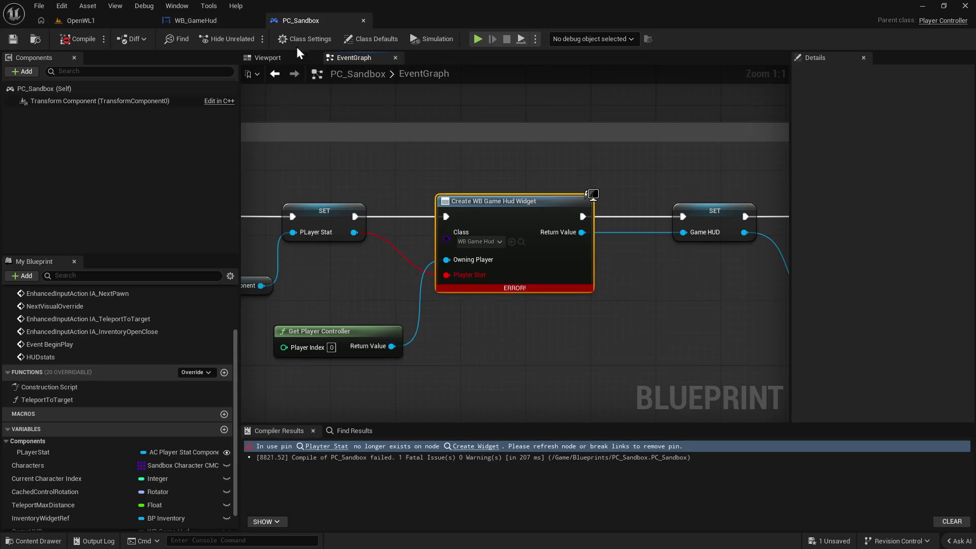
# Break the stale Playter Stat link, recompile PC_Sandbox successfully, and return to OpenWL1.
pyautogui.keyDown('alt'); pyautogui.click(395, 257); pyautogui.keyUp('alt')
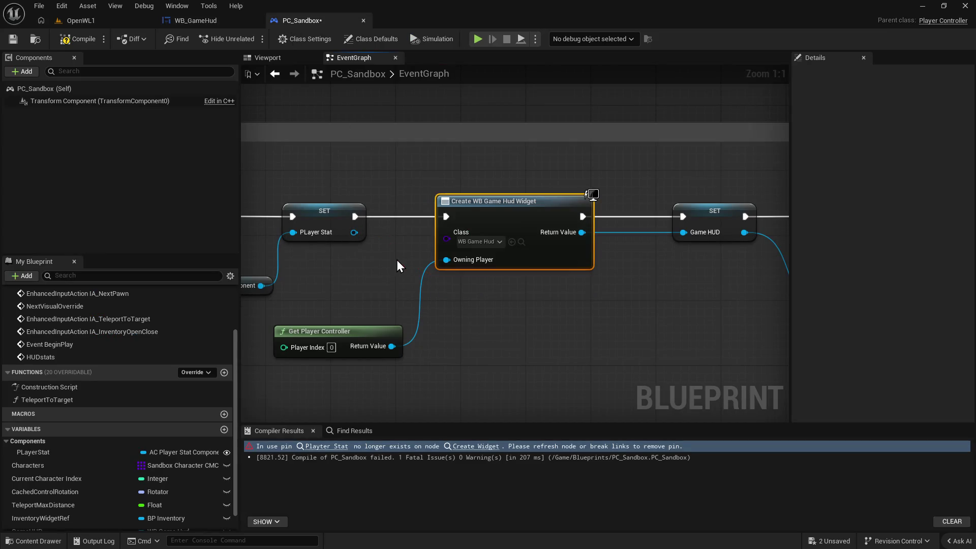
pyautogui.click(78, 34)
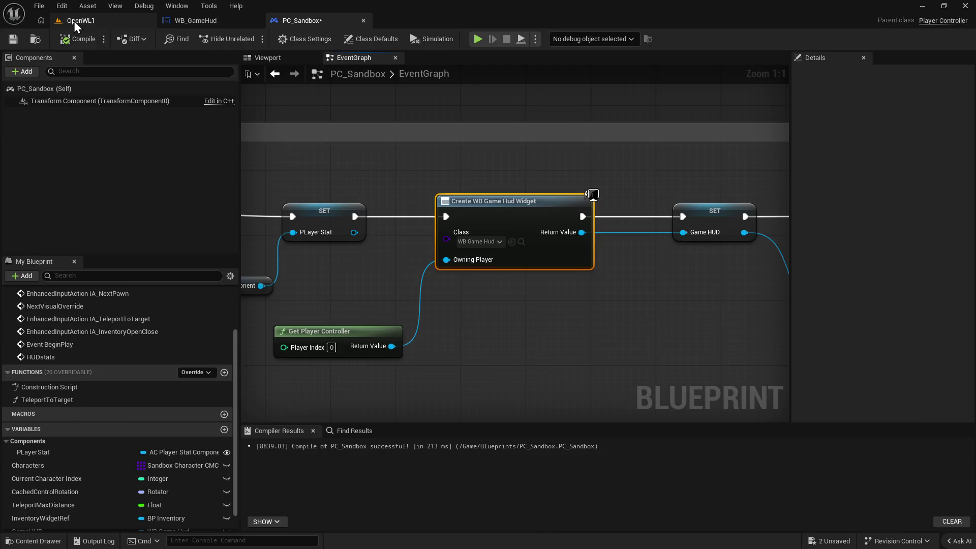
pyautogui.click(77, 21)
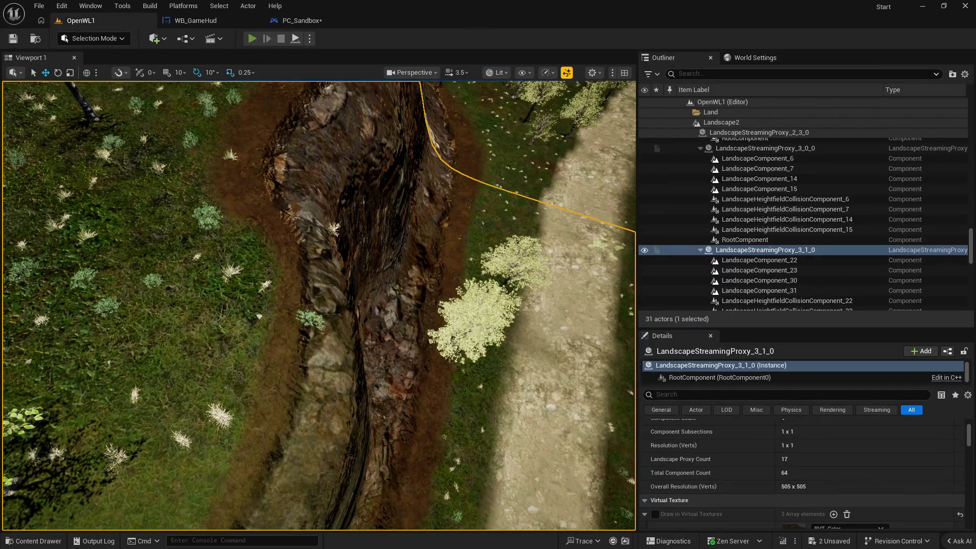